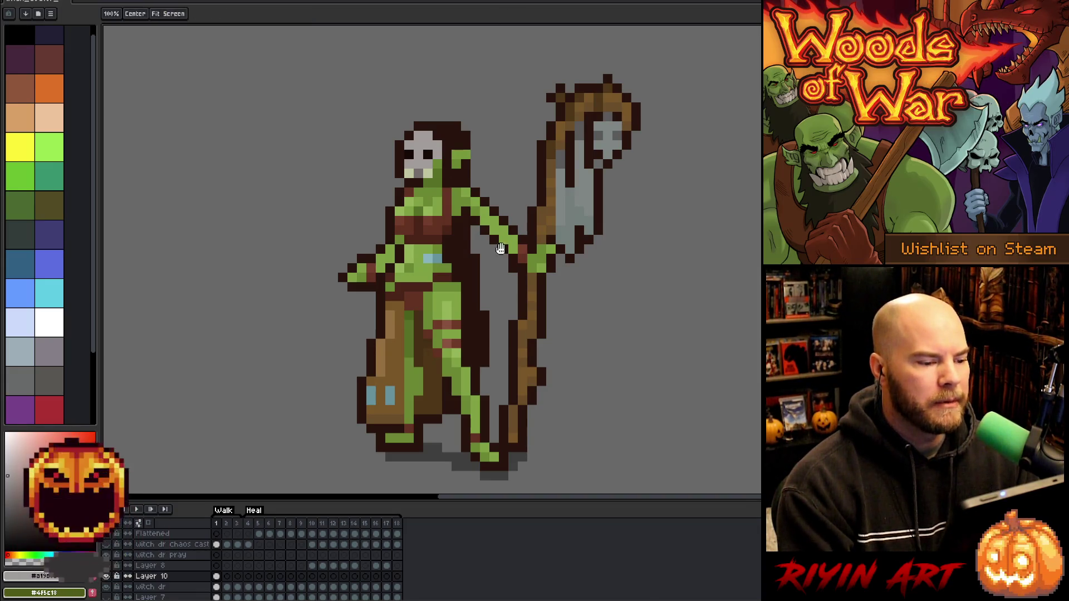
# Pan the view, hide Layer 10 to inspect the face, and make the witch dr layer active
pyautogui.moveTo(510, 271); pyautogui.dragTo(559, 331)
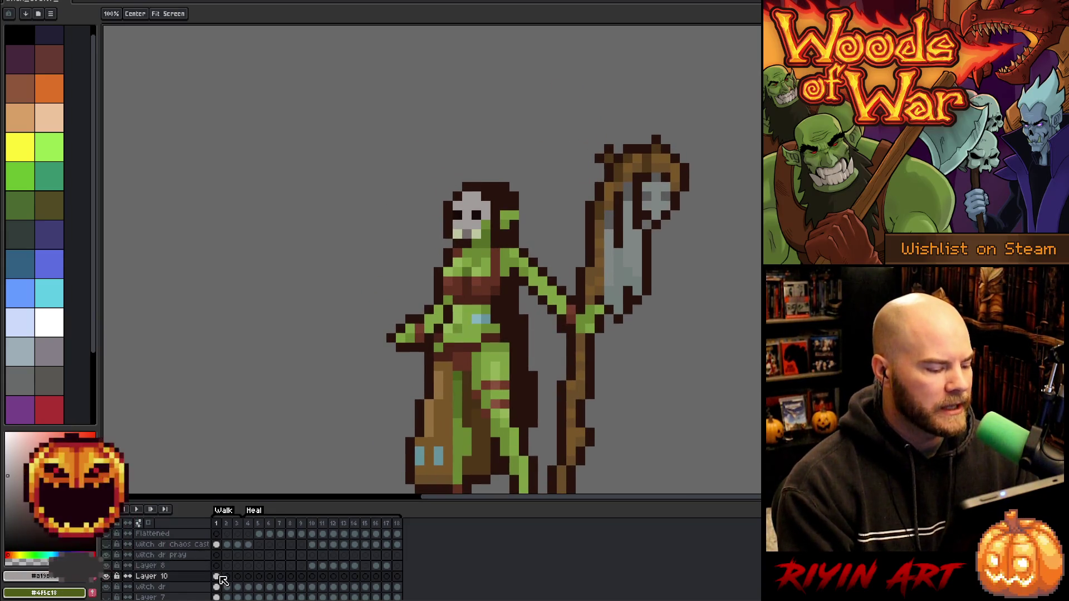
pyautogui.click(218, 577)
pyautogui.click(106, 577)
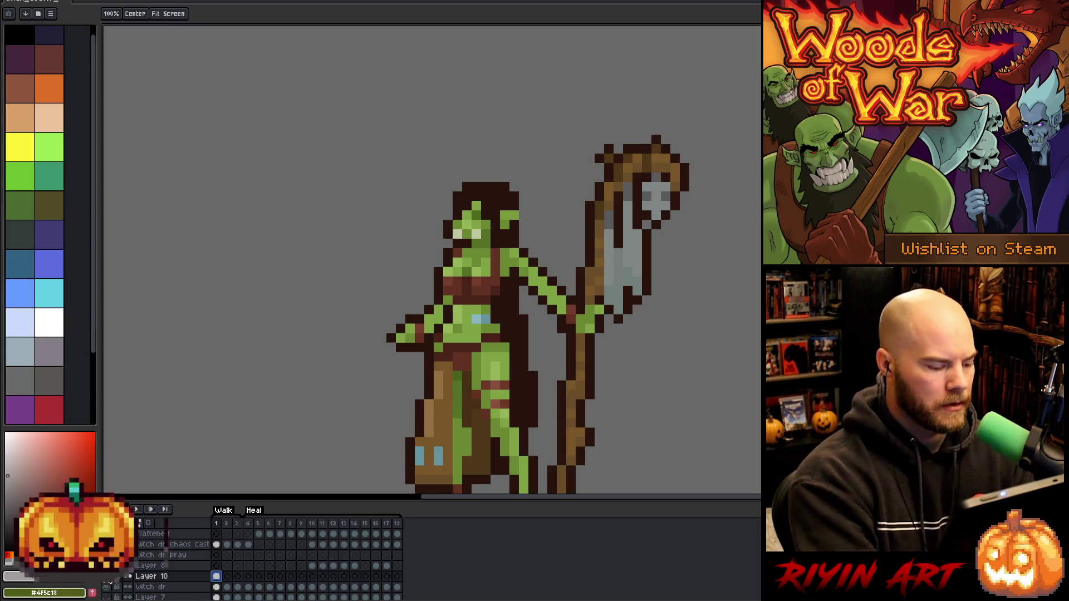
pyautogui.click(151, 586)
pyautogui.press('b')
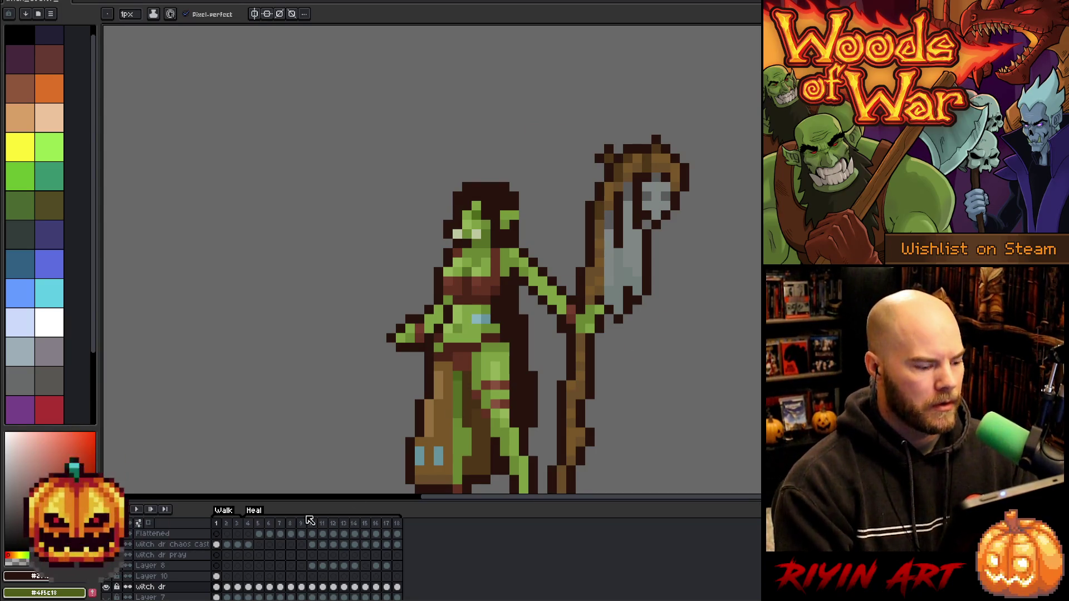
# Show Layer 10's skull mask again, pick the staff's brown, and place a brown pixel on the head
pyautogui.click(108, 578)
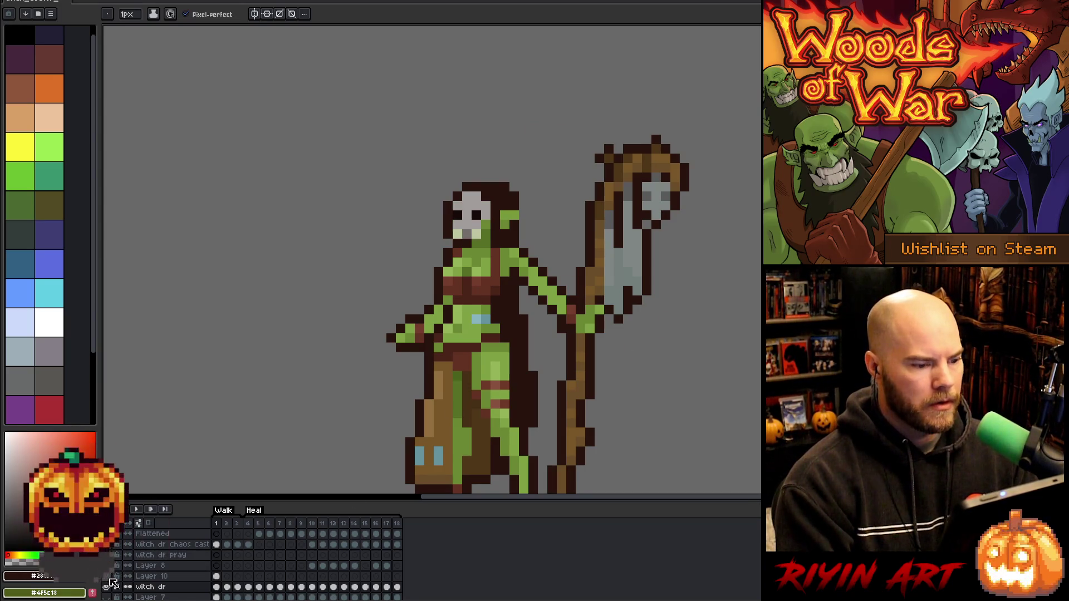
pyautogui.click(216, 577)
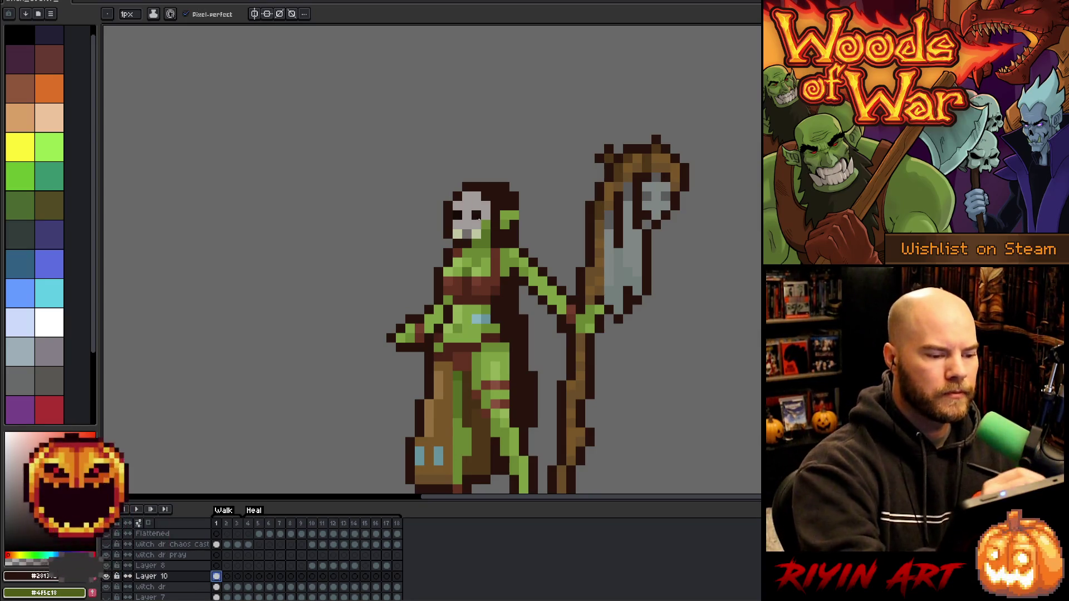
pyautogui.keyDown('alt'); pyautogui.click(592, 270); pyautogui.keyUp('alt')
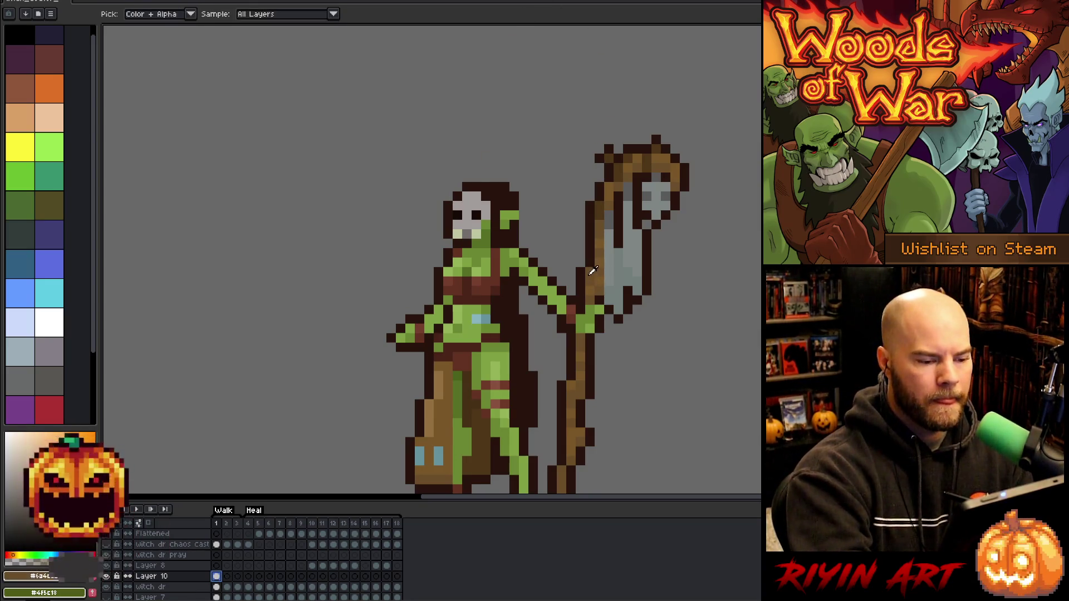
pyautogui.click(486, 206)
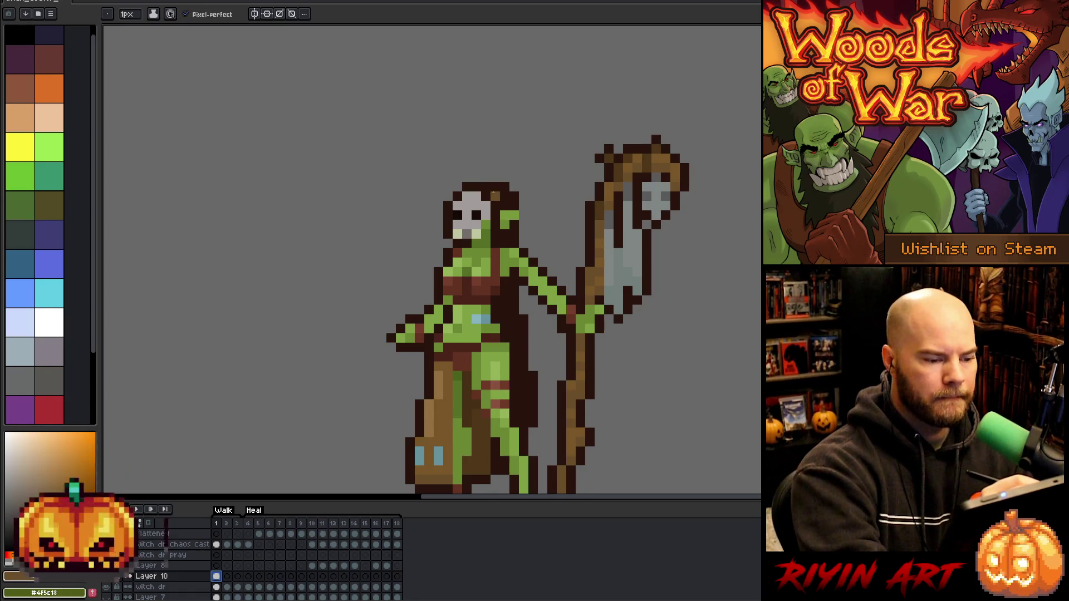
# Paint brown hair beside the skull, draw two horn tips above the head, and join them with a brown band
pyautogui.moveTo(495, 195); pyautogui.dragTo(485, 195)
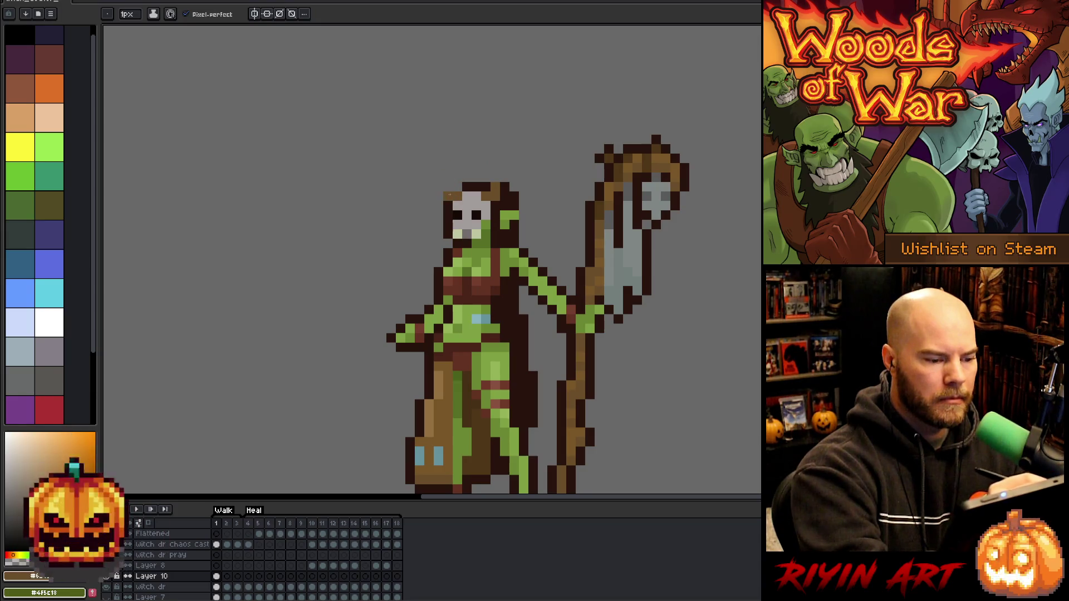
pyautogui.click(448, 188)
pyautogui.moveTo(439, 168); pyautogui.dragTo(439, 177)
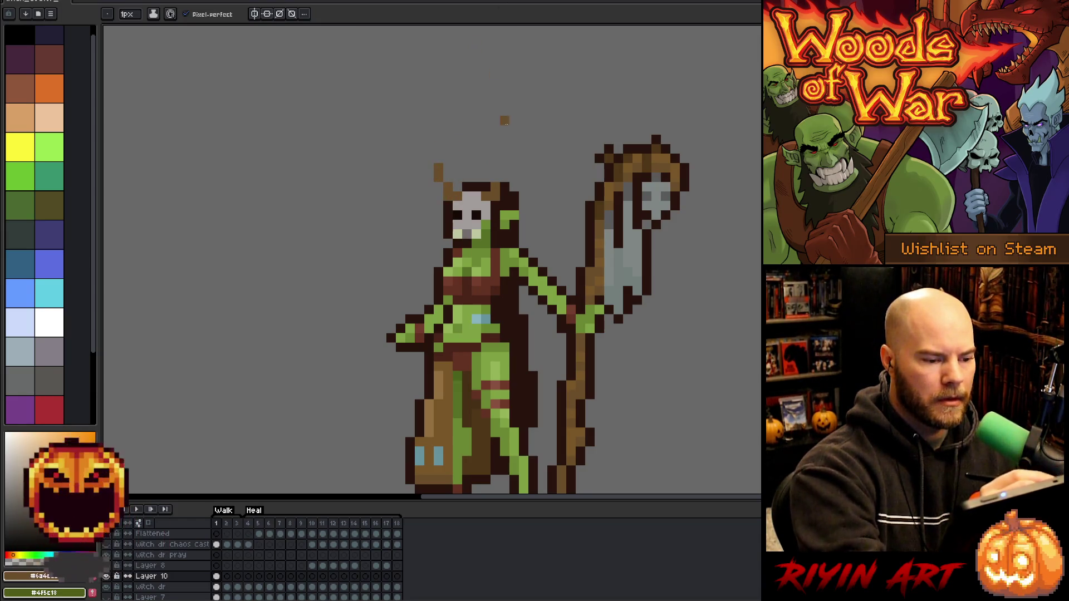
pyautogui.moveTo(504, 168); pyautogui.dragTo(505, 177)
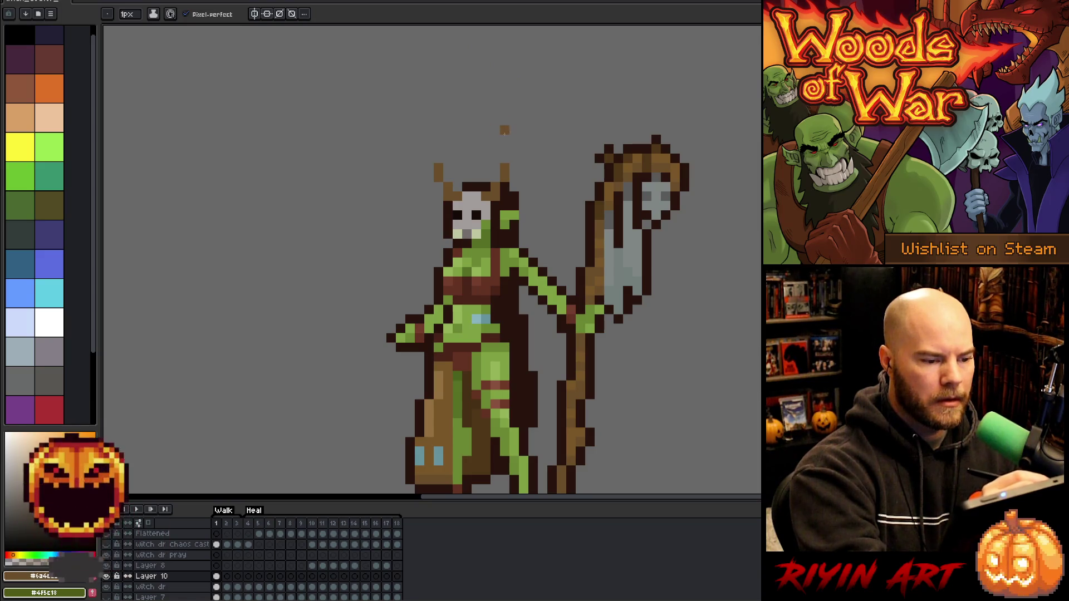
pyautogui.click(495, 168)
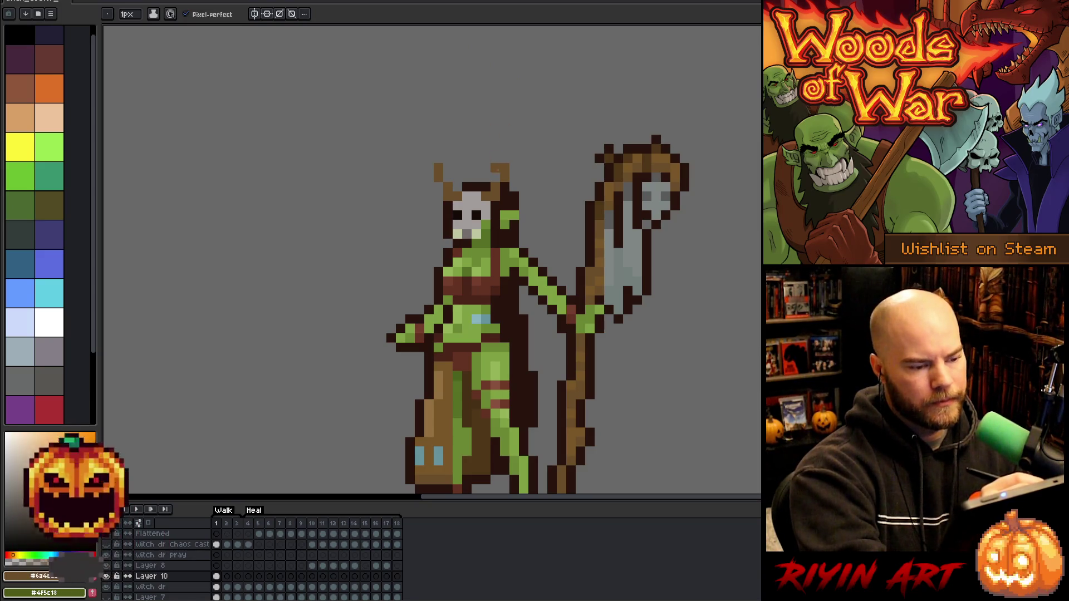
pyautogui.moveTo(486, 169)
pyautogui.mouseDown()
pyautogui.moveTo(455, 184)
pyautogui.moveTo(499, 181)
pyautogui.mouseUp()
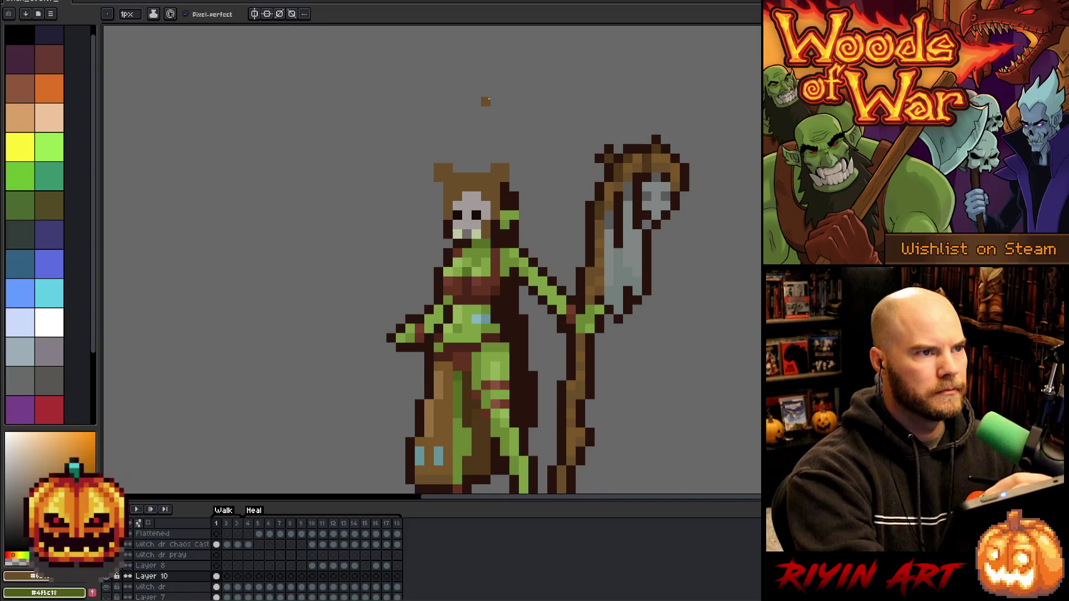
# Trim the hood's ears, erasing the left ear's outer column and the right ear tip pixel
pyautogui.press('e')
pyautogui.moveTo(438, 167); pyautogui.dragTo(438, 177)
pyautogui.press('b')
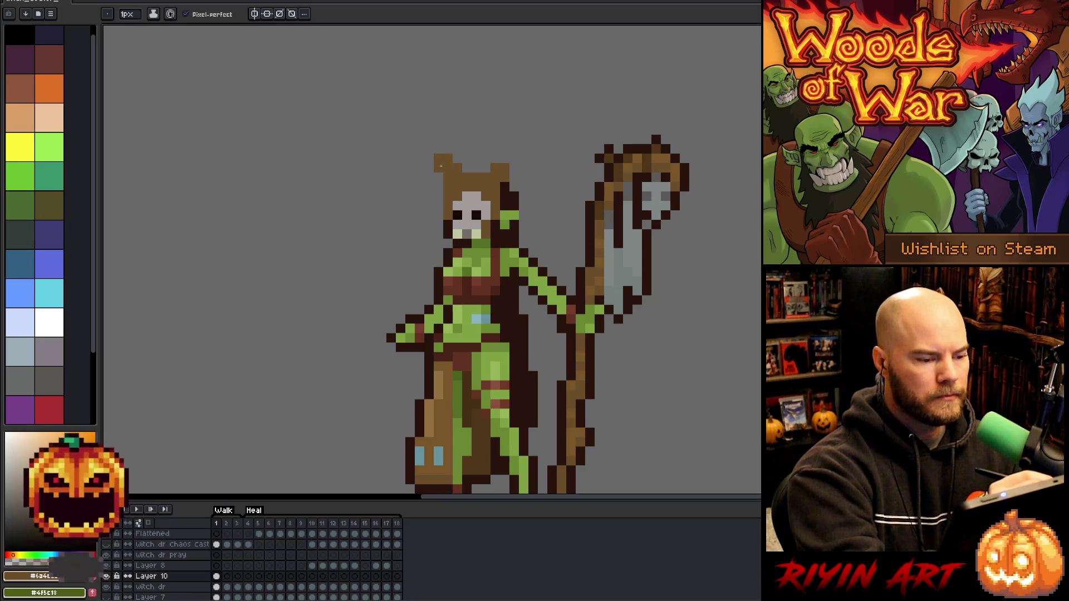
pyautogui.click(514, 148)
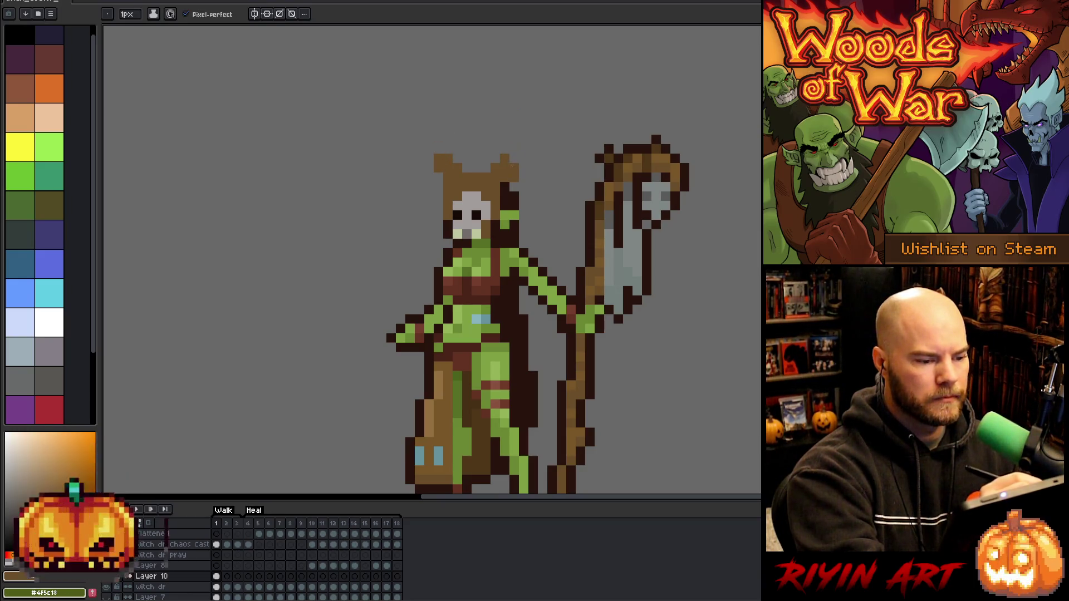
pyautogui.press('e')
pyautogui.click(515, 148)
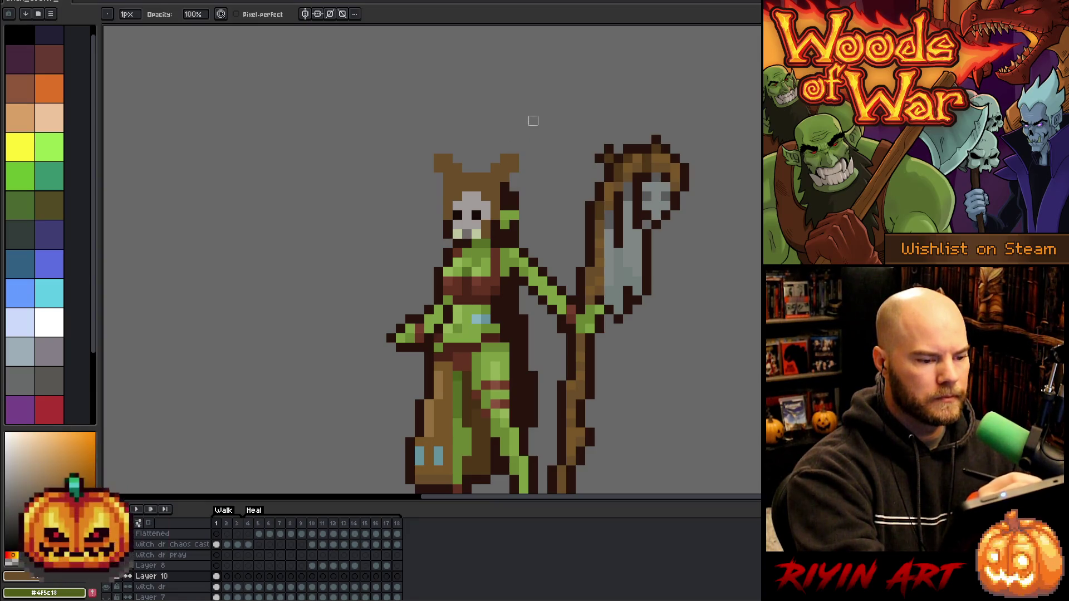
pyautogui.press('b')
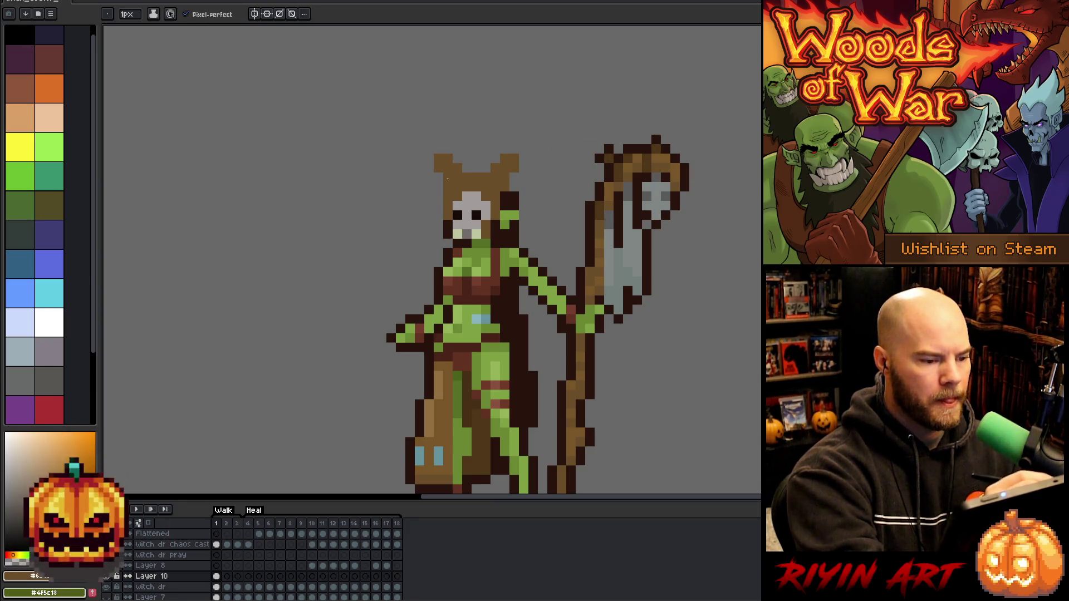
pyautogui.press('e')
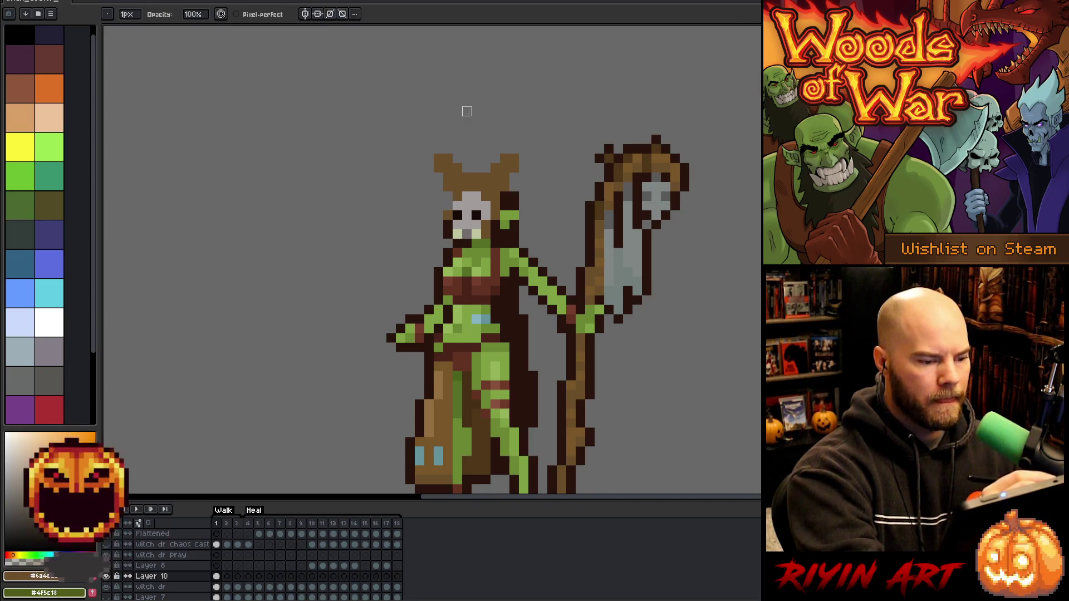
pyautogui.press('b')
# Darken the skull's upper-left edge pixel and widen the hood's left ear by one pixel
pyautogui.keyDown('alt'); pyautogui.click(448, 216); pyautogui.keyUp('alt')
pyautogui.click(448, 206)
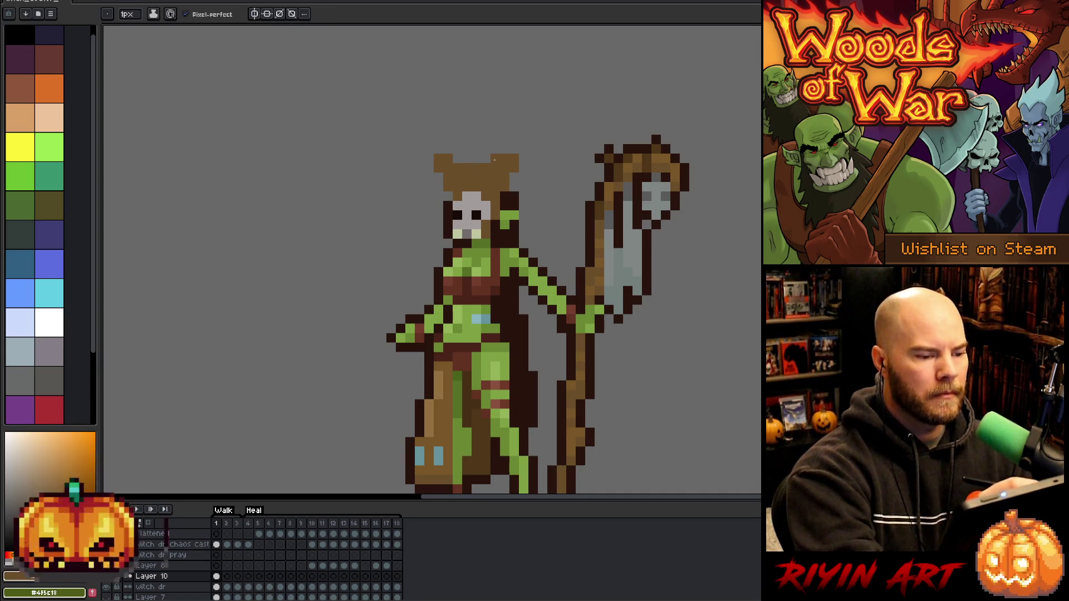
pyautogui.click(457, 158)
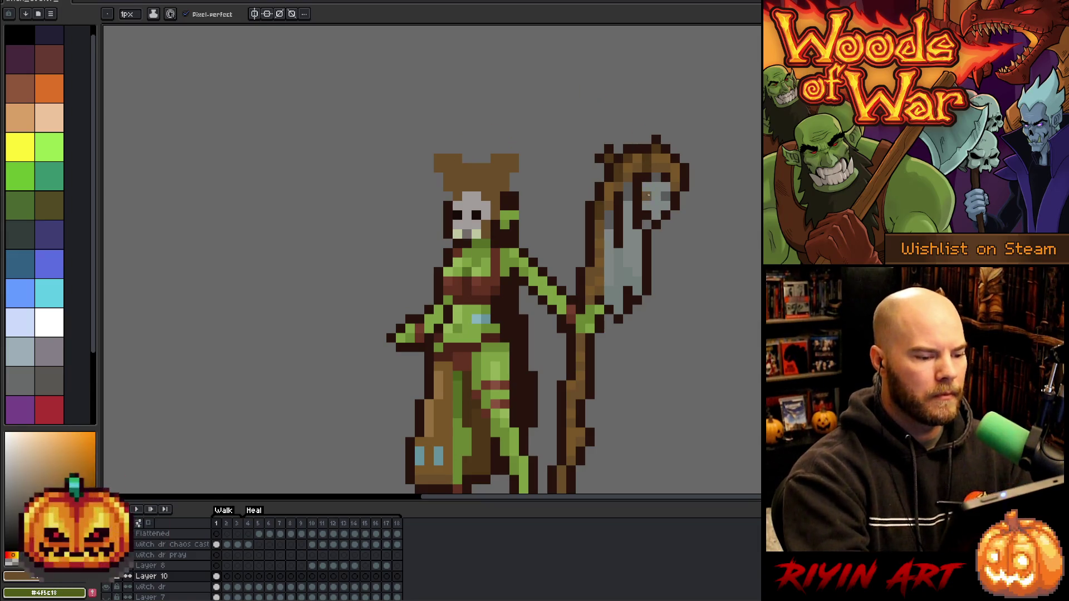
pyautogui.moveTo(615, 327); pyautogui.dragTo(591, 267)
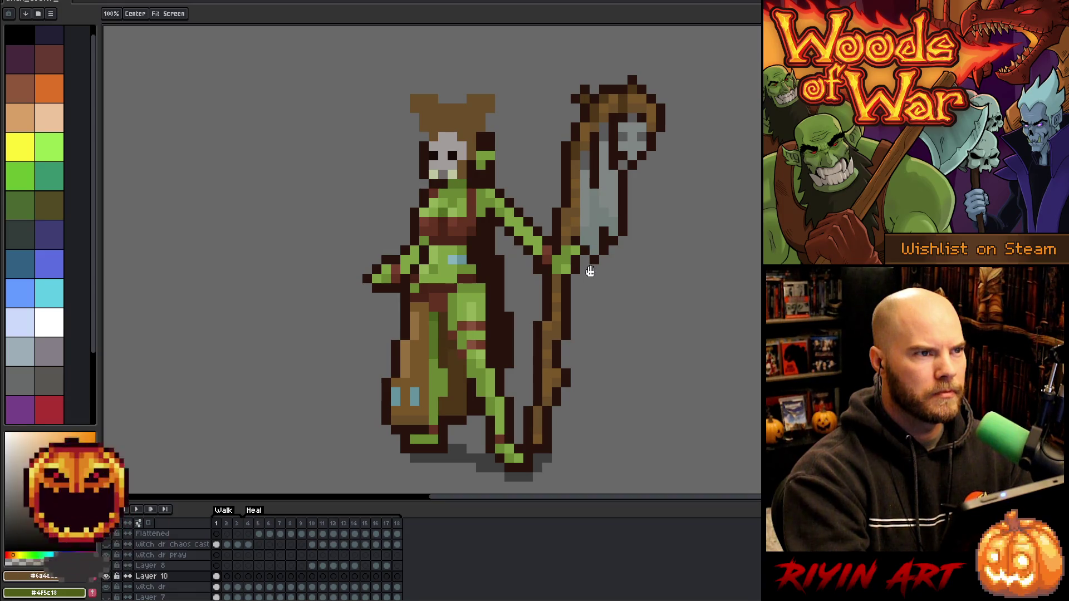
pyautogui.press('b')
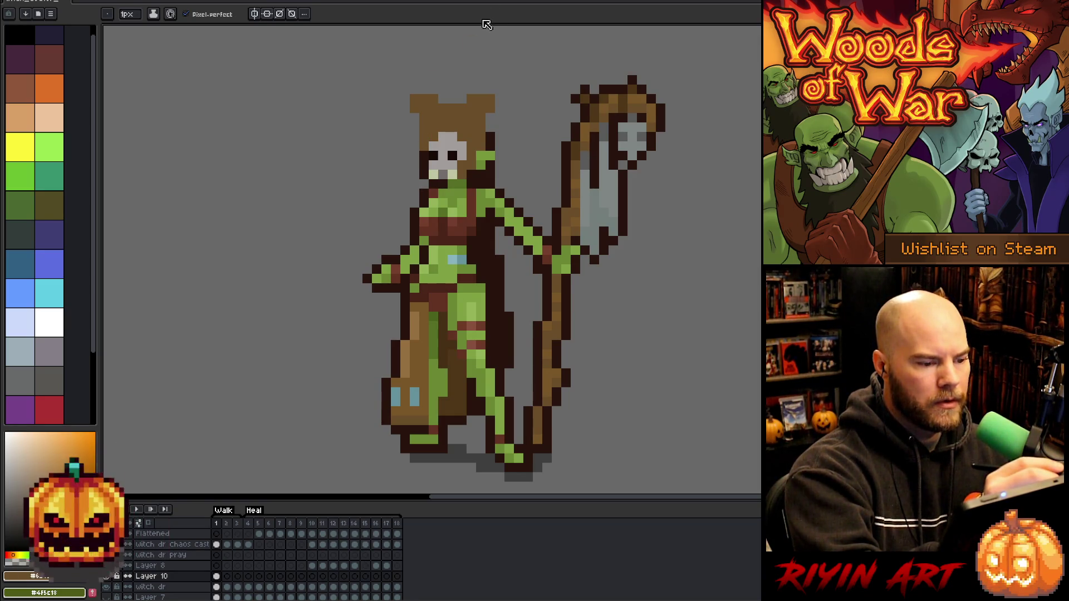
# Erase the hair's top-left column and trim the top row off both hood ears
pyautogui.press('e')
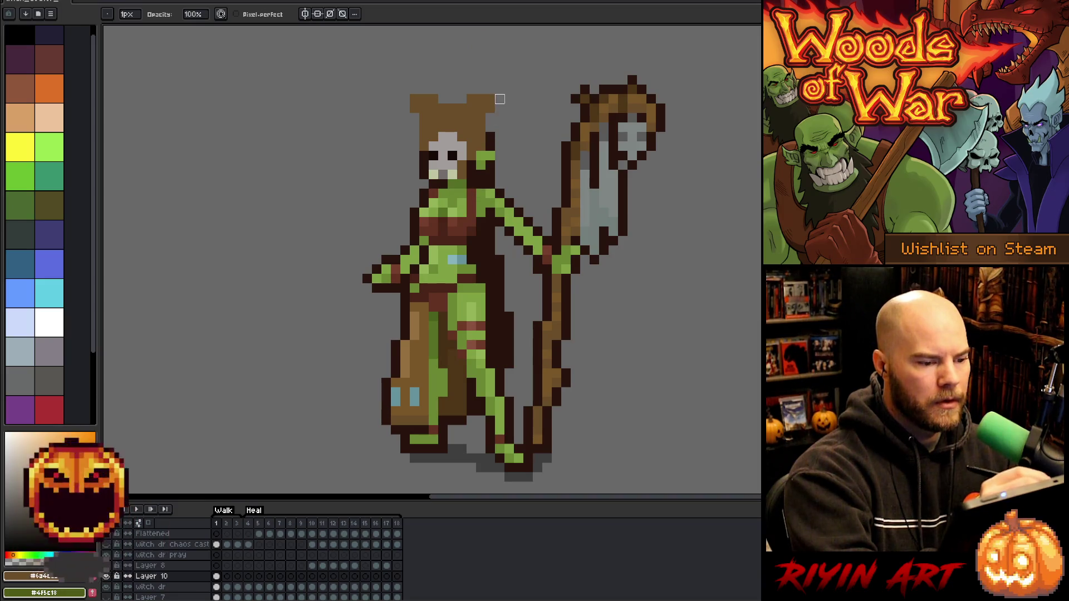
pyautogui.keyDown('alt'); pyautogui.click(423, 156); pyautogui.keyUp('alt')
pyautogui.press('b')
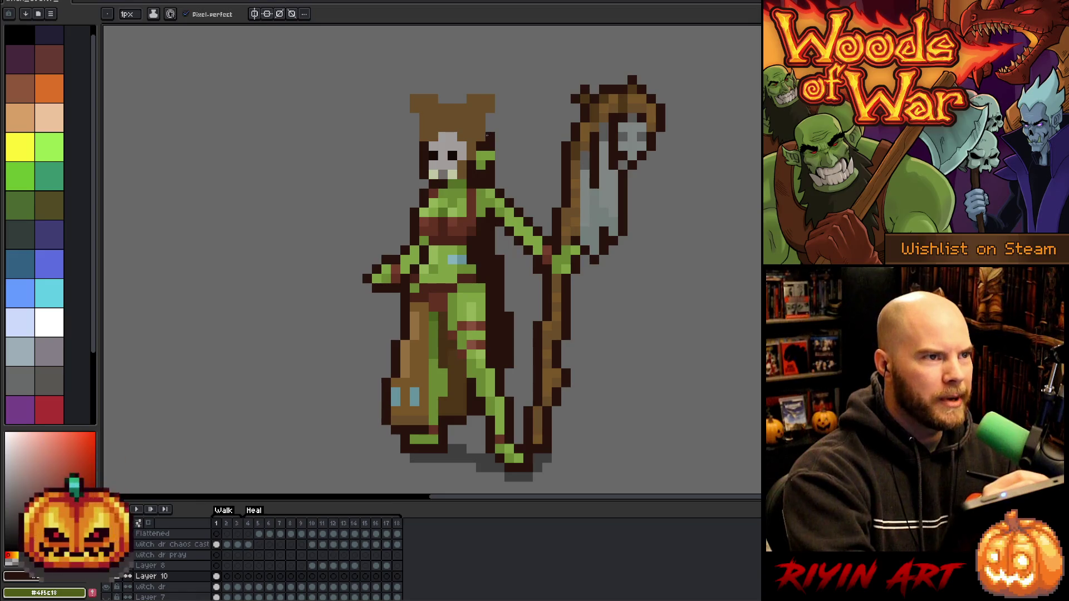
pyautogui.press('e')
pyautogui.moveTo(414, 108); pyautogui.dragTo(414, 99)
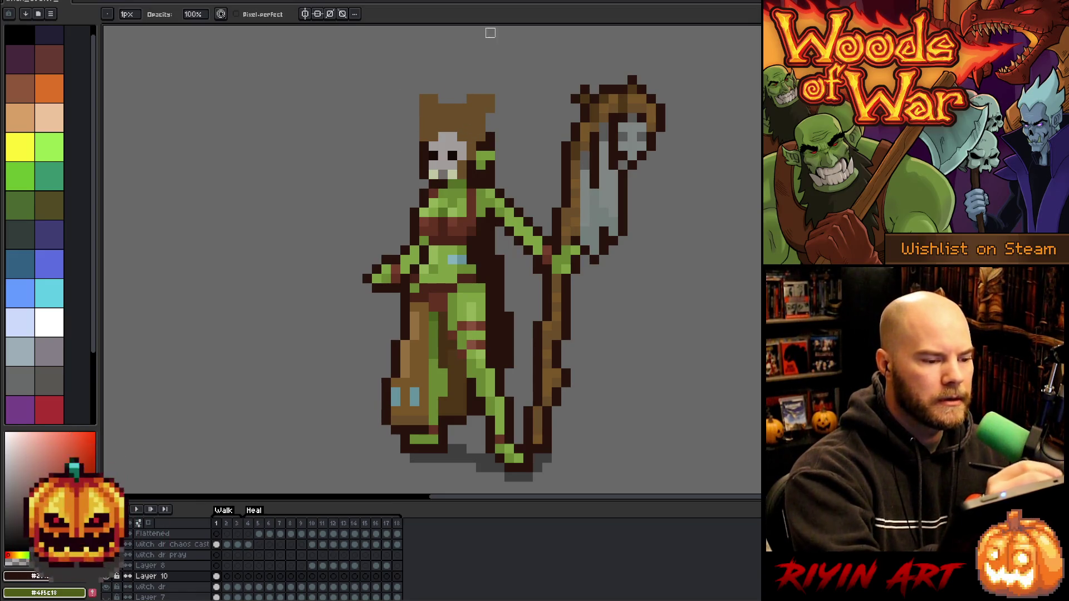
pyautogui.moveTo(490, 99); pyautogui.dragTo(491, 109)
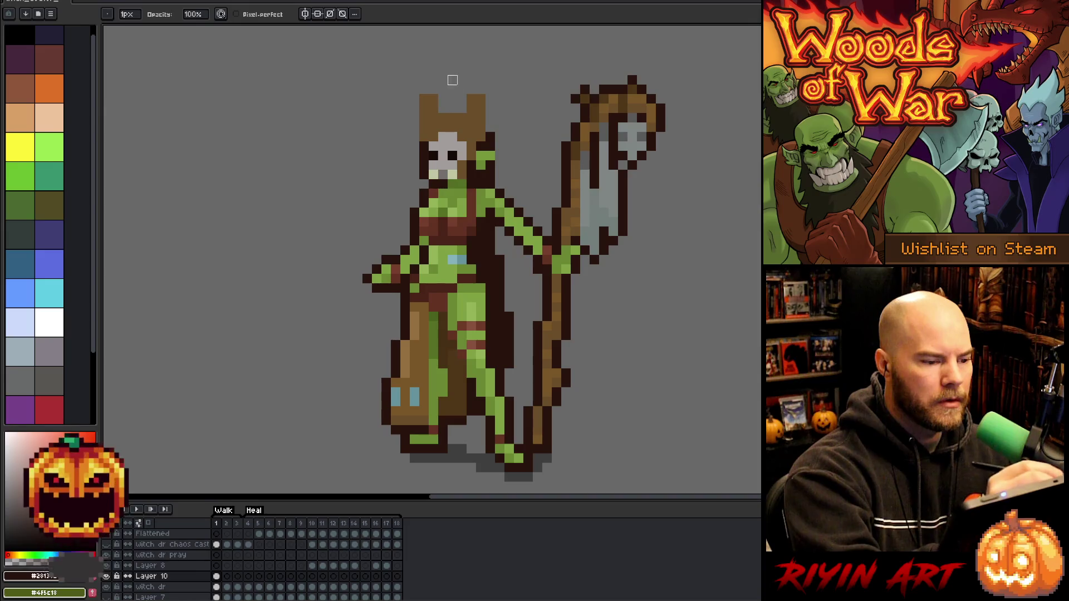
pyautogui.moveTo(424, 98); pyautogui.dragTo(480, 98)
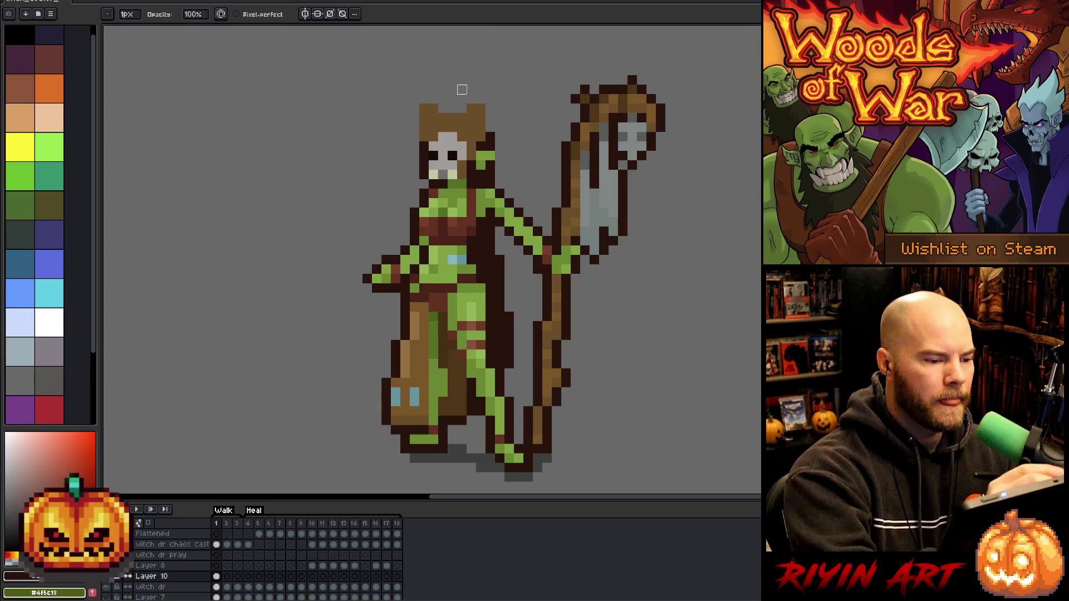
# Paint a skull-grey pixel in the hood above the skull, then reselect the hood's brown
pyautogui.keyDown('alt'); pyautogui.click(447, 139); pyautogui.keyUp('alt')
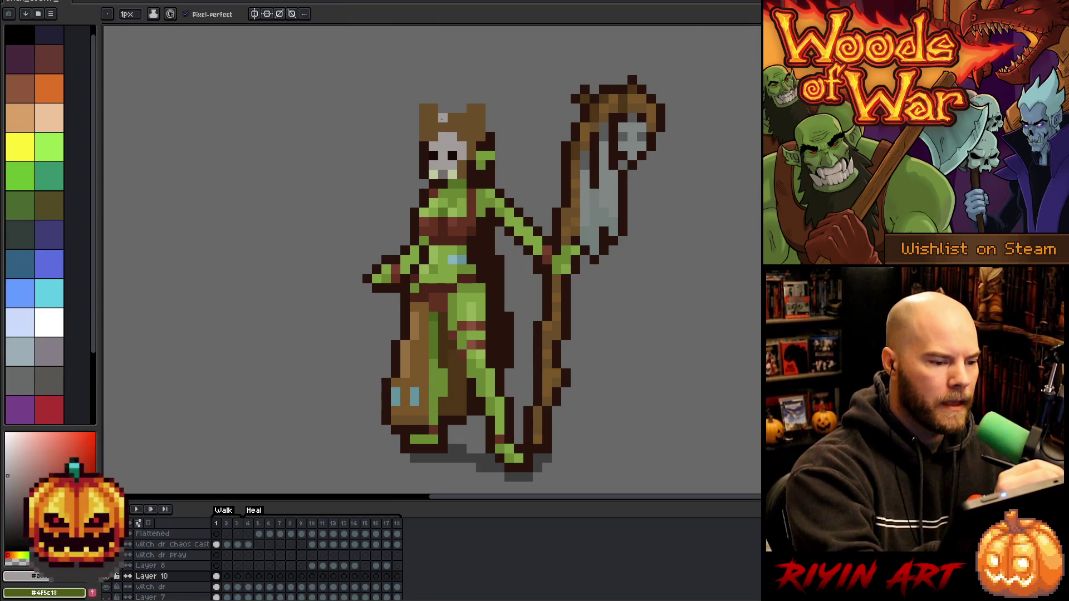
pyautogui.keyDown('alt'); pyautogui.click(447, 168); pyautogui.keyUp('alt')
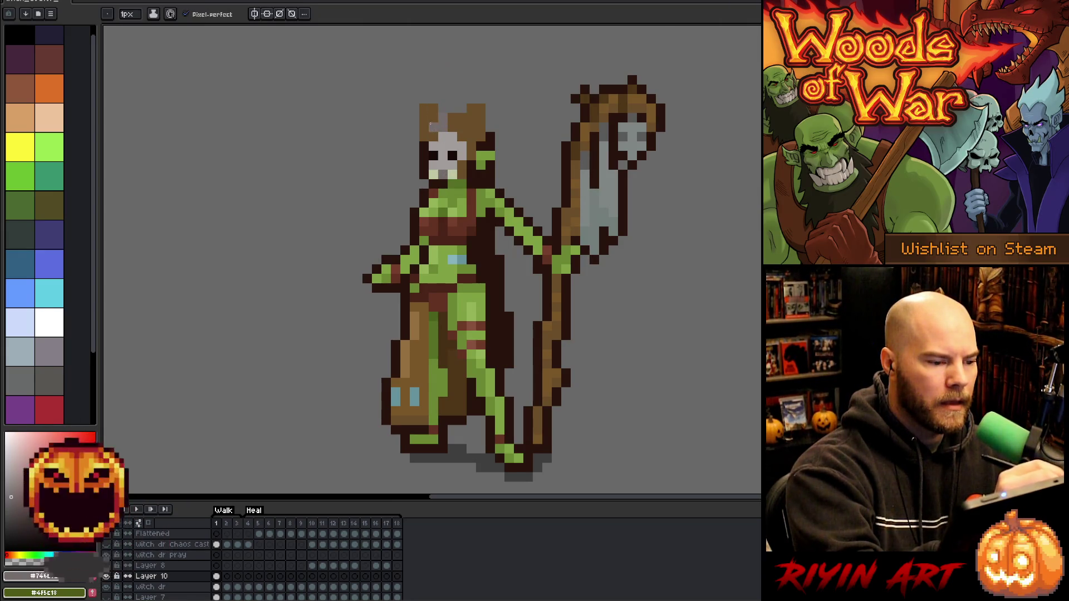
pyautogui.click(443, 127)
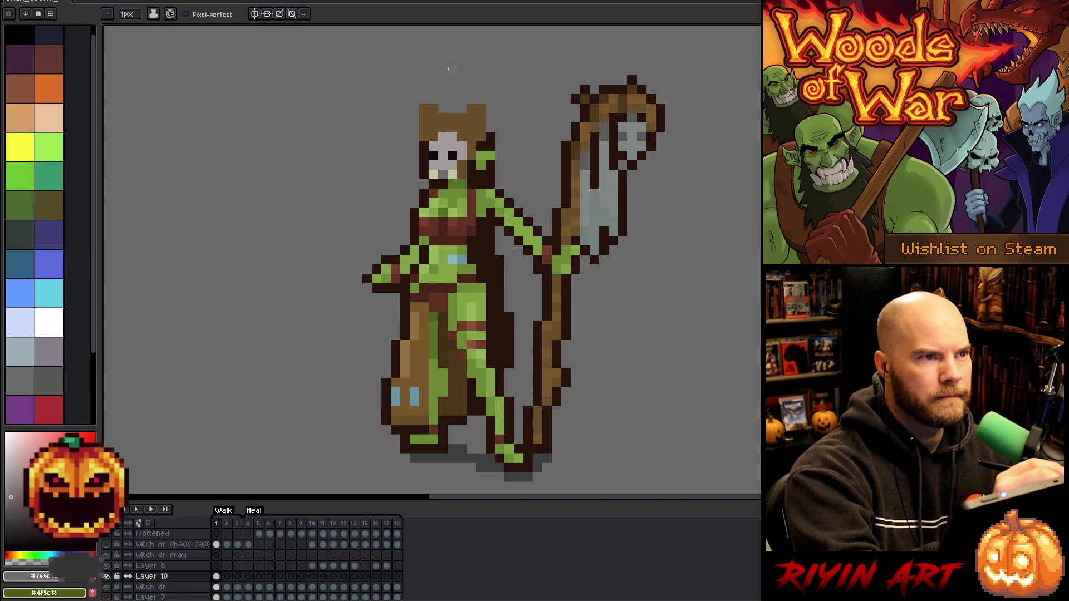
pyautogui.keyDown('alt'); pyautogui.click(474, 139); pyautogui.keyUp('alt')
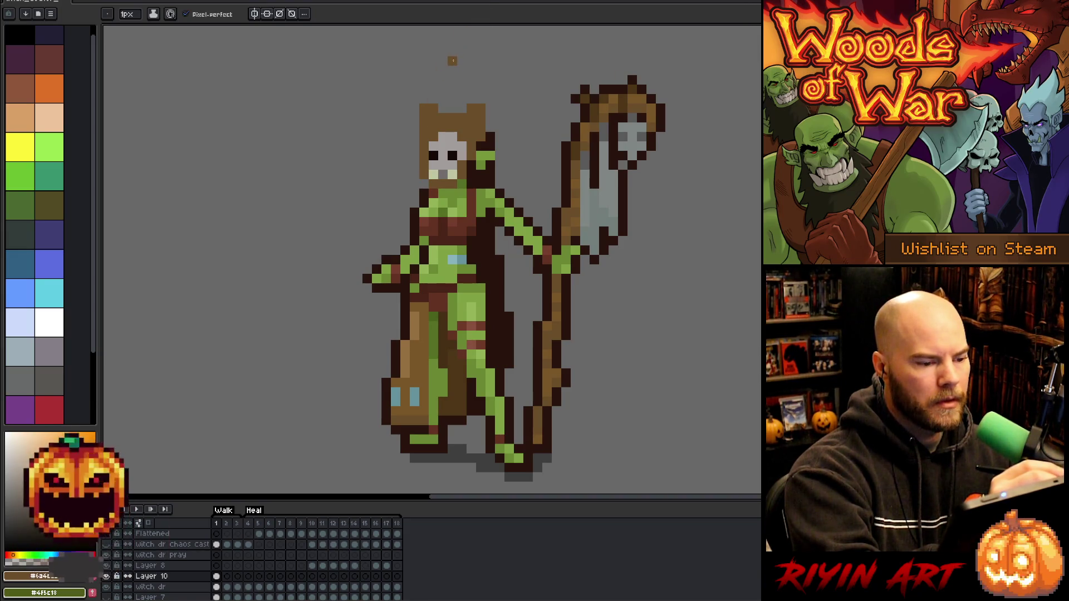
# Erase the hood's top-left ear pixels and repaint the hood's left side in brown
pyautogui.press('e')
pyautogui.moveTo(444, 108); pyautogui.dragTo(424, 108)
pyautogui.press('b')
pyautogui.moveTo(415, 167); pyautogui.dragTo(425, 109)
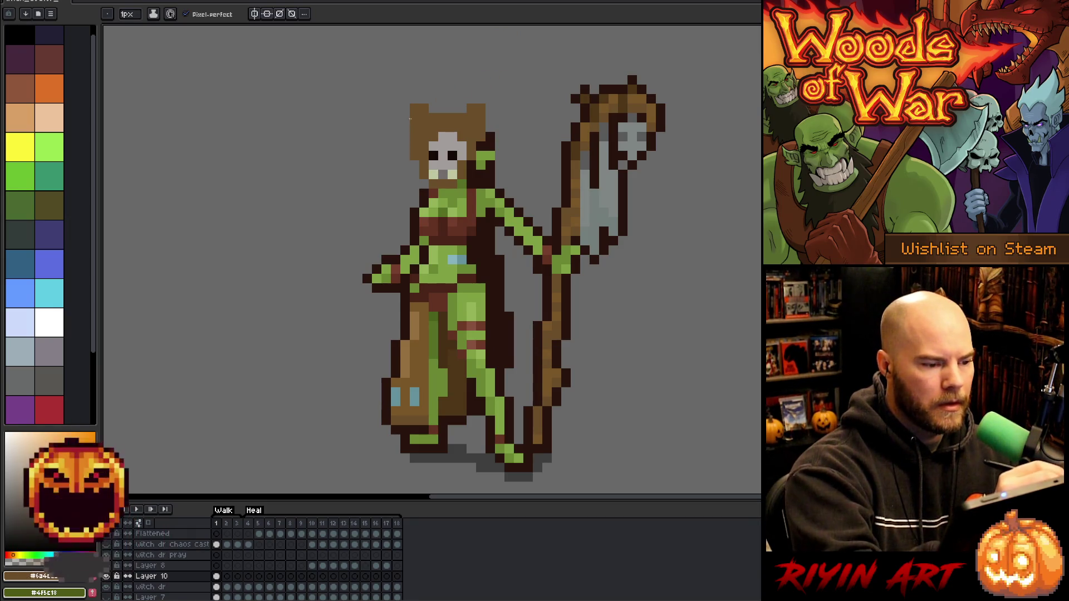
pyautogui.moveTo(405, 127); pyautogui.dragTo(406, 108)
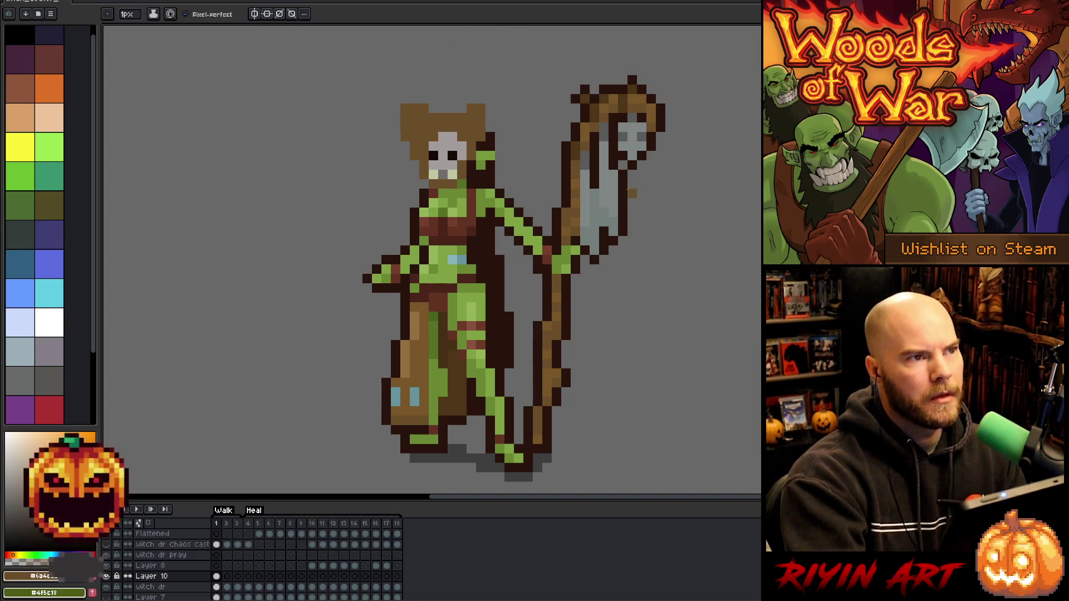
pyautogui.hotkey('ctrl', 'z')
pyautogui.hotkey('ctrl', 'z')
pyautogui.hotkey('ctrl', 'z')
pyautogui.hotkey('ctrl', 'z')
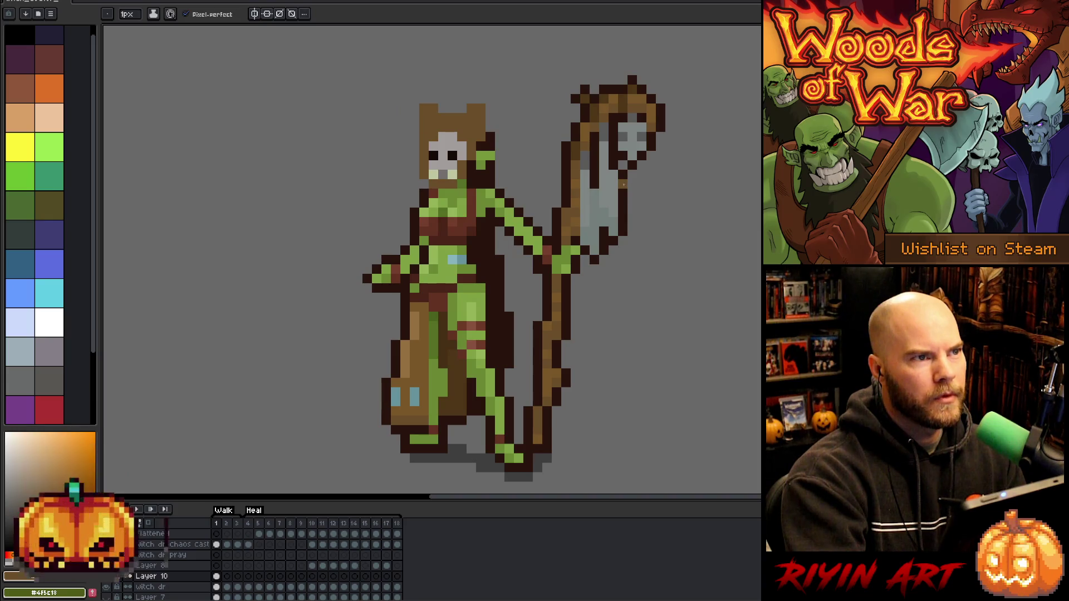
pyautogui.moveTo(414, 106); pyautogui.dragTo(418, 138)
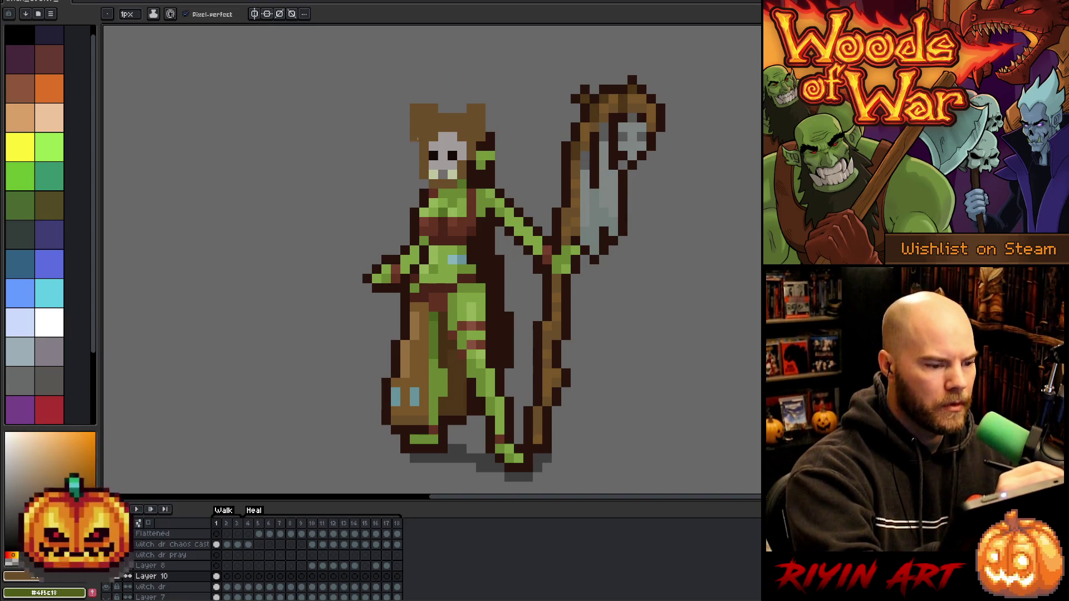
# Sample a grey from the sprite and toggle Layer 10 on and off to compare the hood
pyautogui.press('e')
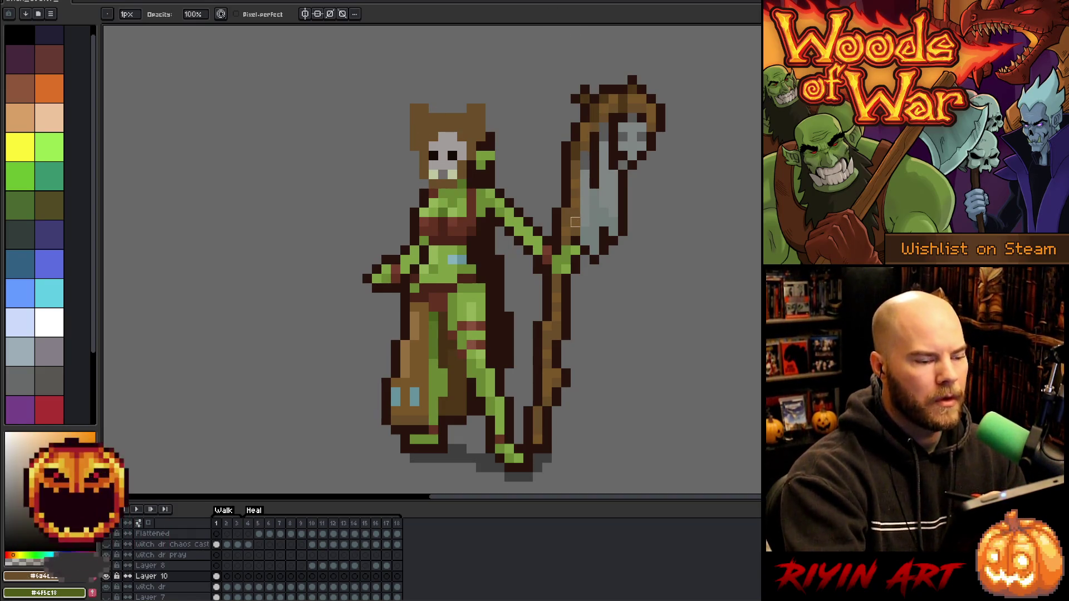
pyautogui.press('b')
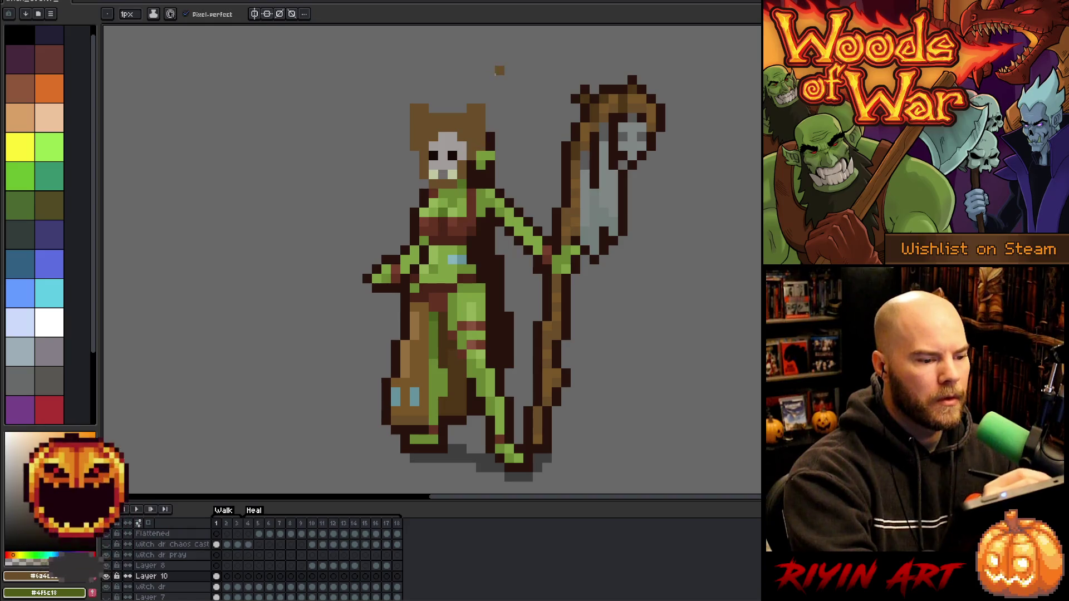
pyautogui.press('e')
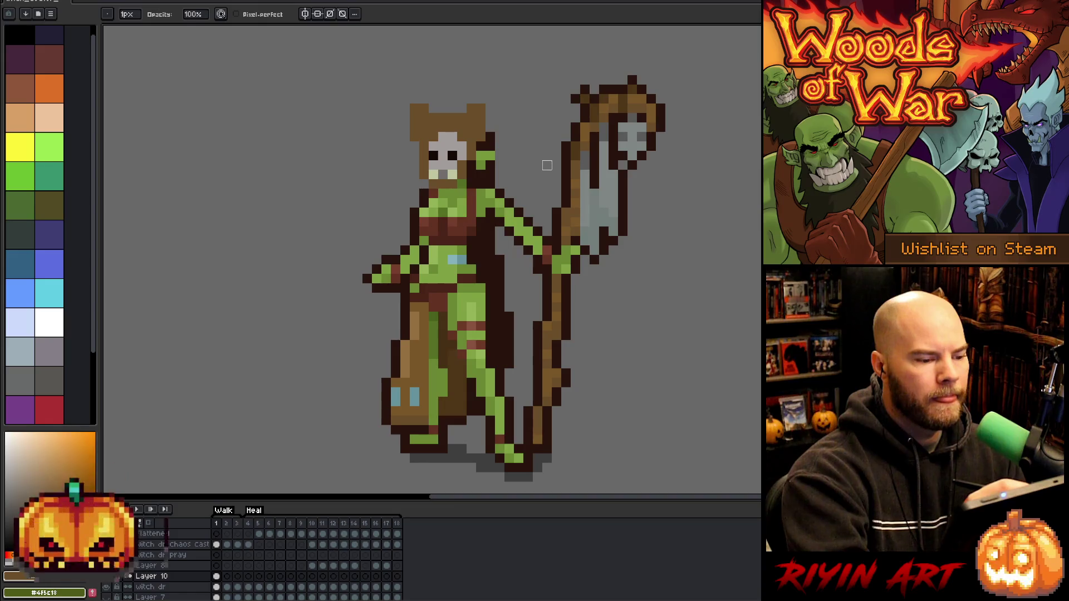
pyautogui.press('b')
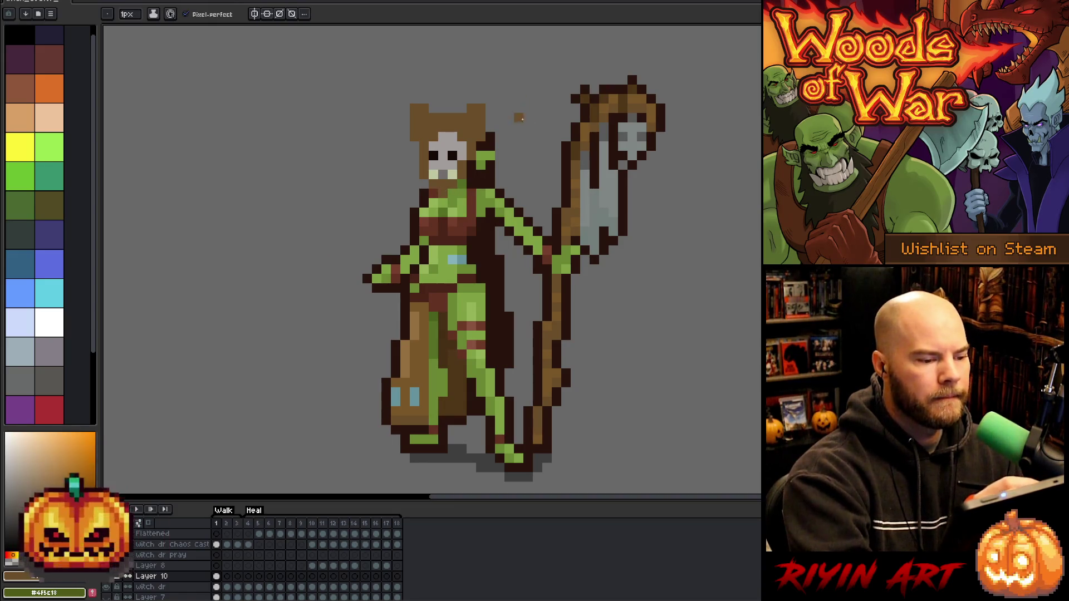
pyautogui.keyDown('alt'); pyautogui.click(463, 117); pyautogui.keyUp('alt')
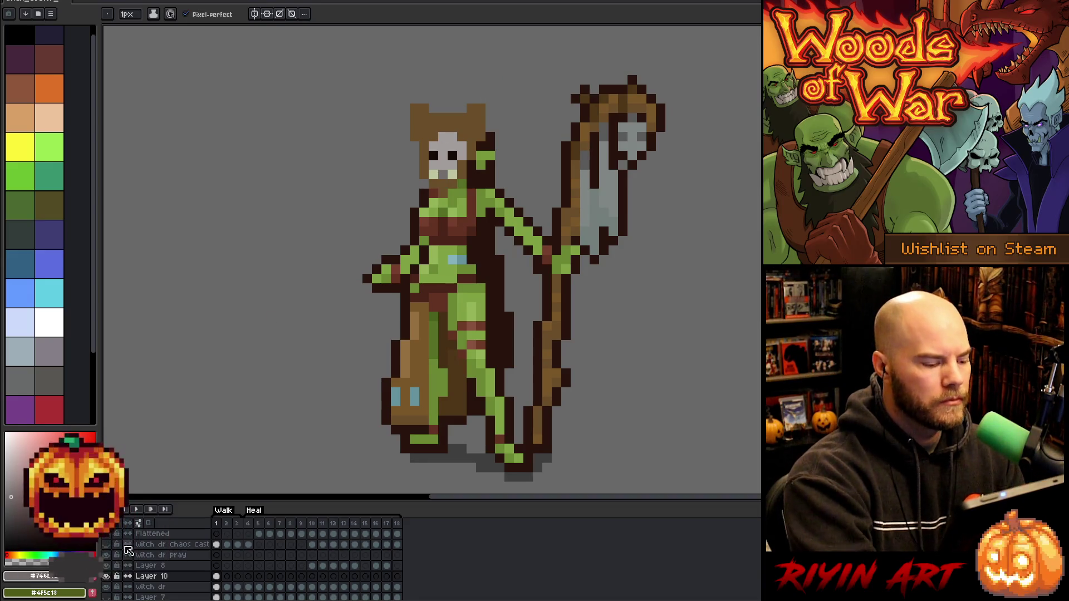
pyautogui.click(105, 577)
pyautogui.click(106, 576)
pyautogui.click(106, 577)
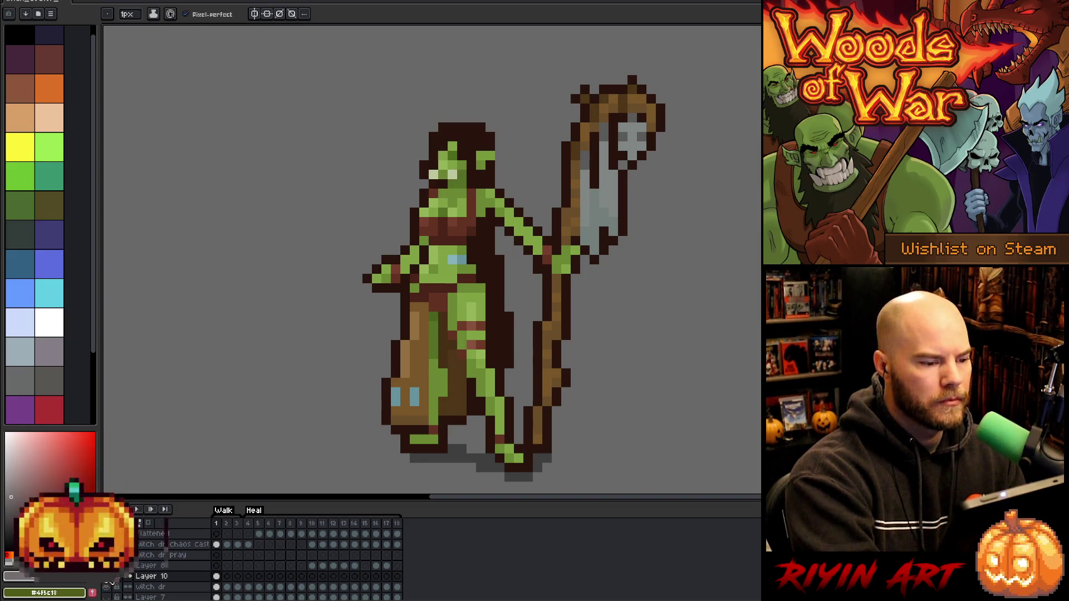
pyautogui.click(106, 576)
# Move the hood and skull mask higher on the head, undoing two stray brown pixels
pyautogui.press('v')
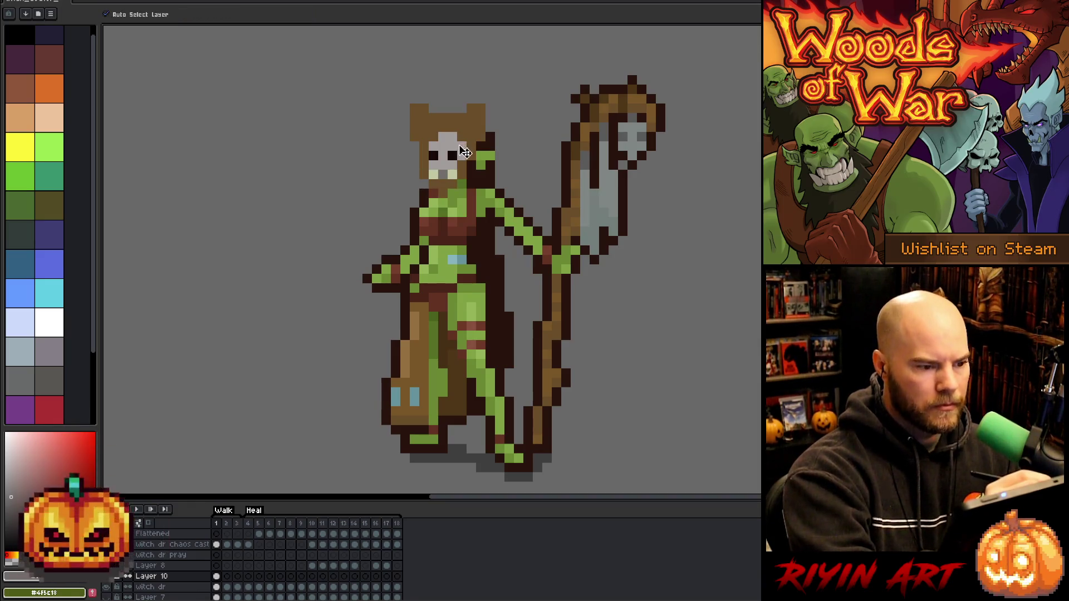
pyautogui.moveTo(461, 165)
pyautogui.mouseDown()
pyautogui.moveTo(462, 136)
pyautogui.moveTo(463, 146)
pyautogui.mouseUp()
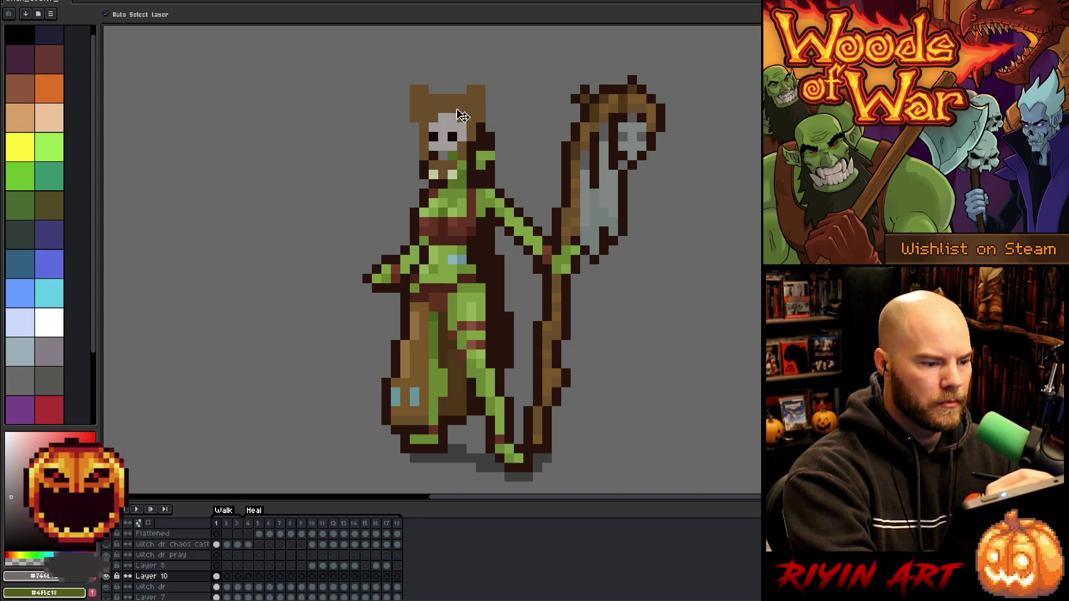
pyautogui.press('b')
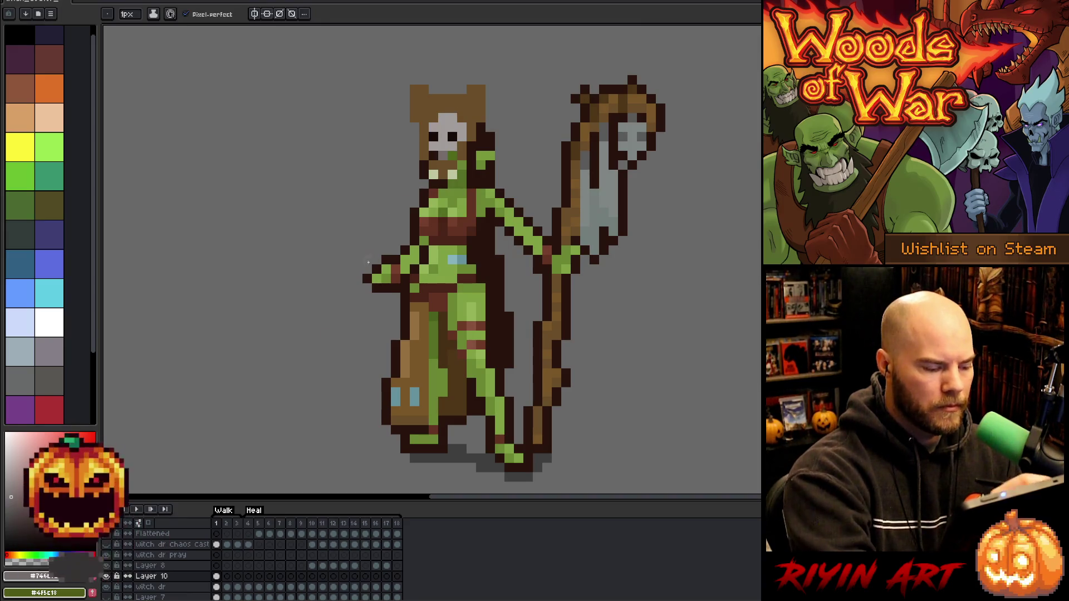
pyautogui.keyDown('alt'); pyautogui.click(453, 155); pyautogui.keyUp('alt')
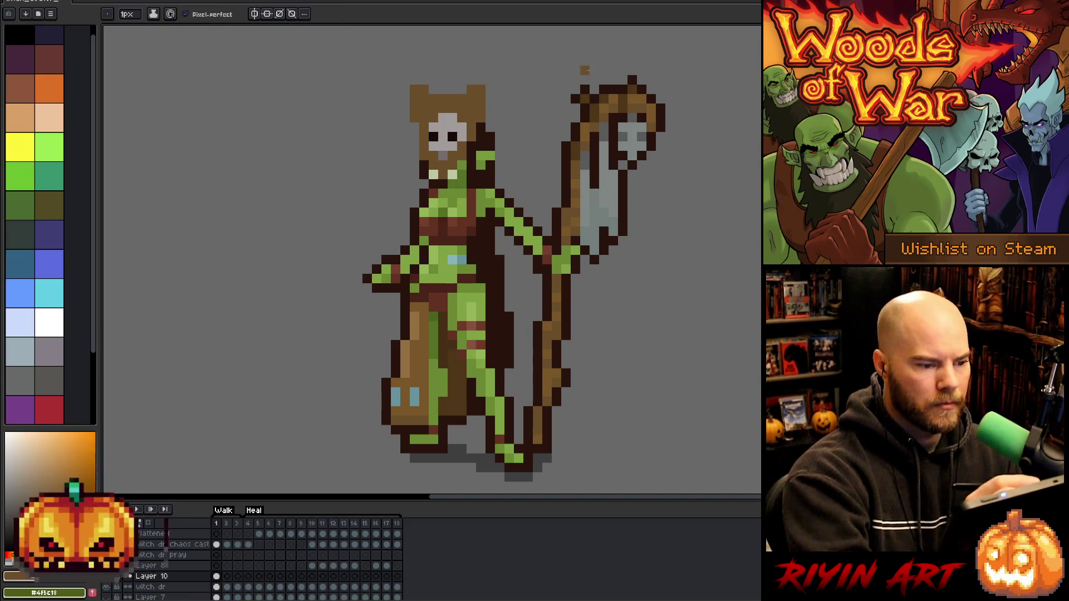
pyautogui.click(584, 80)
pyautogui.hotkey('ctrl', 'z')
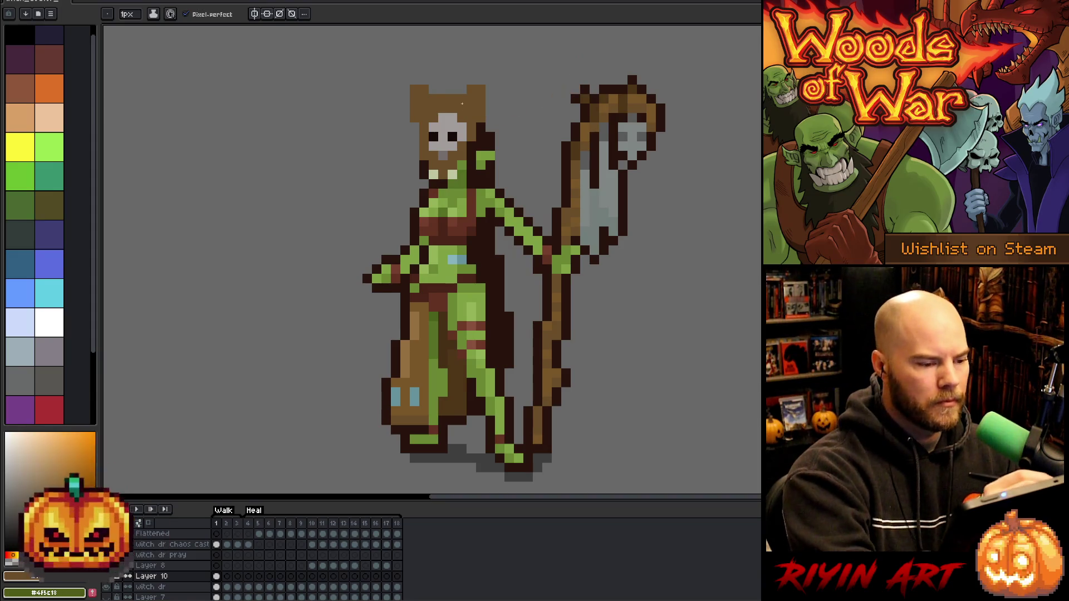
pyautogui.click(462, 80)
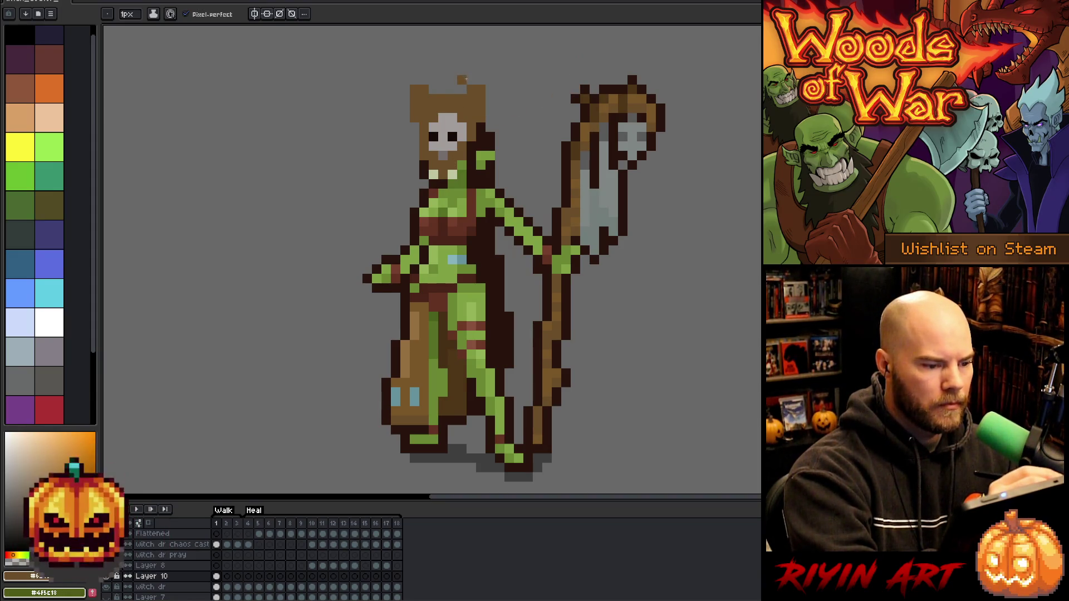
pyautogui.hotkey('ctrl', 'z')
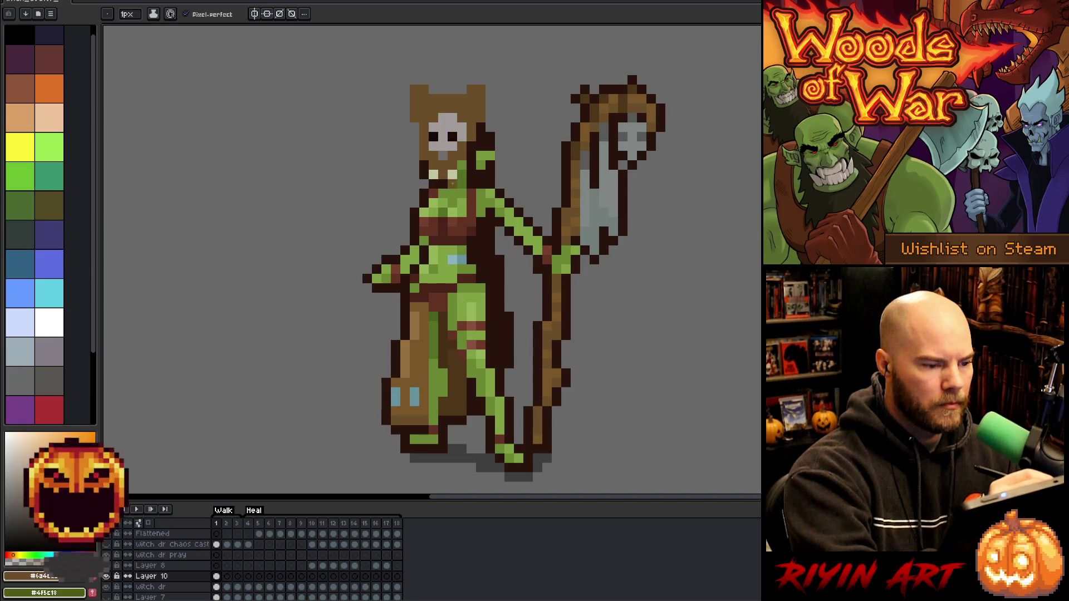
# Sample colours from the face and lighten a pixel on the skull mask
pyautogui.keyDown('alt'); pyautogui.click(446, 153); pyautogui.keyUp('alt')
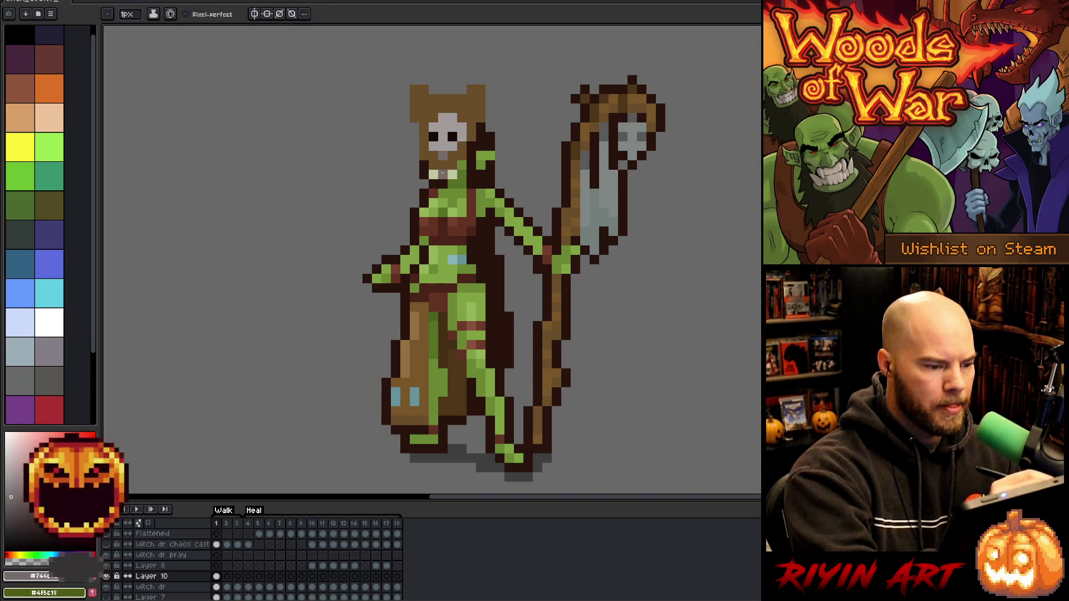
pyautogui.keyDown('alt'); pyautogui.click(443, 137); pyautogui.keyUp('alt')
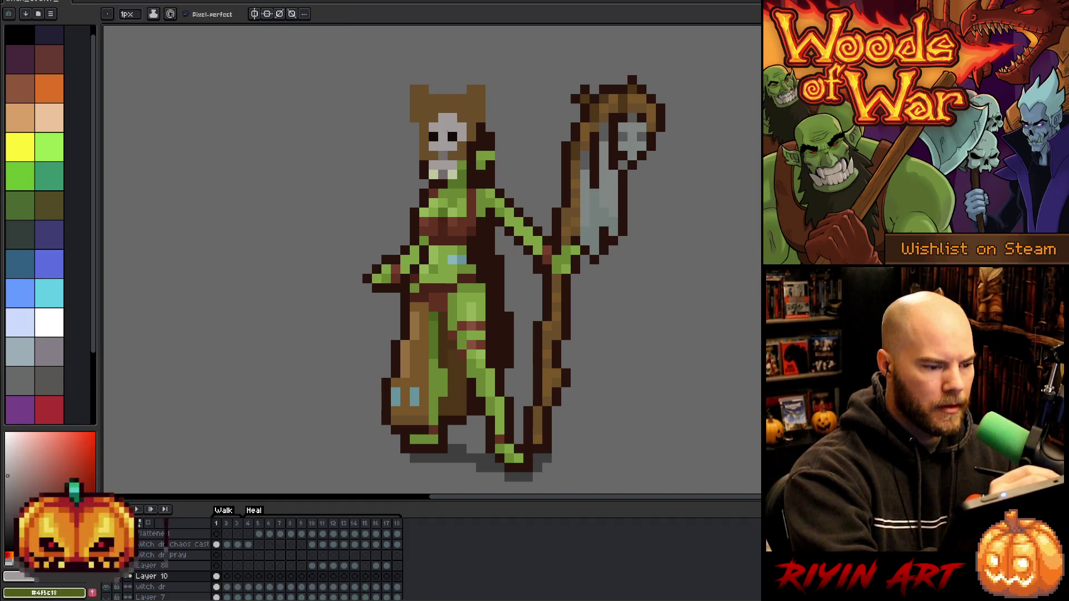
pyautogui.press('alt')
pyautogui.click(461, 155)
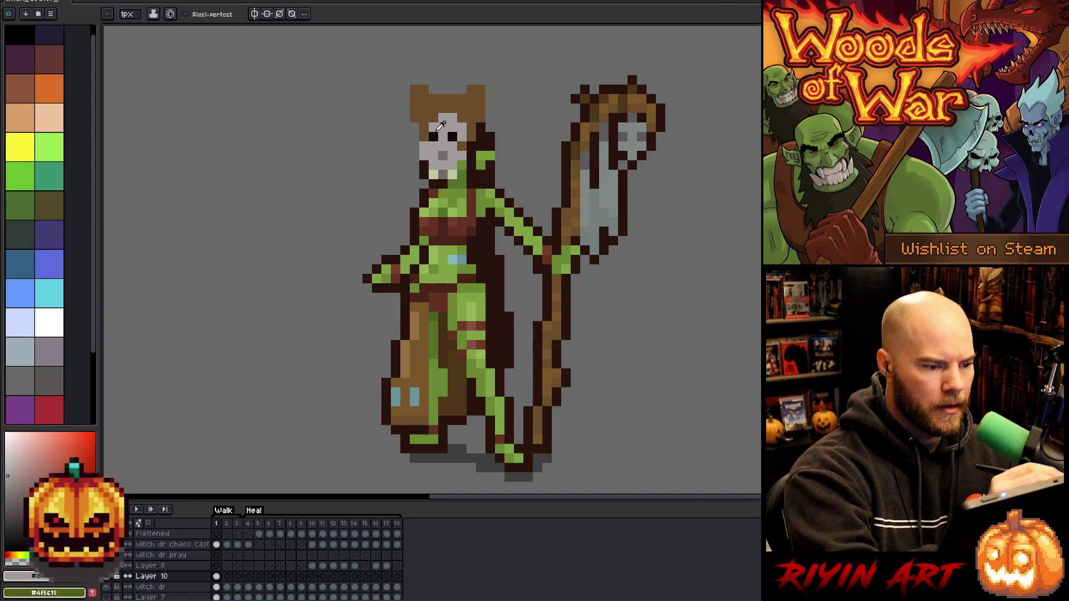
# Repaint the skull face light grey, shrink the eyes to small dots, and grey the mouth pixel
pyautogui.keyDown('alt'); pyautogui.click(461, 116); pyautogui.keyUp('alt')
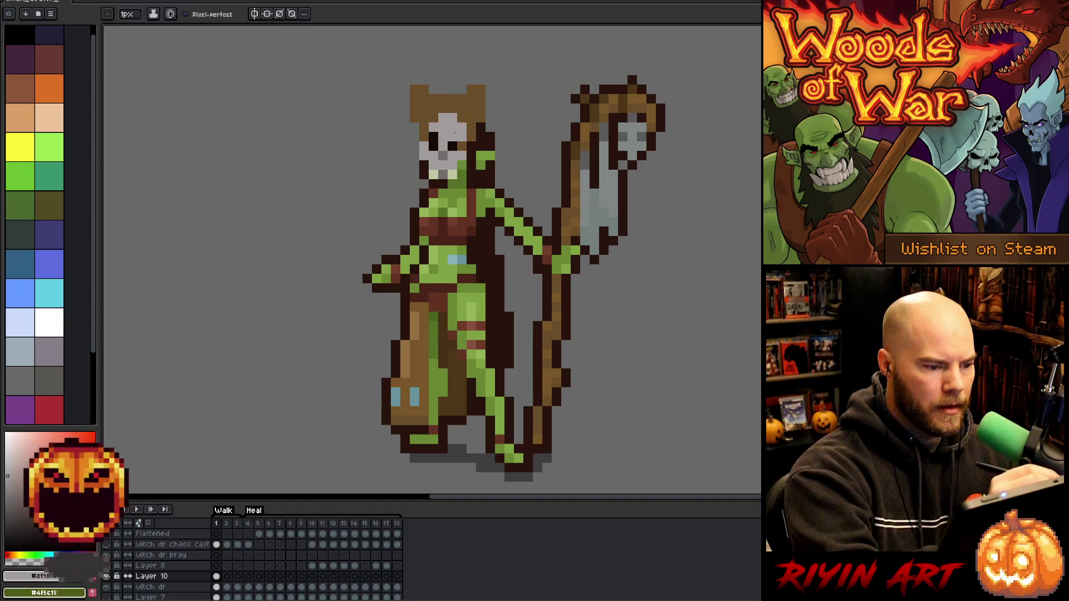
pyautogui.click(433, 137)
pyautogui.click(424, 137)
pyautogui.click(426, 127)
pyautogui.click(453, 109)
pyautogui.click(461, 146)
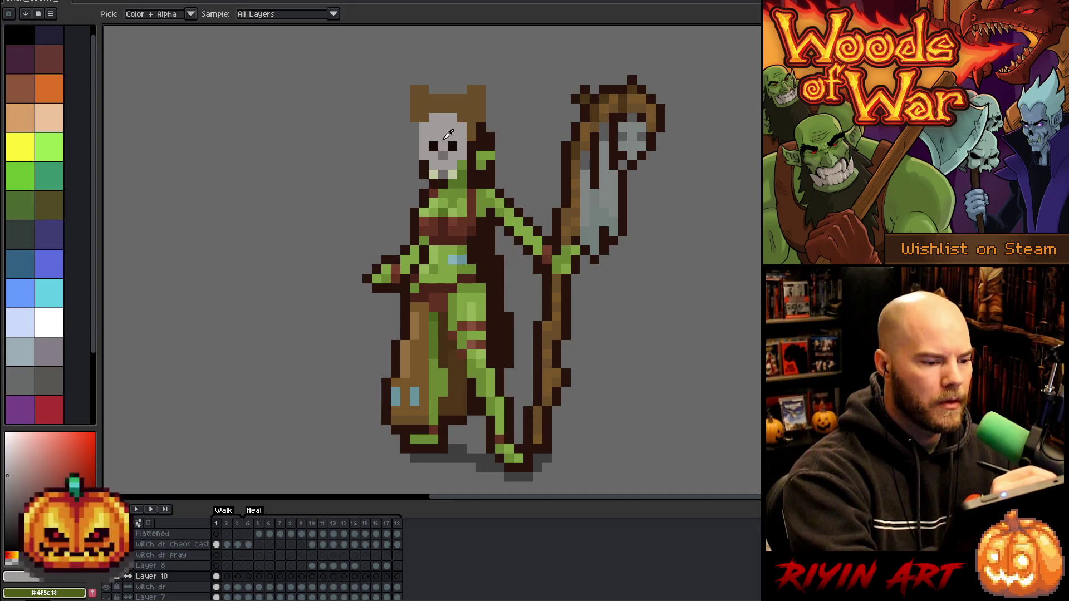
pyautogui.keyDown('alt'); pyautogui.click(443, 156); pyautogui.keyUp('alt')
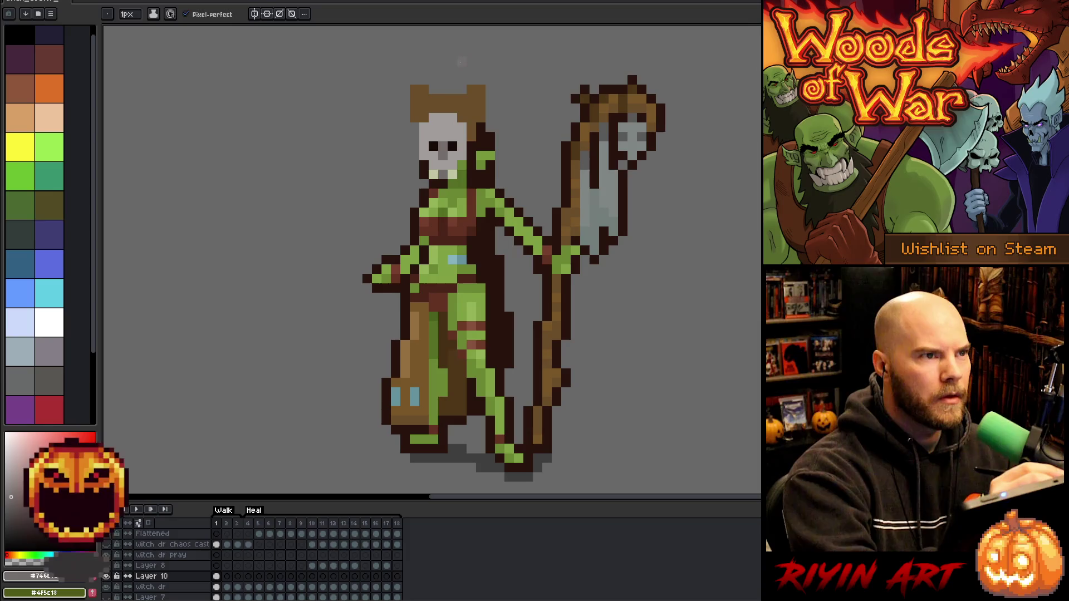
pyautogui.click(442, 165)
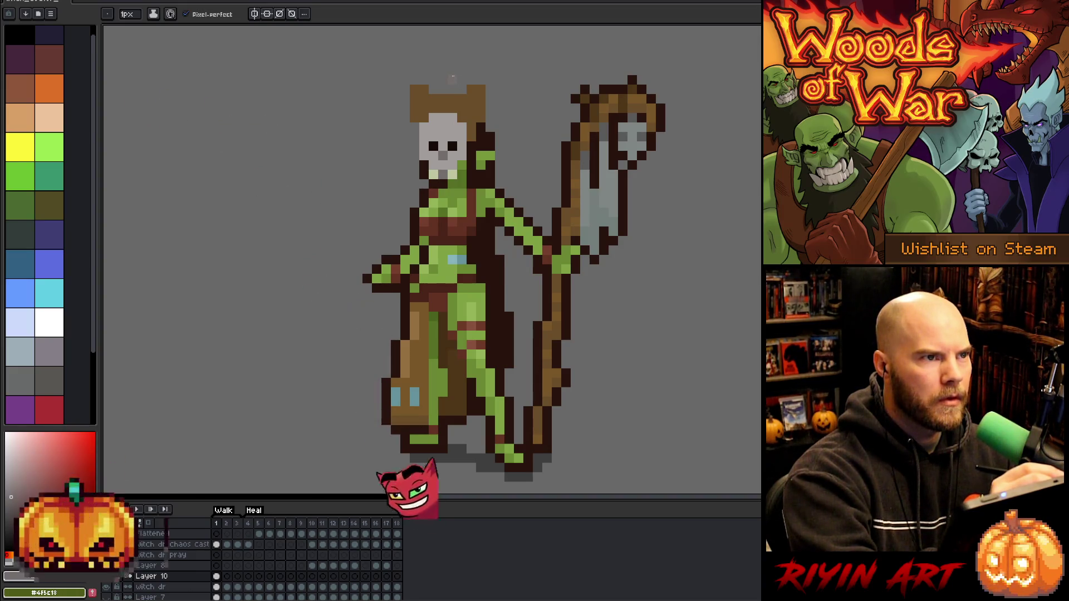
# Widen the skull with a grey column down its left side
pyautogui.keyDown('alt'); pyautogui.click(425, 128); pyautogui.keyUp('alt')
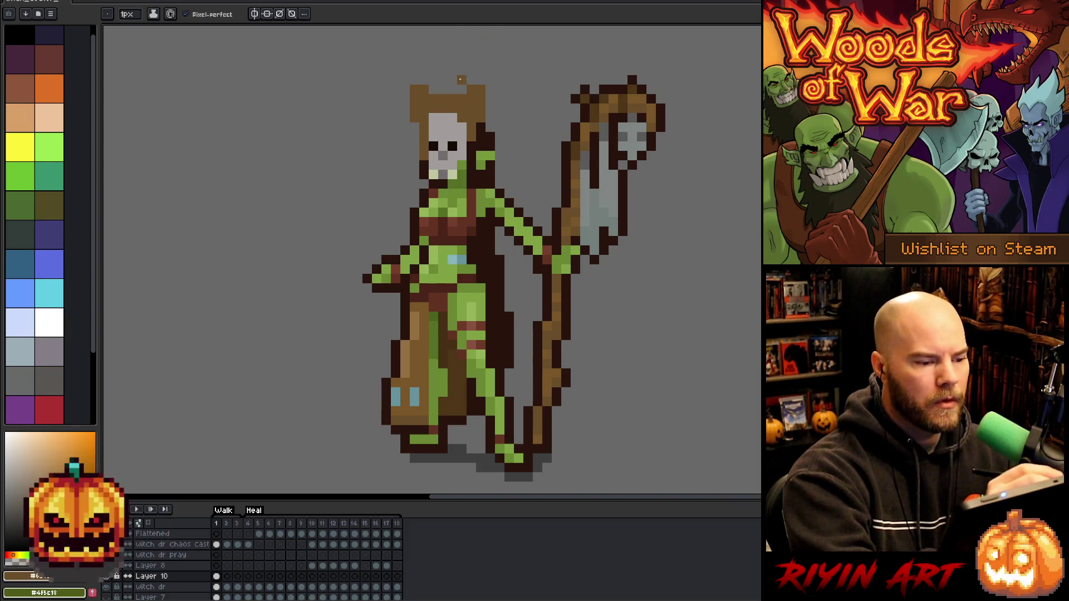
pyautogui.keyDown('alt'); pyautogui.click(439, 124); pyautogui.keyUp('alt')
pyautogui.moveTo(424, 134); pyautogui.dragTo(425, 157)
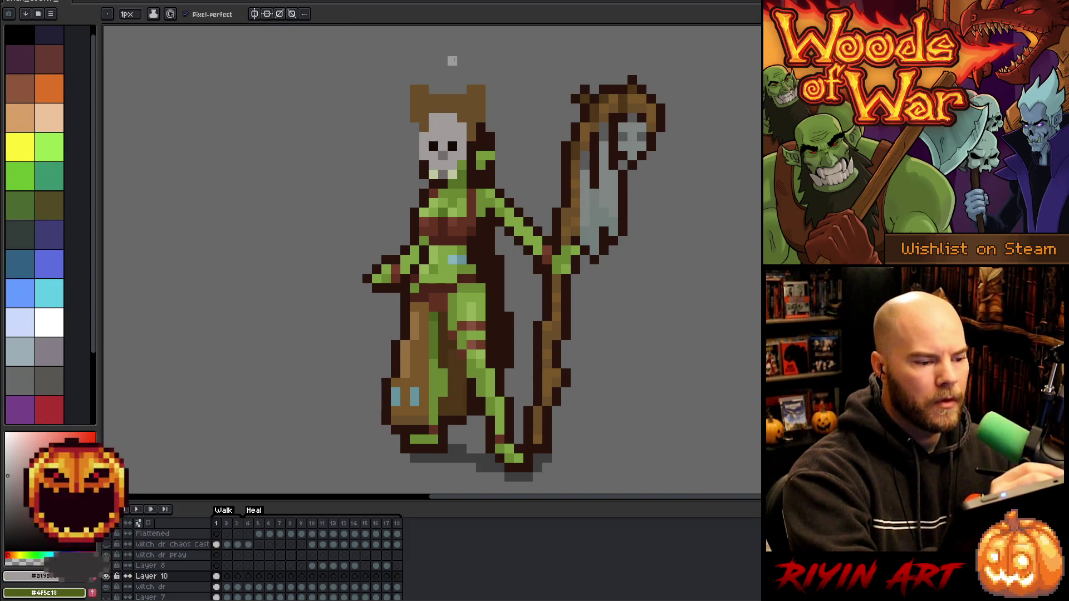
pyautogui.keyDown('alt'); pyautogui.click(430, 110); pyautogui.keyUp('alt')
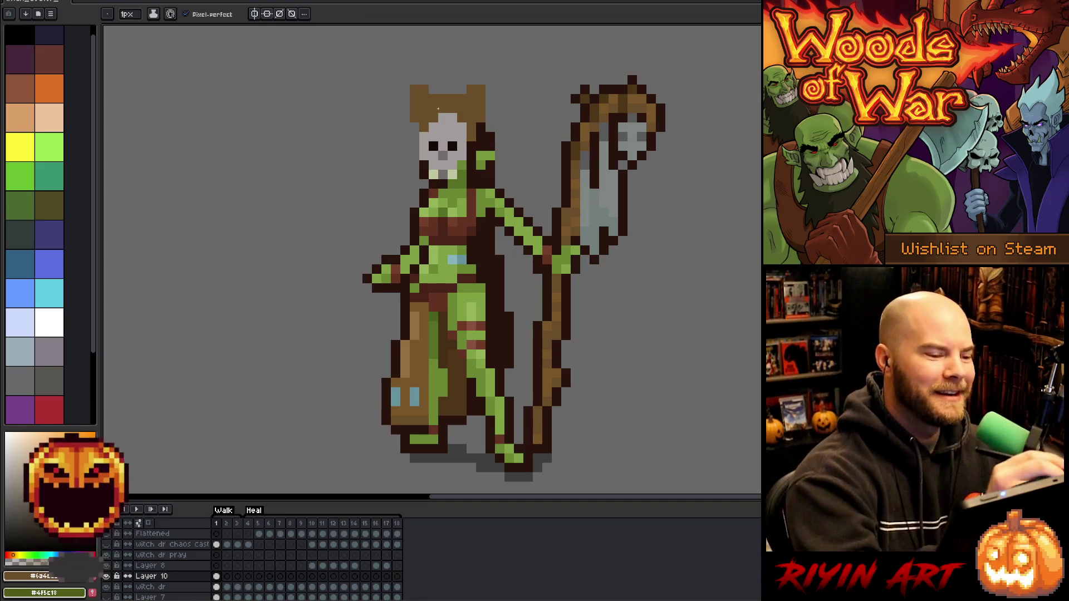
pyautogui.keyDown('alt'); pyautogui.click(429, 128); pyautogui.keyUp('alt')
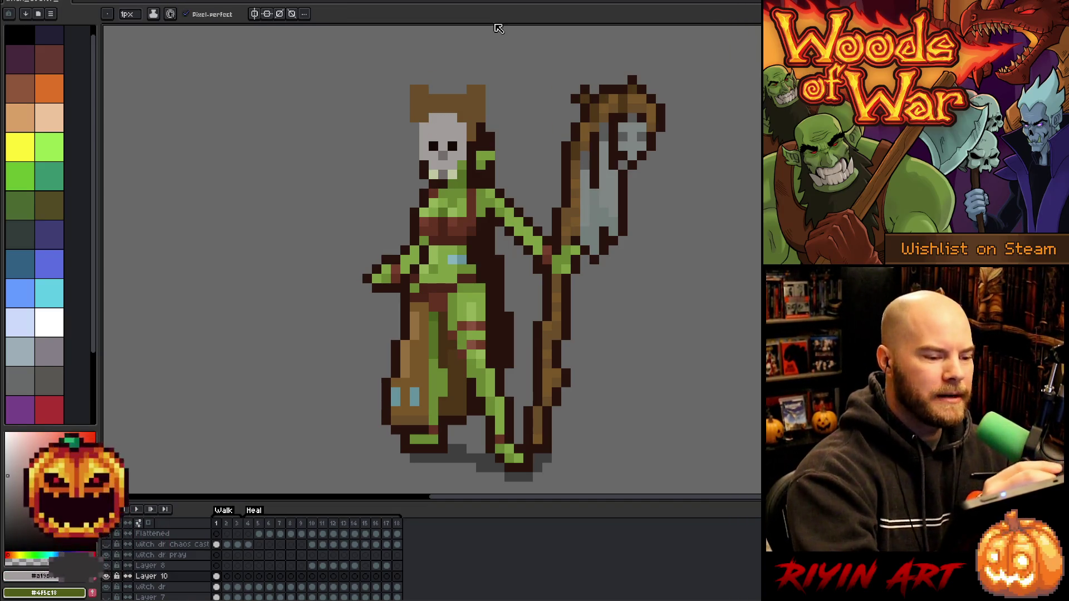
pyautogui.keyDown('alt'); pyautogui.click(443, 111); pyautogui.keyUp('alt')
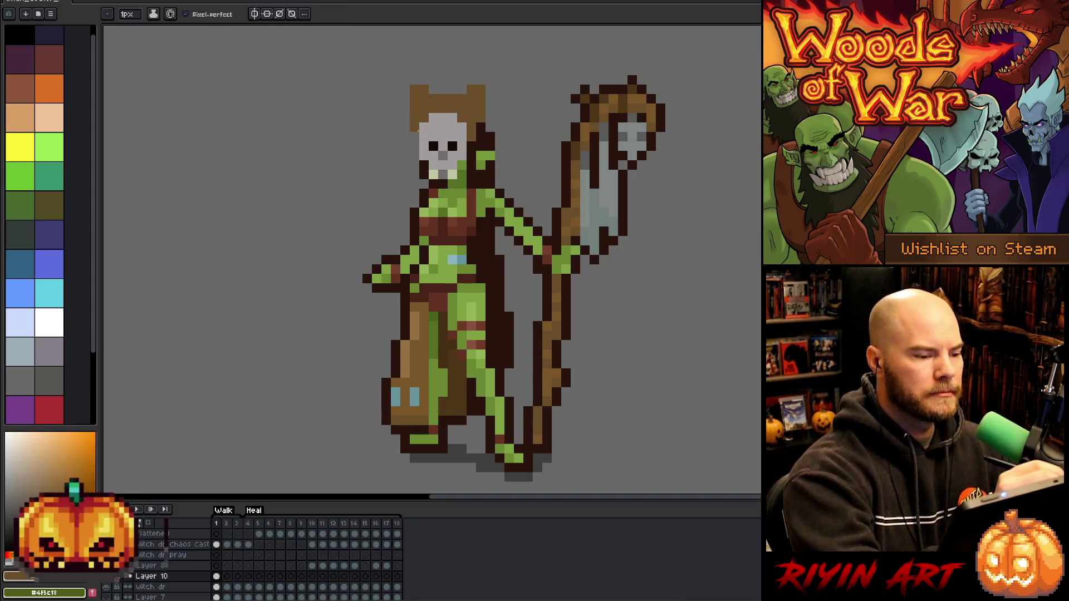
# Outline both sides of the skull and the hood's left ear in dark pixels
pyautogui.keyDown('alt'); pyautogui.click(425, 164); pyautogui.keyUp('alt')
pyautogui.moveTo(414, 127); pyautogui.dragTo(415, 157)
pyautogui.moveTo(404, 105)
pyautogui.mouseDown()
pyautogui.moveTo(405, 85)
pyautogui.moveTo(490, 119)
pyautogui.mouseUp()
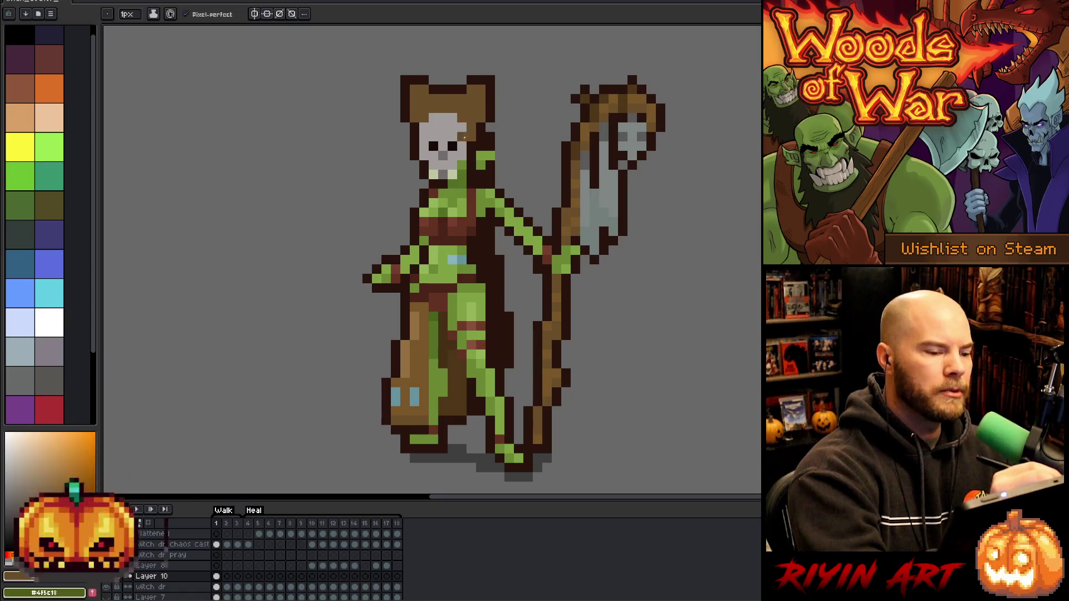
pyautogui.moveTo(462, 123)
pyautogui.mouseDown()
pyautogui.moveTo(463, 150)
pyautogui.moveTo(424, 141)
pyautogui.moveTo(424, 123)
pyautogui.mouseUp()
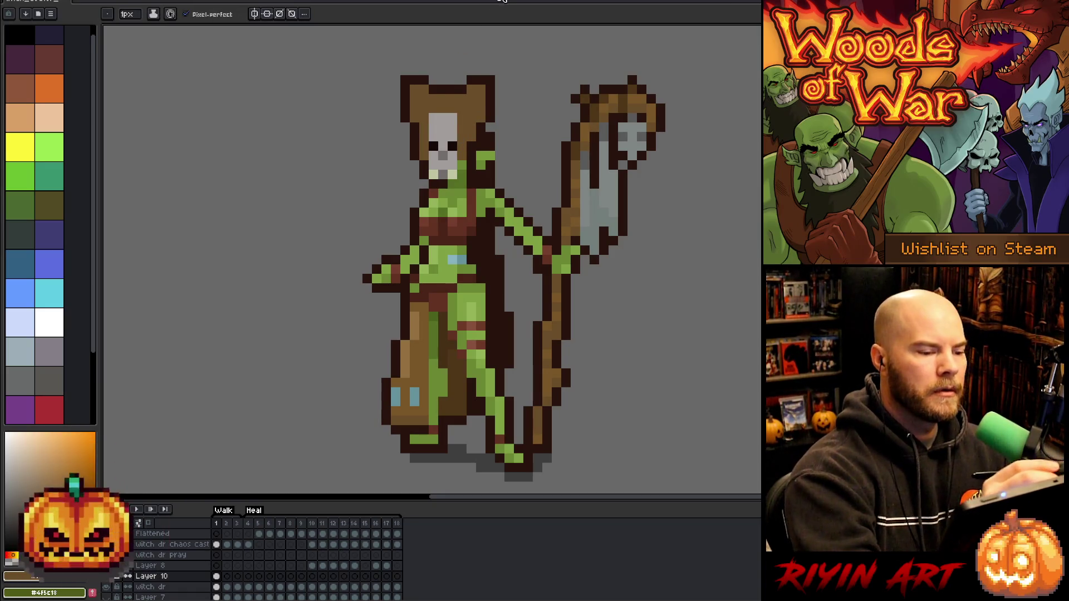
# Paint the stray light pixel atop the head brown and add skull-grey pixels at the head top
pyautogui.press('alt')
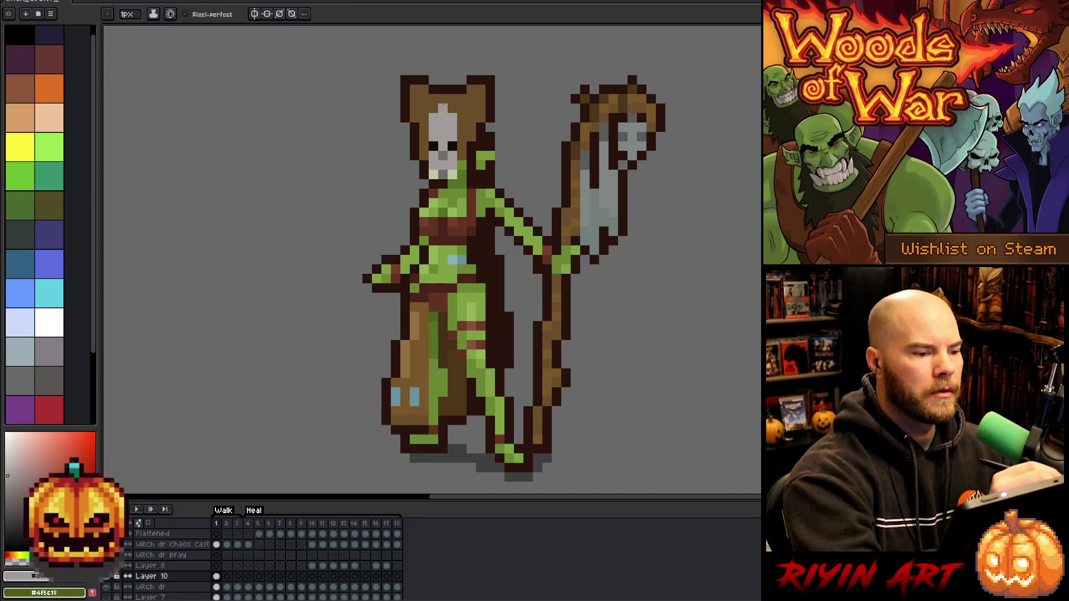
pyautogui.keyDown('alt'); pyautogui.click(466, 82); pyautogui.keyUp('alt')
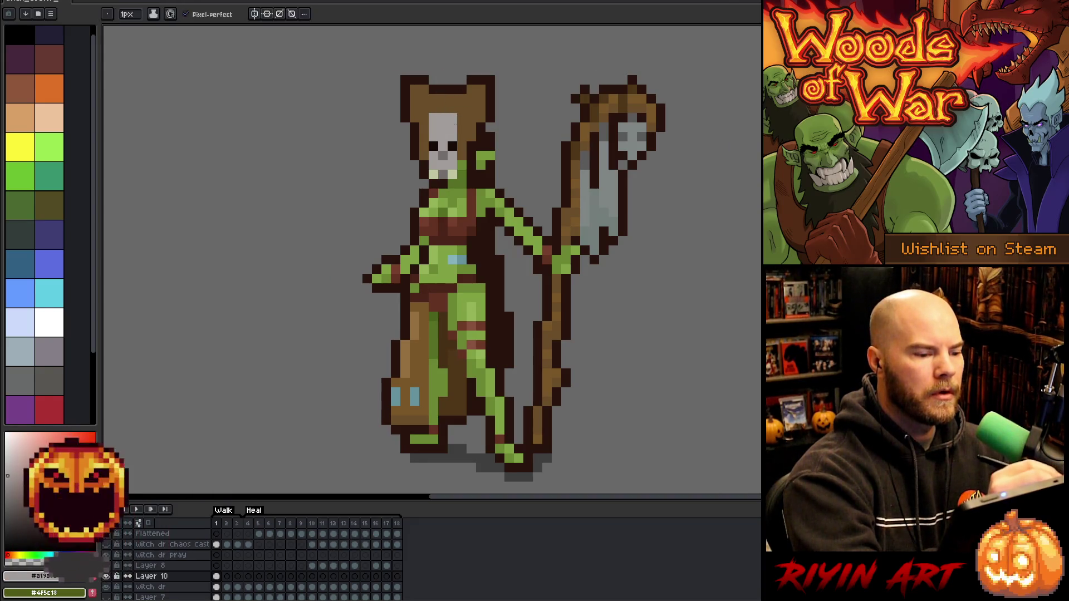
pyautogui.press('alt')
pyautogui.click(462, 104)
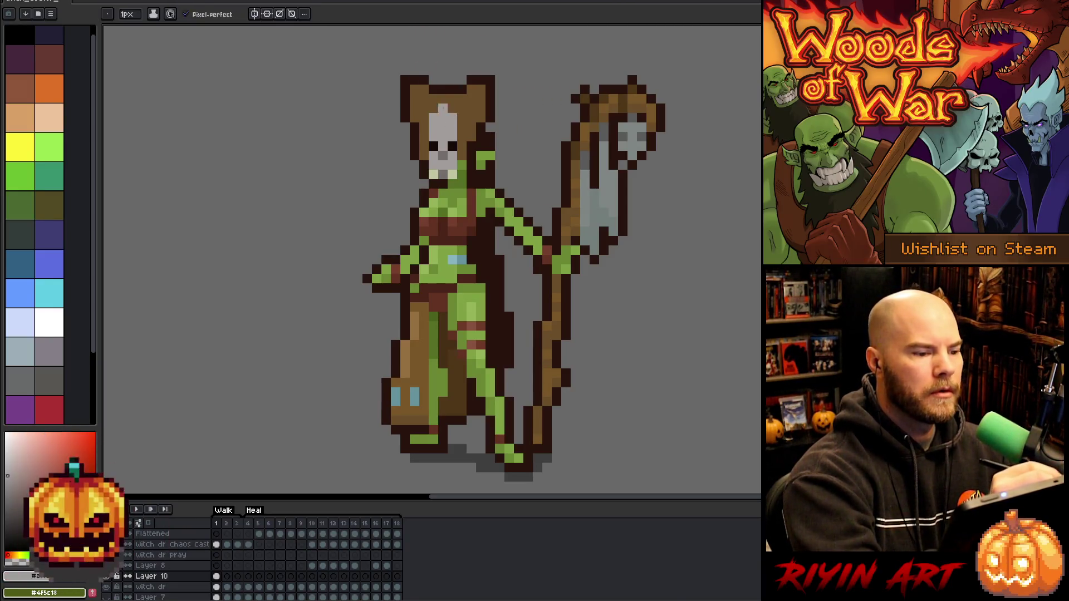
pyautogui.keyDown('alt'); pyautogui.click(465, 82); pyautogui.keyUp('alt')
pyautogui.keyDown('alt'); pyautogui.click(458, 122); pyautogui.keyUp('alt')
pyautogui.click(462, 103)
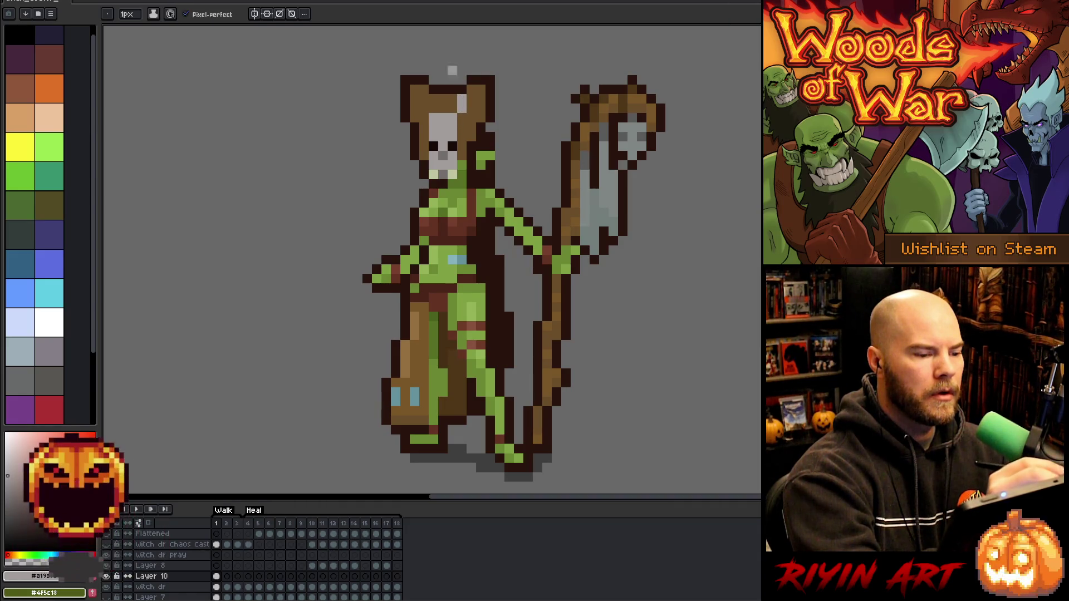
pyautogui.click(471, 108)
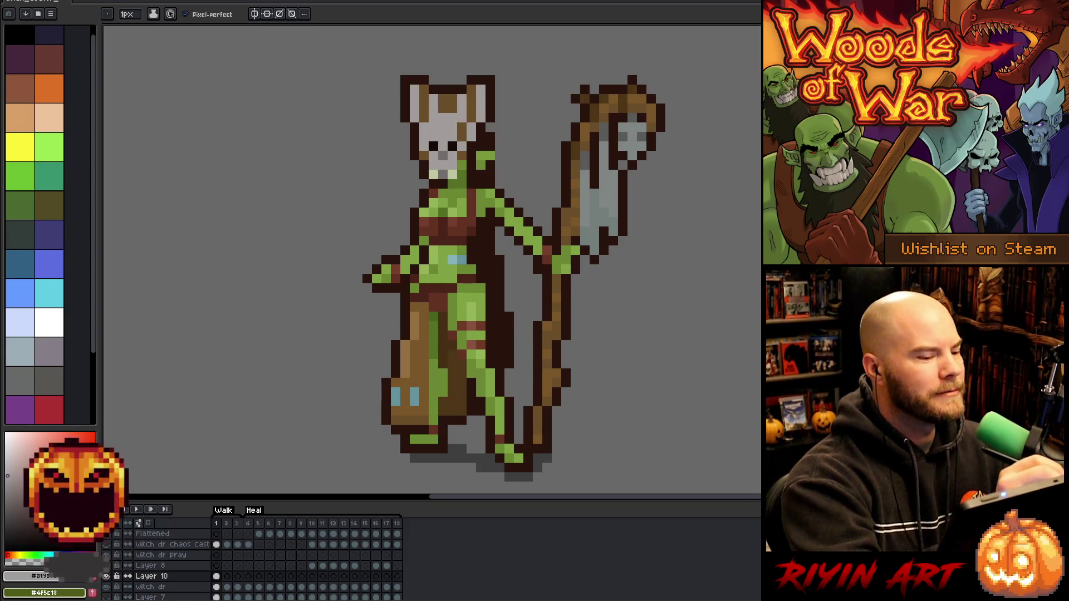
# Eyedrop the ear brown and skull light grey to paint grey ear interiors with a brown centre stripe
pyautogui.keyDown('alt'); pyautogui.click(469, 114); pyautogui.keyUp('alt')
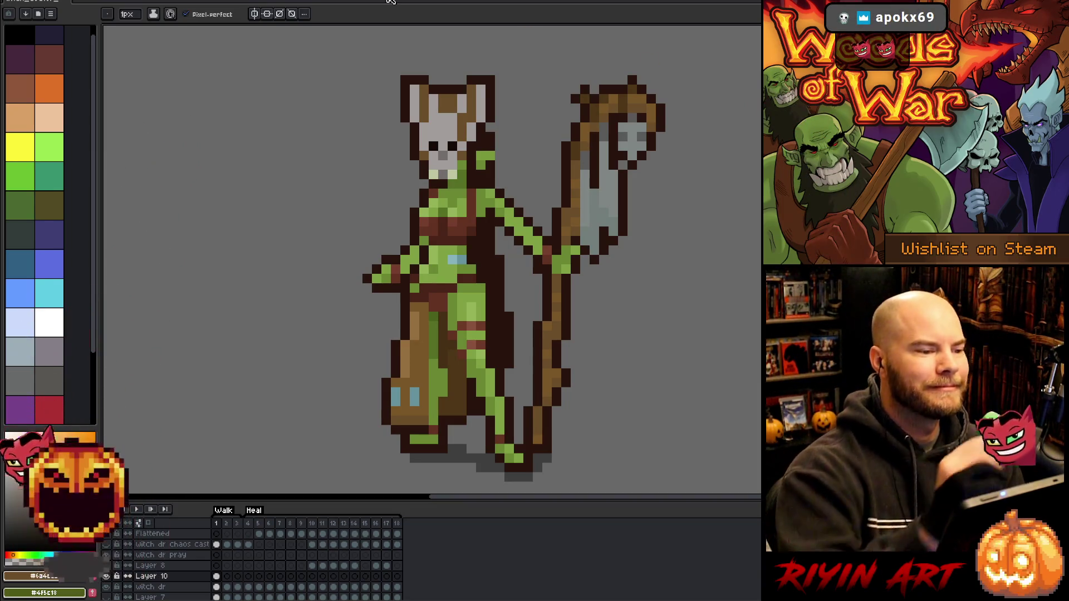
pyautogui.keyDown('alt'); pyautogui.click(432, 106); pyautogui.keyUp('alt')
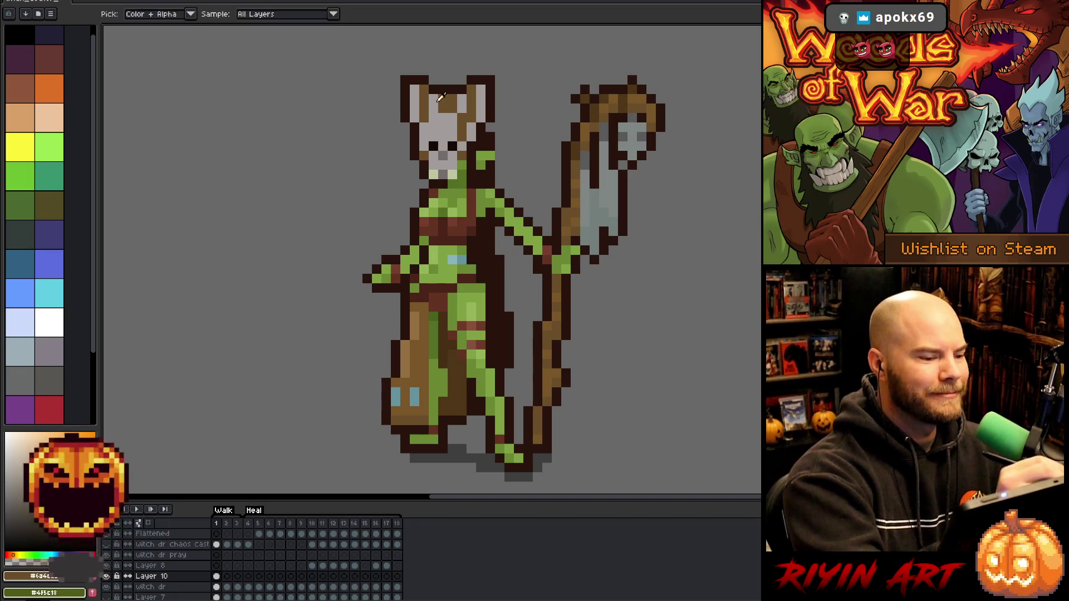
pyautogui.keyDown('alt'); pyautogui.click(424, 108); pyautogui.keyUp('alt')
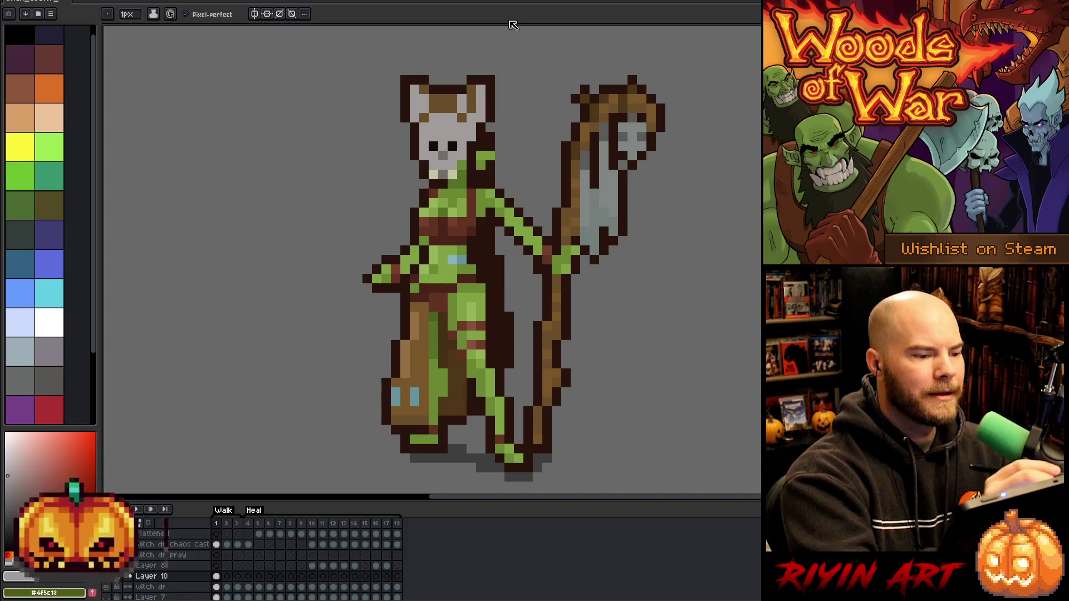
pyautogui.keyDown('alt'); pyautogui.click(461, 127); pyautogui.keyUp('alt')
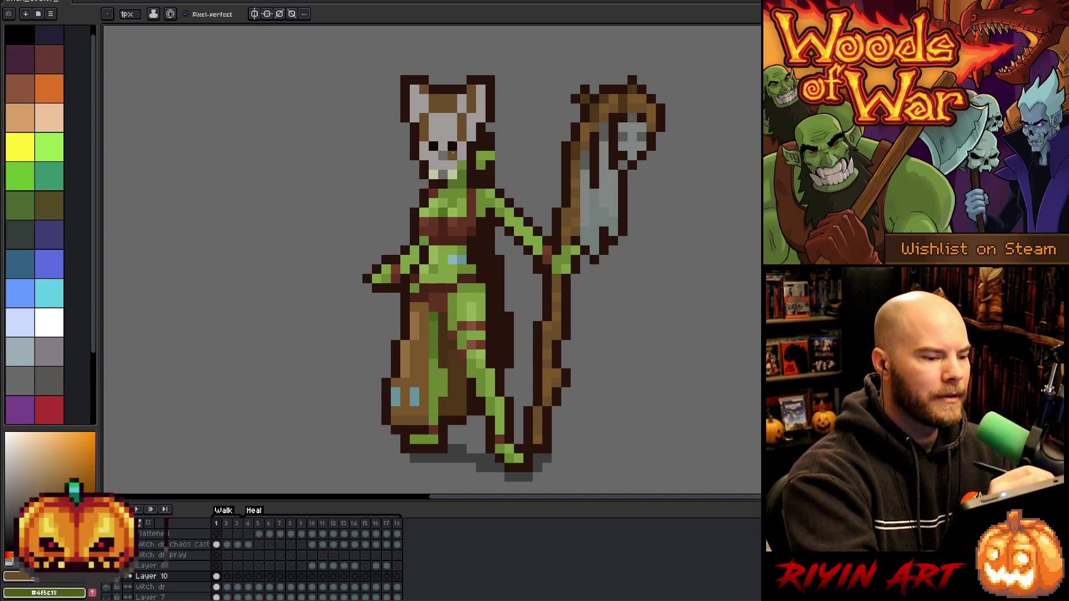
# Paint a grey pixel on the skull's headband and a short dark line down the skull's centre
pyautogui.keyDown('alt'); pyautogui.click(442, 99); pyautogui.keyUp('alt')
pyautogui.click(443, 109)
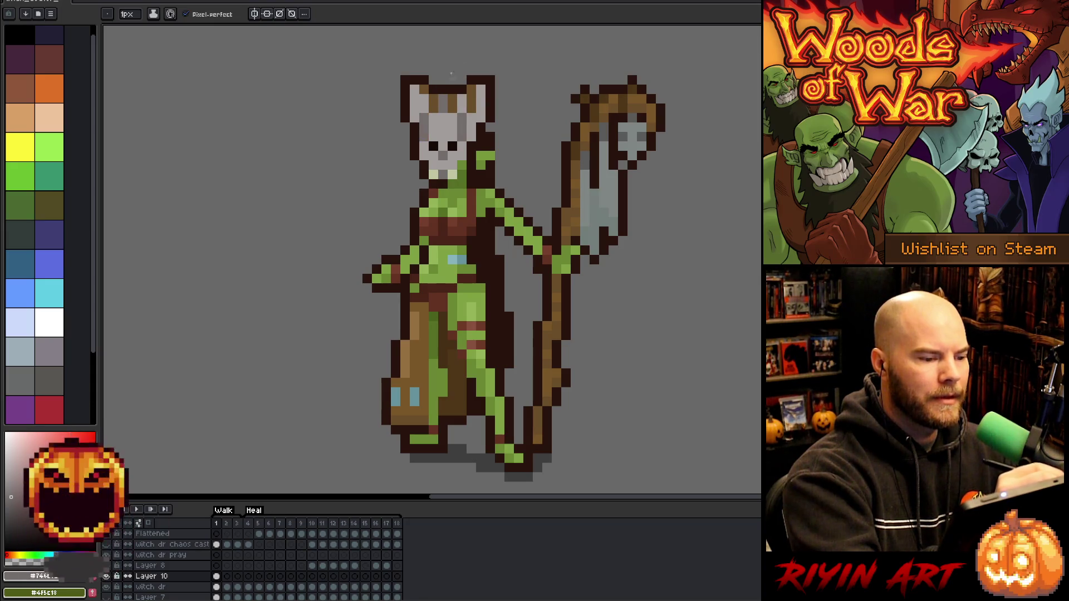
pyautogui.moveTo(462, 114); pyautogui.dragTo(462, 139)
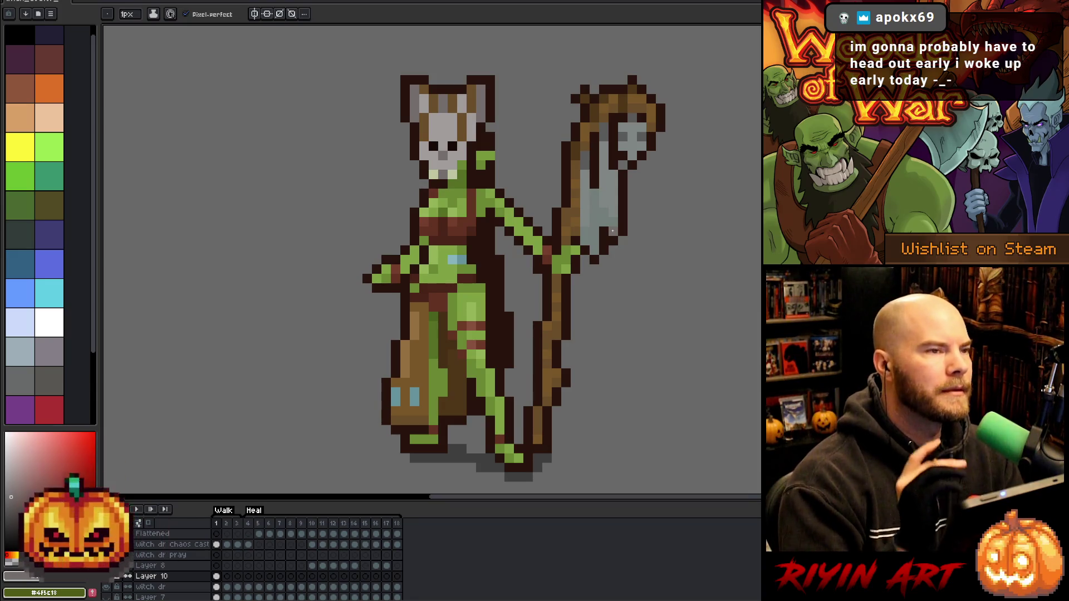
# Add light-grey pixels near the staff top, then undo to restore the lower, narrower head shape
pyautogui.keyDown('alt'); pyautogui.click(450, 117); pyautogui.keyUp('alt')
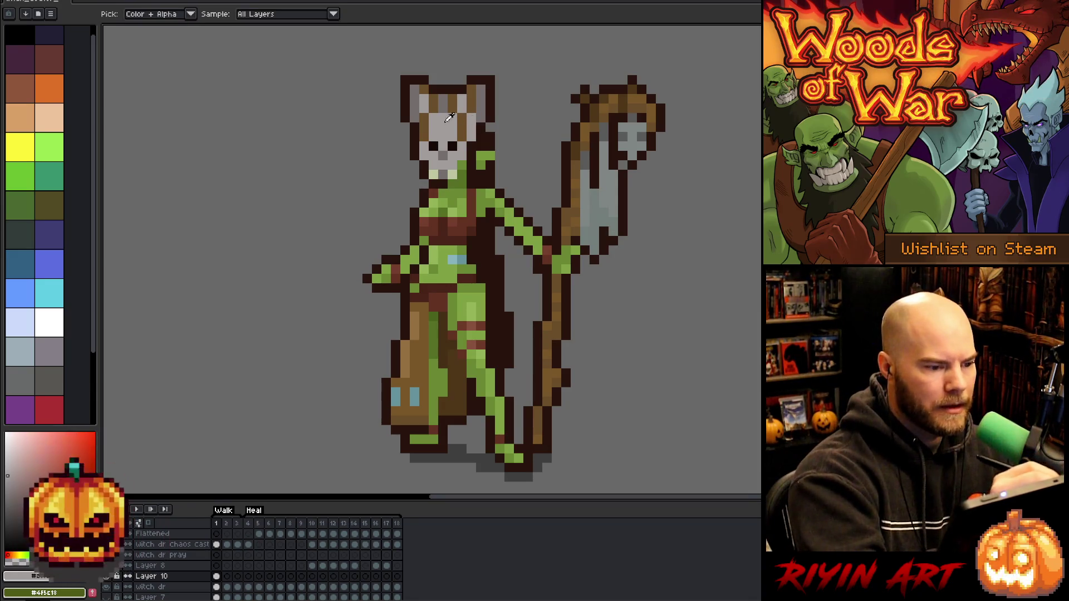
pyautogui.keyDown('alt'); pyautogui.click(409, 112); pyautogui.keyUp('alt')
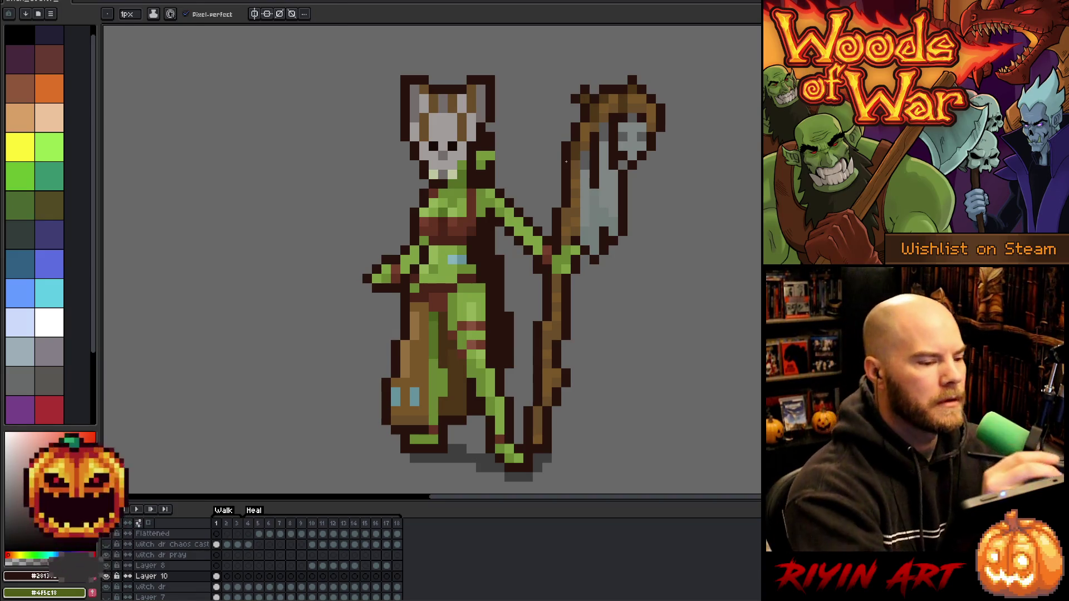
pyautogui.keyDown('alt'); pyautogui.click(418, 124); pyautogui.keyUp('alt')
pyautogui.click(575, 117)
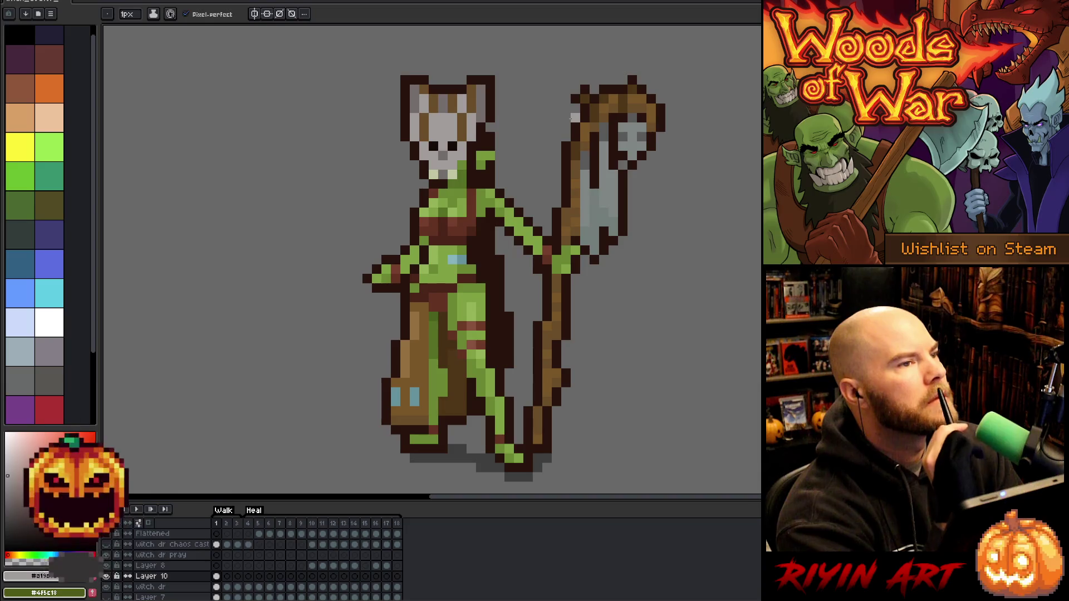
pyautogui.hotkey('ctrl', 'z')
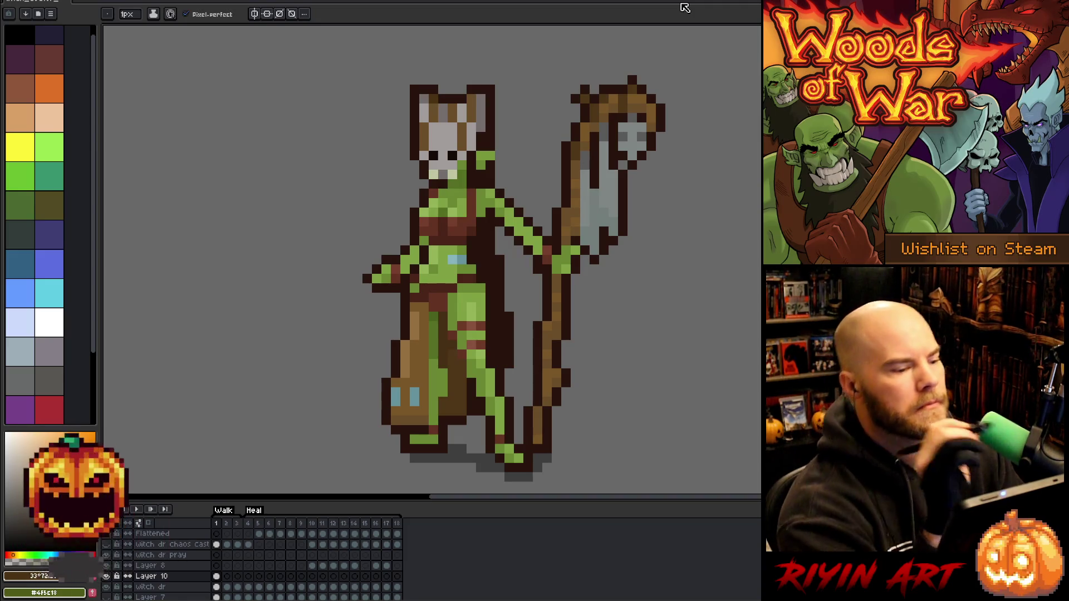
pyautogui.moveTo(415, 124); pyautogui.dragTo(405, 151)
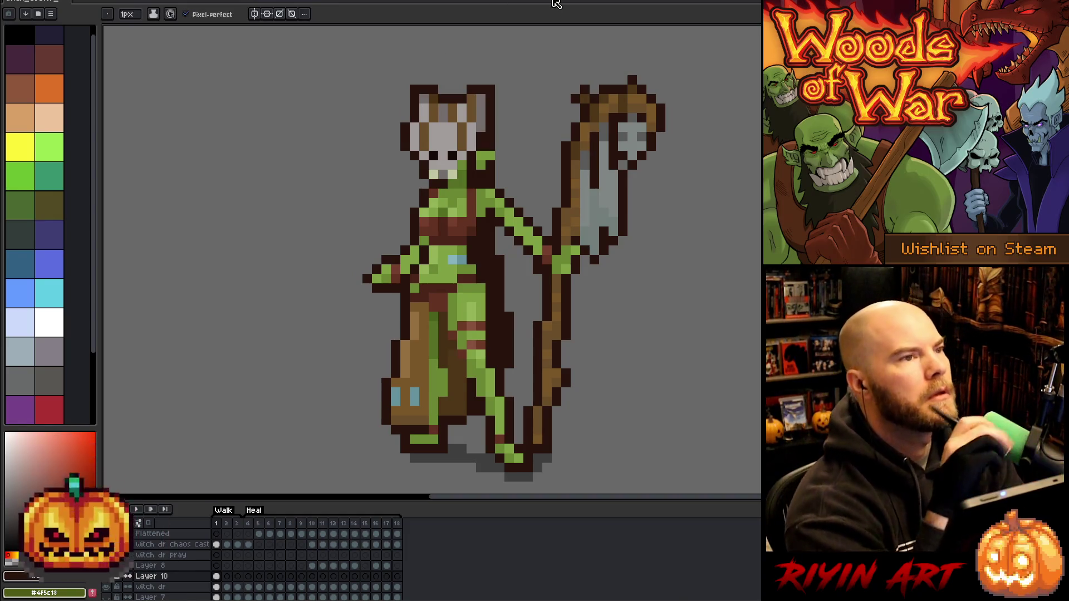
pyautogui.hotkey('ctrl', 'z')
pyautogui.hotkey('ctrl', 'z')
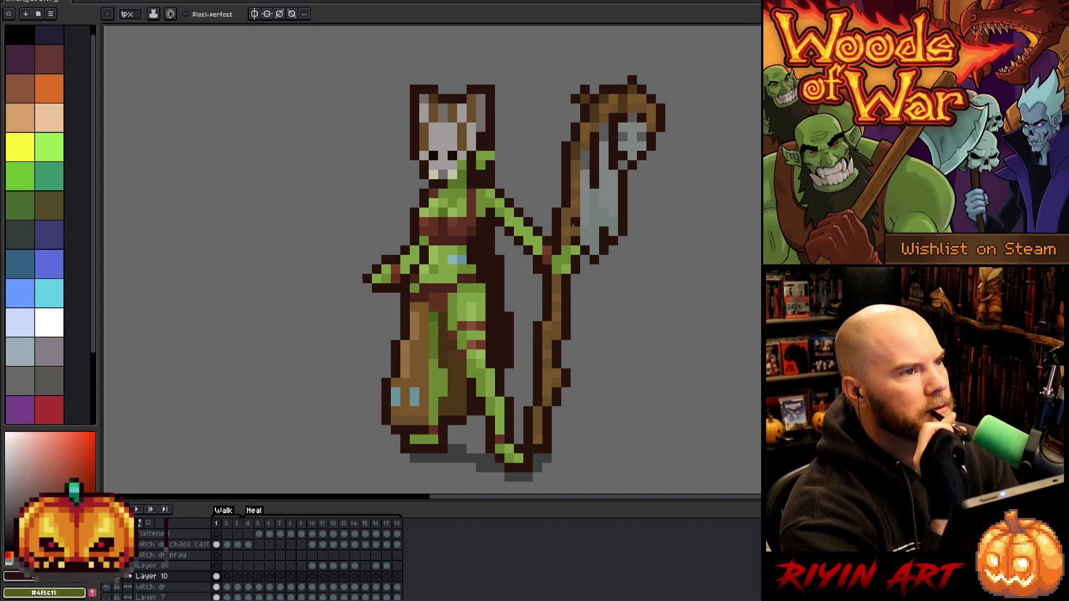
pyautogui.keyDown('alt'); pyautogui.click(478, 120); pyautogui.keyUp('alt')
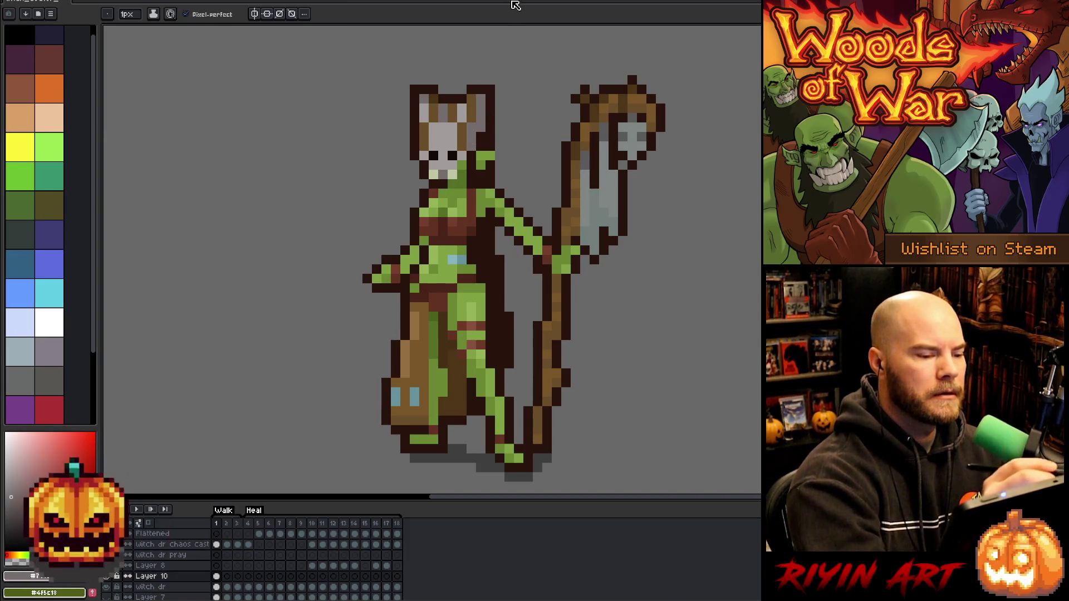
pyautogui.keyDown('alt'); pyautogui.click(478, 109); pyautogui.keyUp('alt')
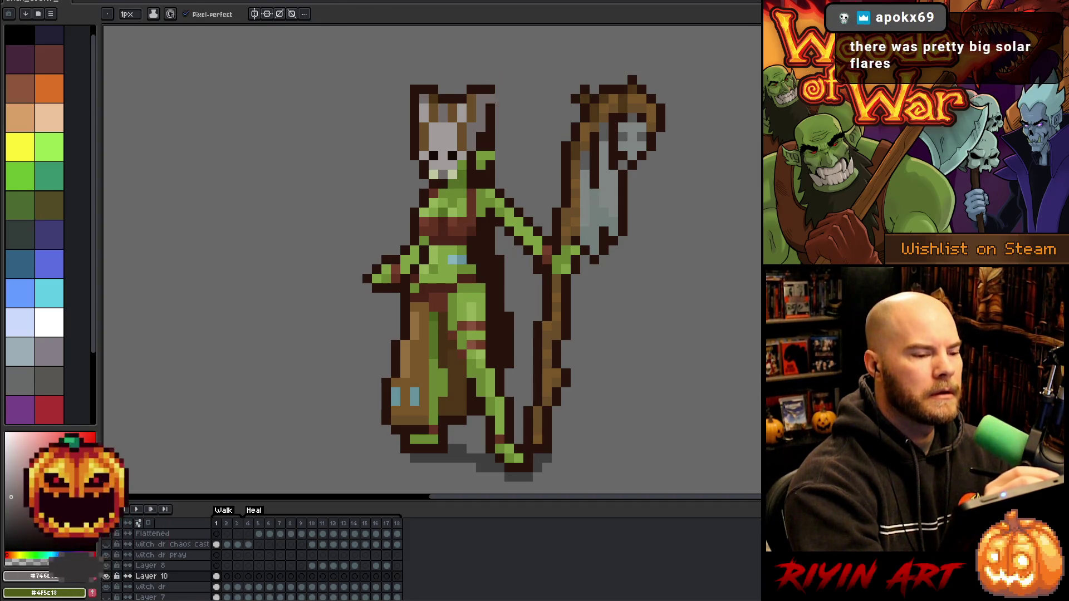
pyautogui.keyDown('alt'); pyautogui.click(471, 125); pyautogui.keyUp('alt')
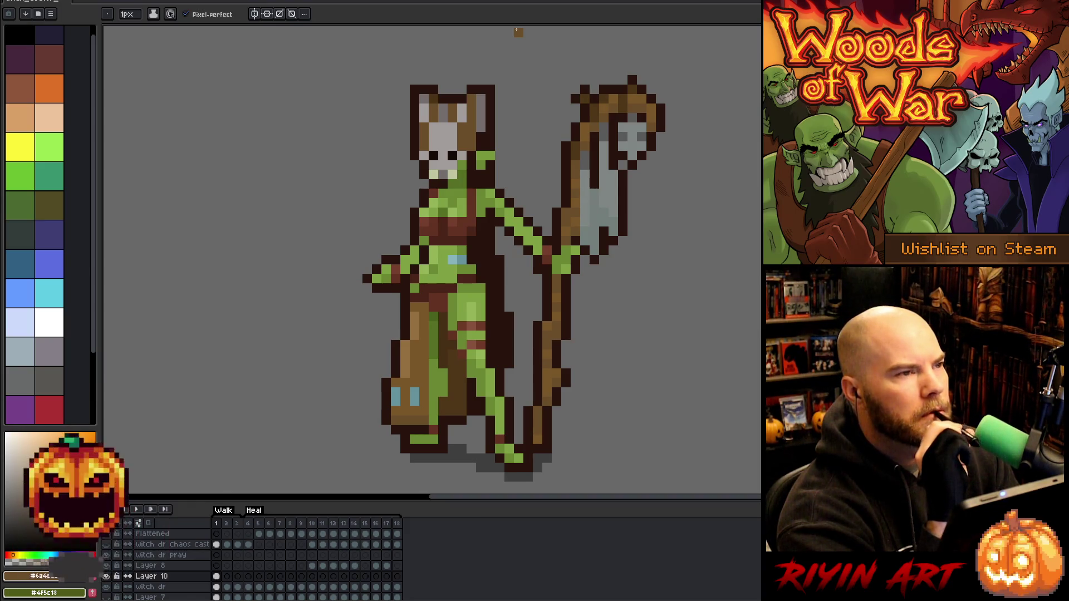
pyautogui.keyDown('alt'); pyautogui.click(471, 142); pyautogui.keyUp('alt')
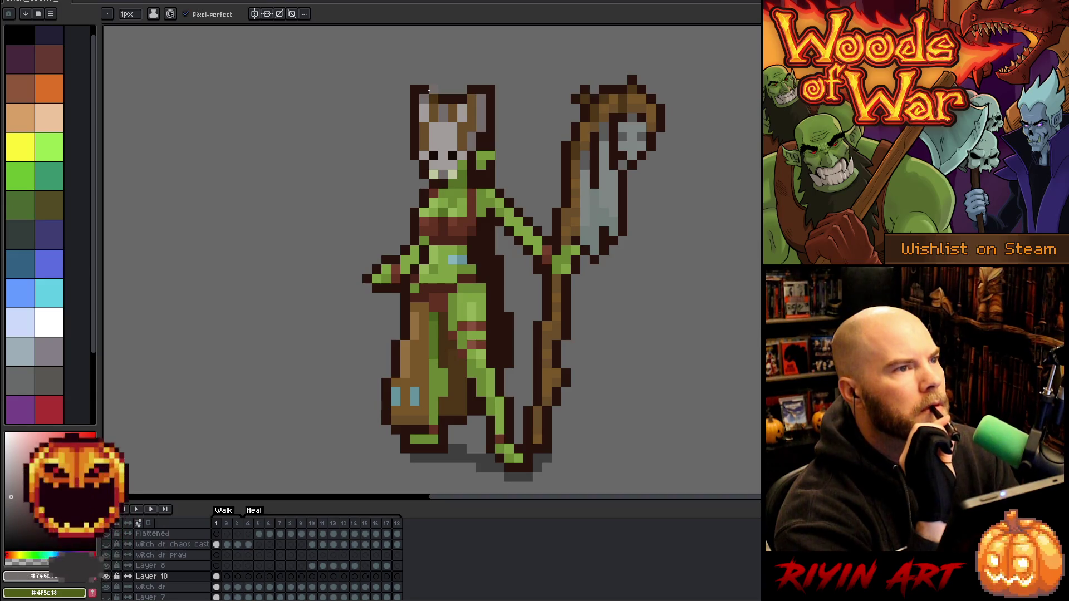
pyautogui.press('e')
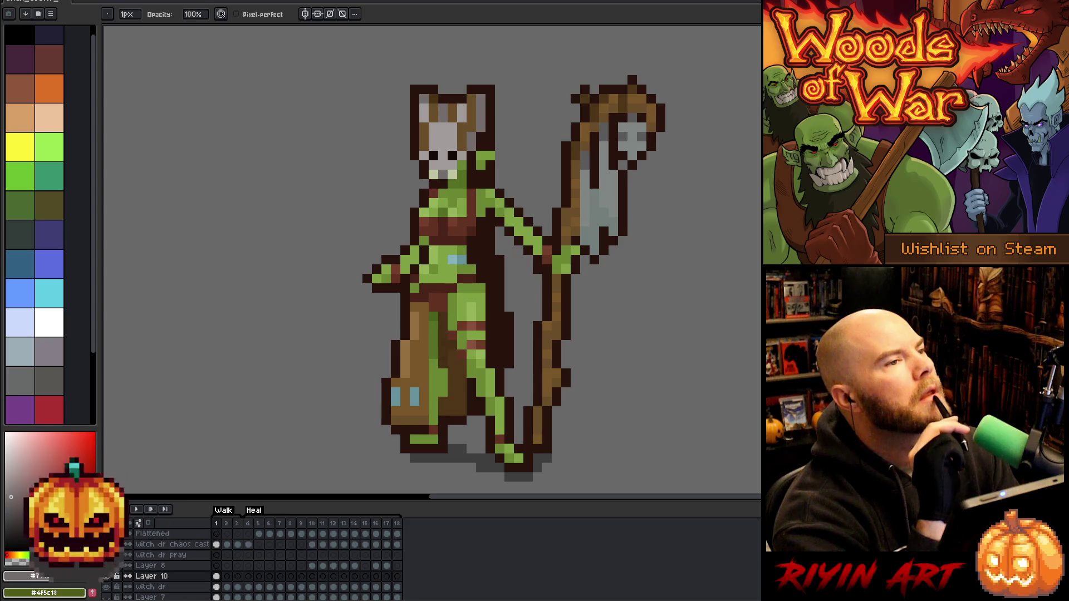
pyautogui.scroll(-4, 532, 313)
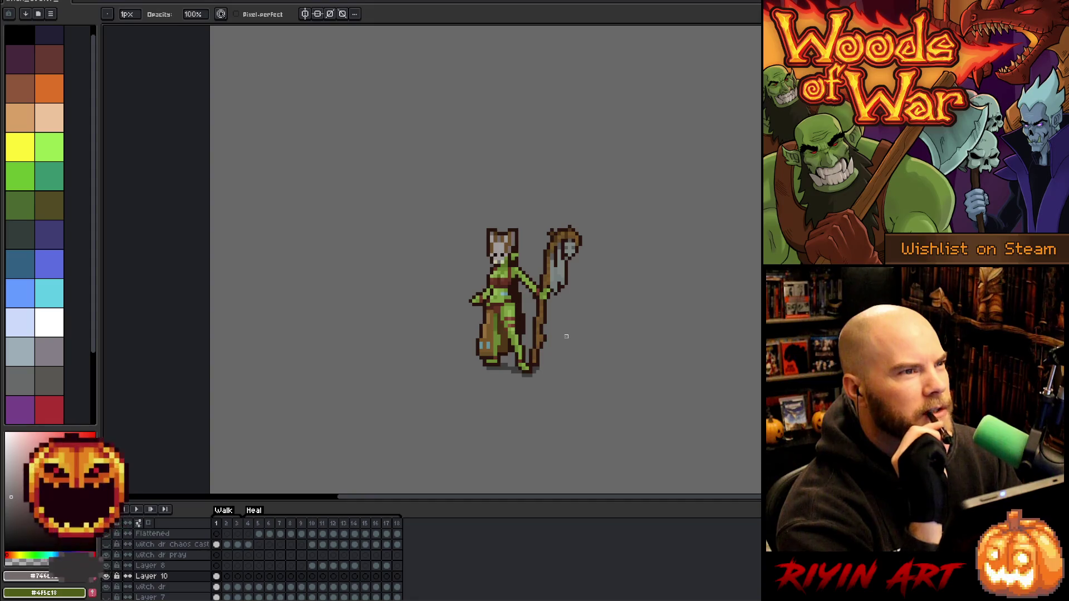
pyautogui.scroll(1, 549, 329)
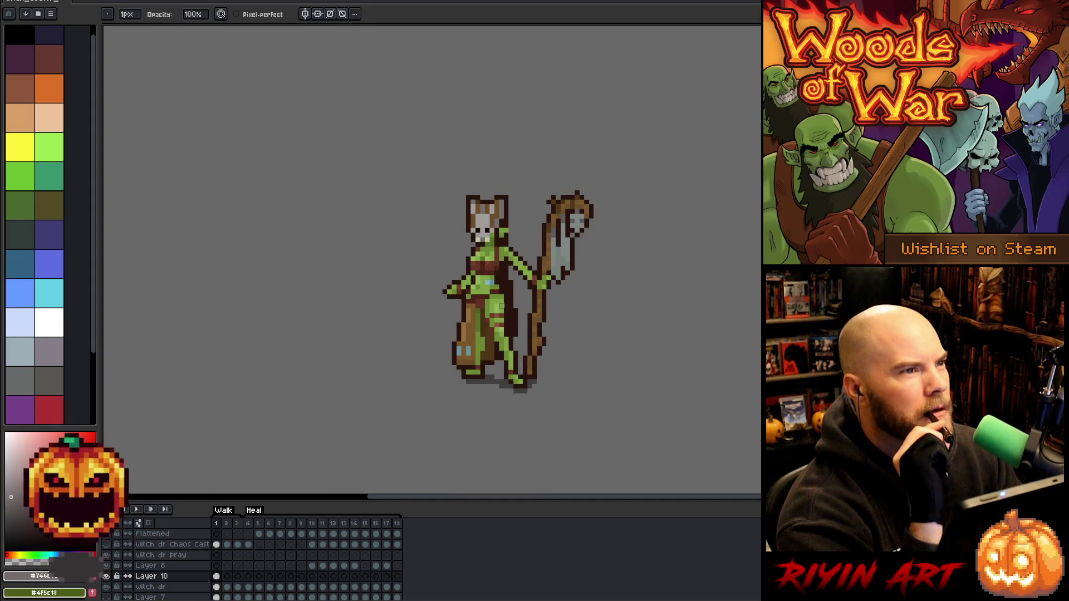
pyautogui.scroll(2, 501, 305)
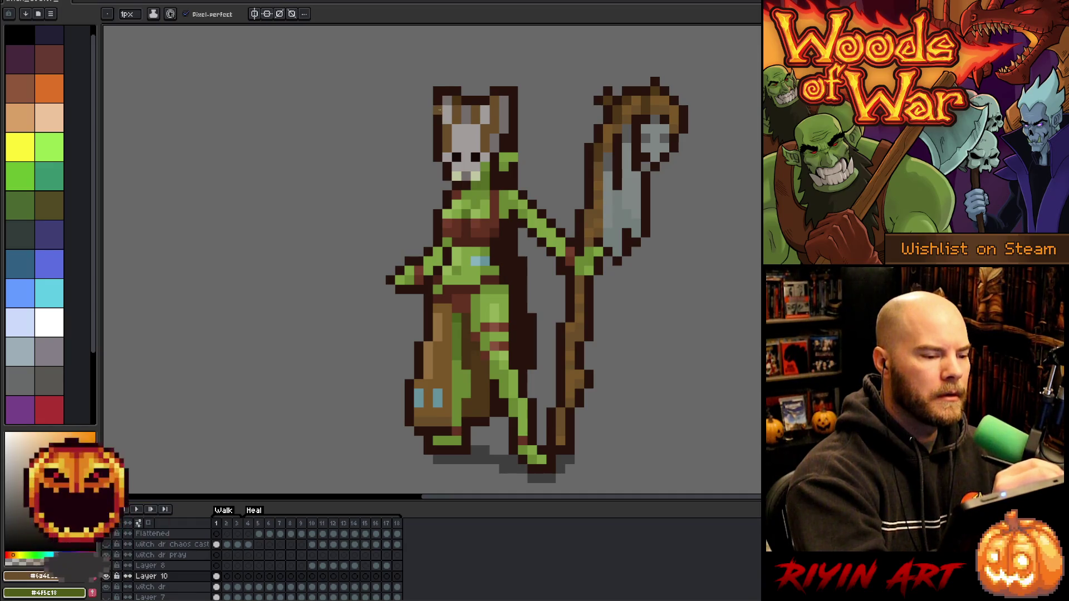
# Outline the left ear's edge in dark pixels and reposition the view higher
pyautogui.keyDown('alt'); pyautogui.click(438, 103); pyautogui.keyUp('alt')
pyautogui.keyDown('alt'); pyautogui.click(437, 119); pyautogui.keyUp('alt')
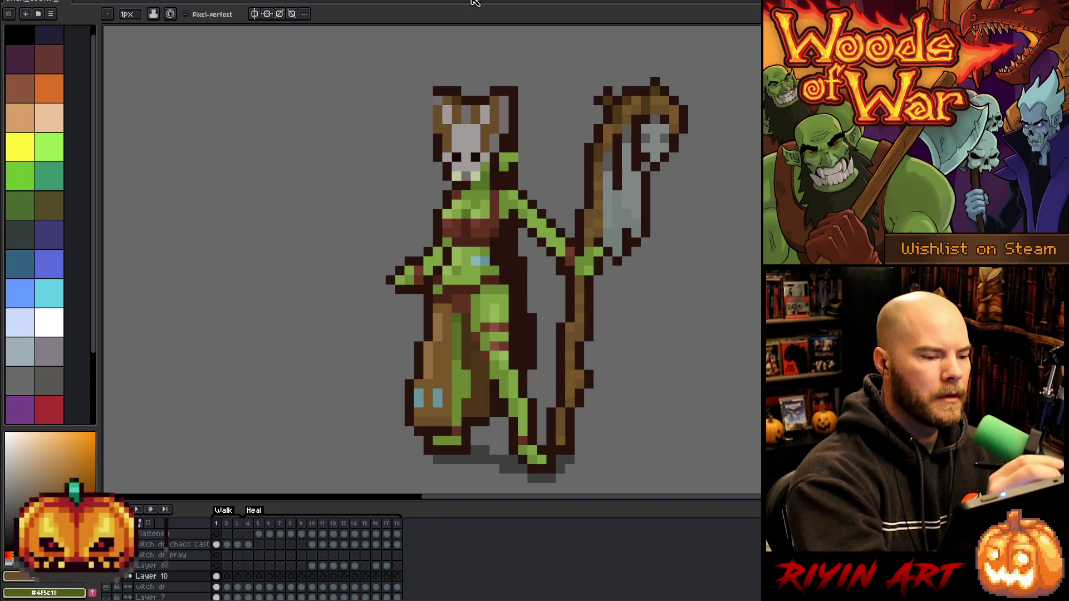
pyautogui.press('alt')
pyautogui.keyDown('alt'); pyautogui.click(458, 98); pyautogui.keyUp('alt')
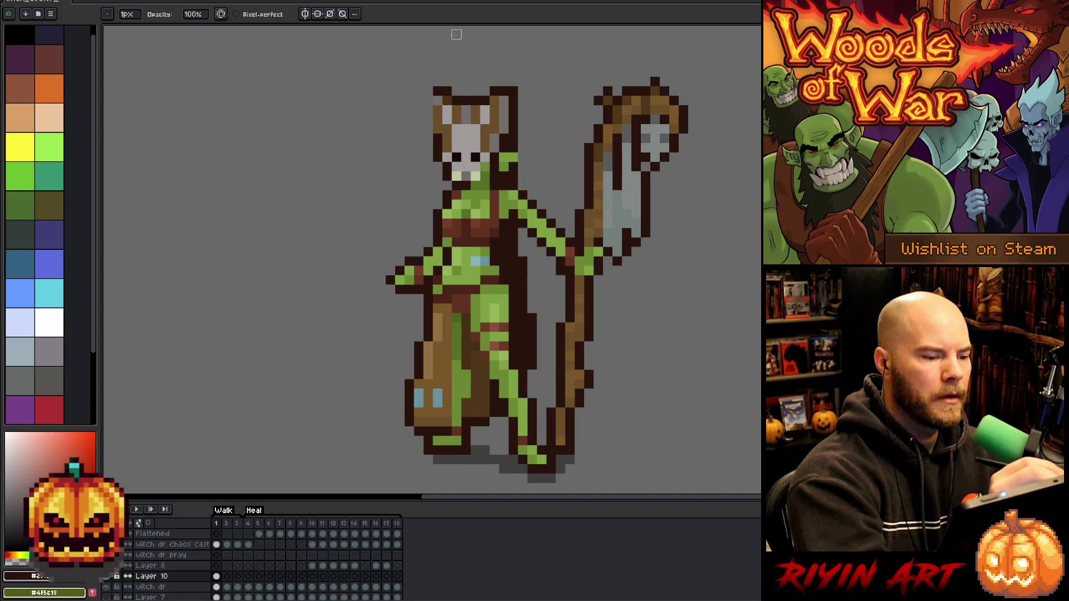
pyautogui.moveTo(429, 91); pyautogui.dragTo(429, 134)
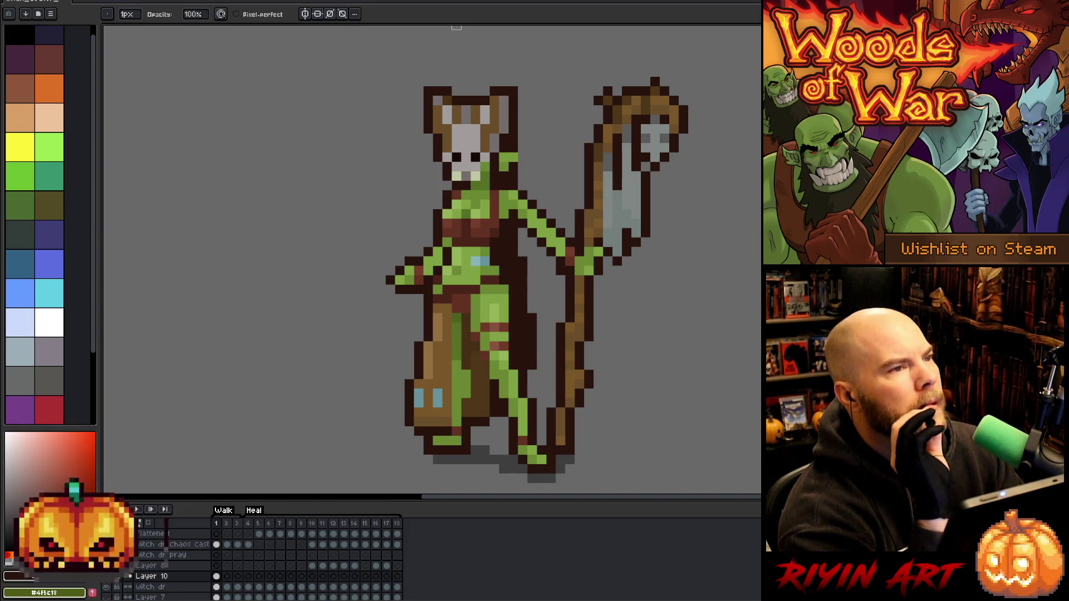
pyautogui.scroll(-1, 456, 27)
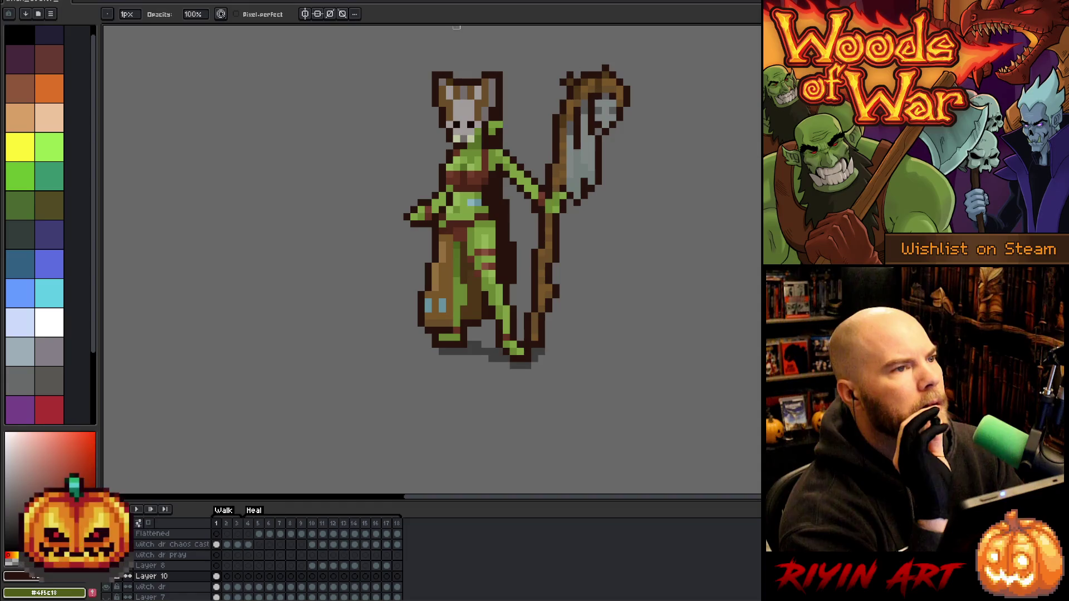
pyautogui.scroll(1, 336, 33)
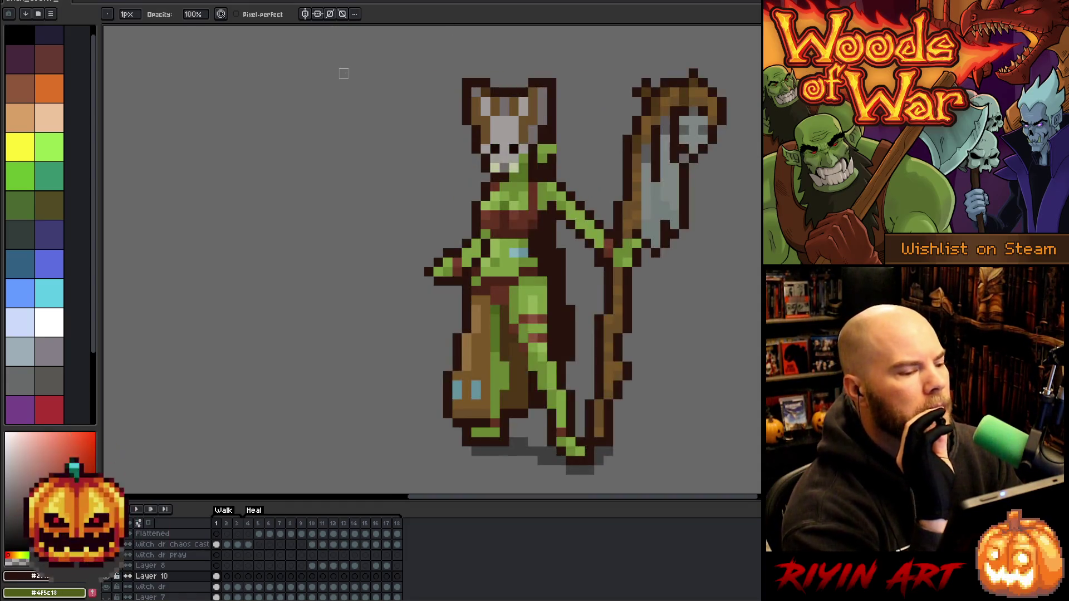
pyautogui.moveTo(675, 258); pyautogui.dragTo(656, 287)
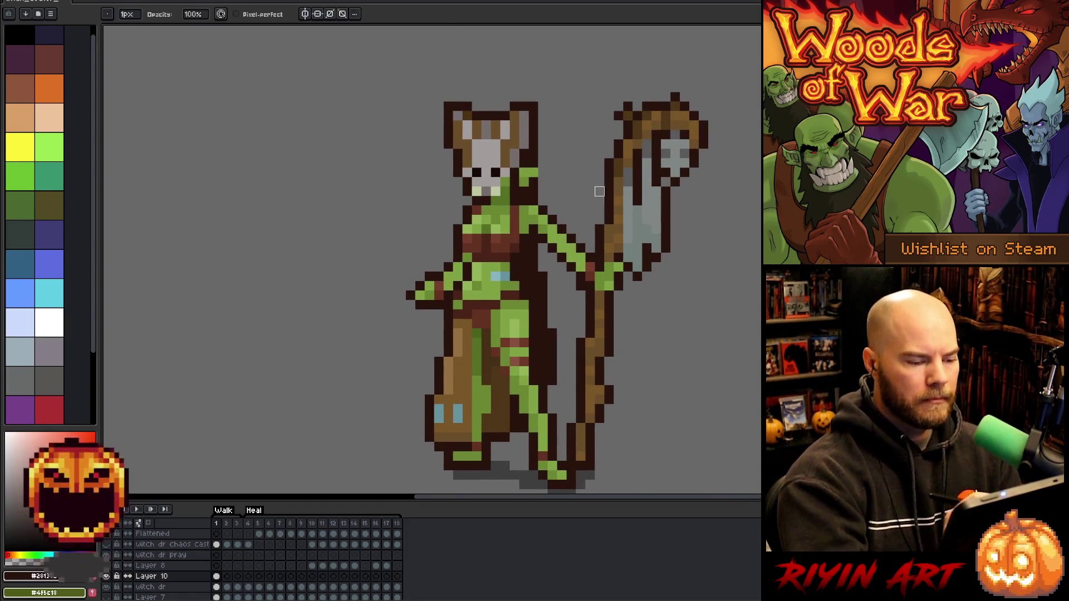
pyautogui.moveTo(458, 362); pyautogui.dragTo(462, 344)
# Choose red, shift its hue to orange (22°), and draw a diagonal feather above the head
pyautogui.press('alt')
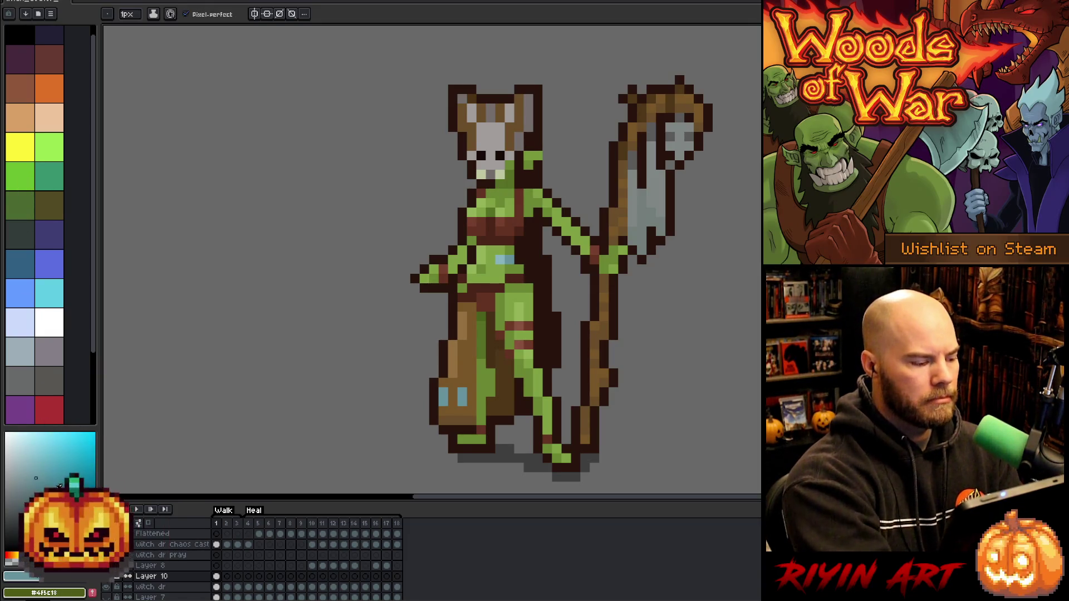
pyautogui.click(53, 416)
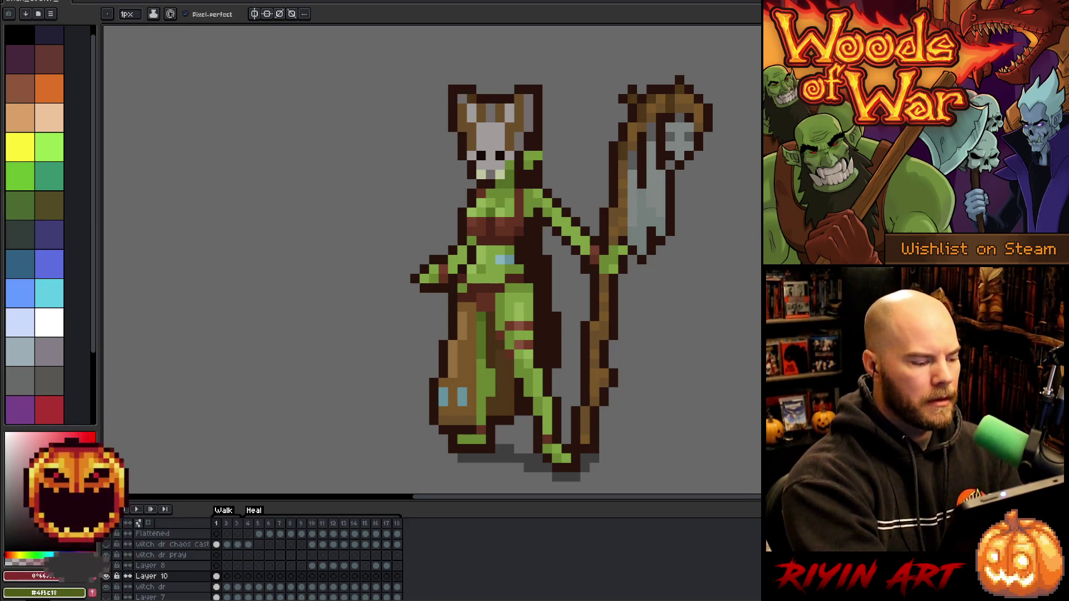
pyautogui.click(14, 554)
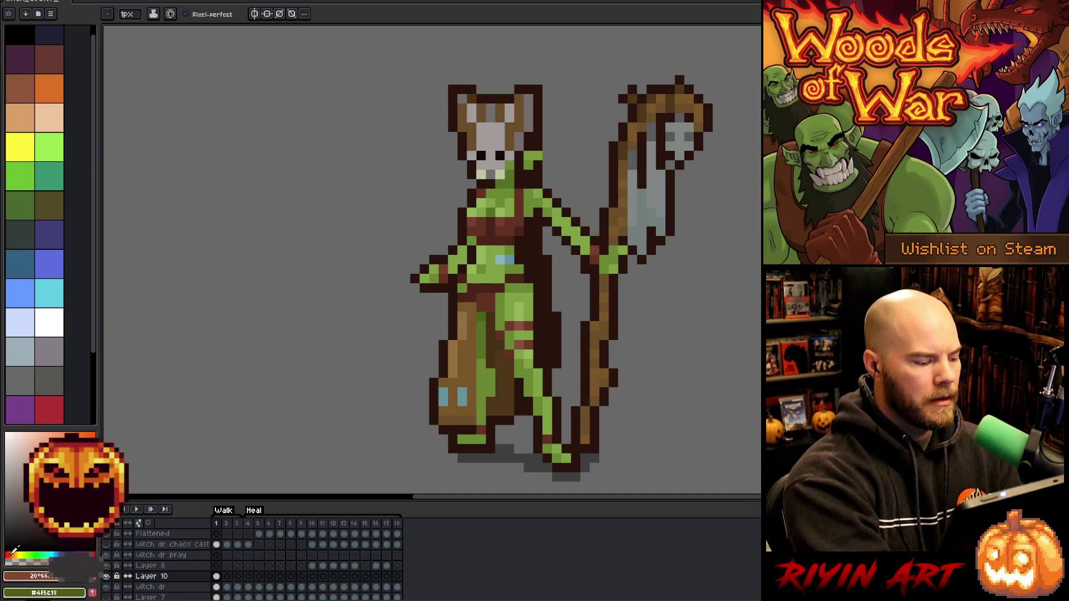
pyautogui.moveTo(508, 90)
pyautogui.mouseDown()
pyautogui.moveTo(559, 35)
pyautogui.moveTo(577, 90)
pyautogui.mouseUp()
pyautogui.press('b')
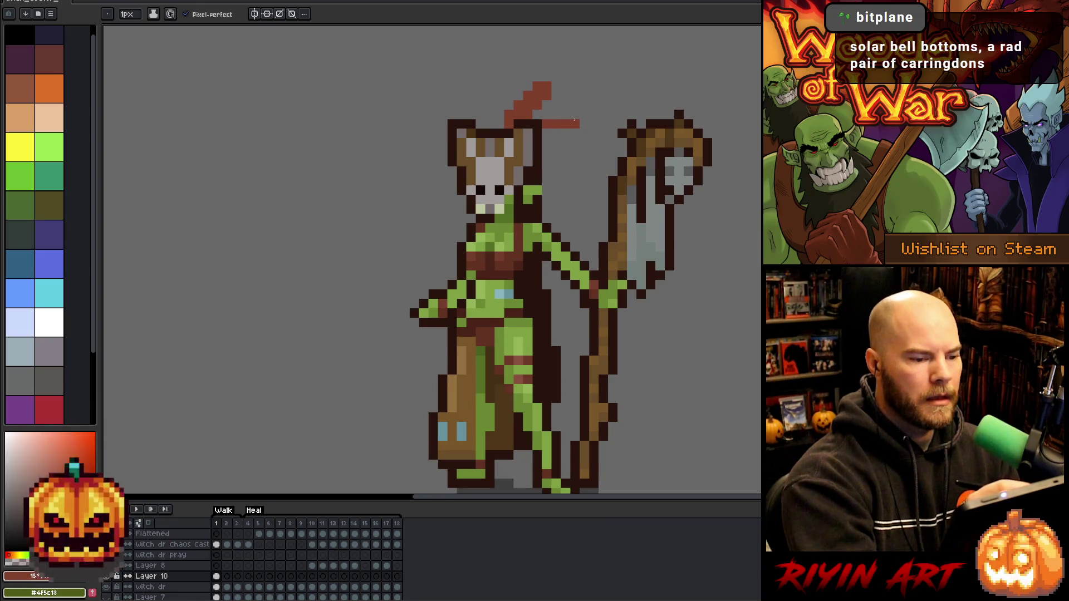
# Draw a diagonal reddish-brown feather right of the head with a thickened tip
pyautogui.moveTo(548, 138)
pyautogui.mouseDown()
pyautogui.moveTo(544, 152)
pyautogui.moveTo(574, 114)
pyautogui.moveTo(574, 132)
pyautogui.moveTo(584, 127)
pyautogui.mouseUp()
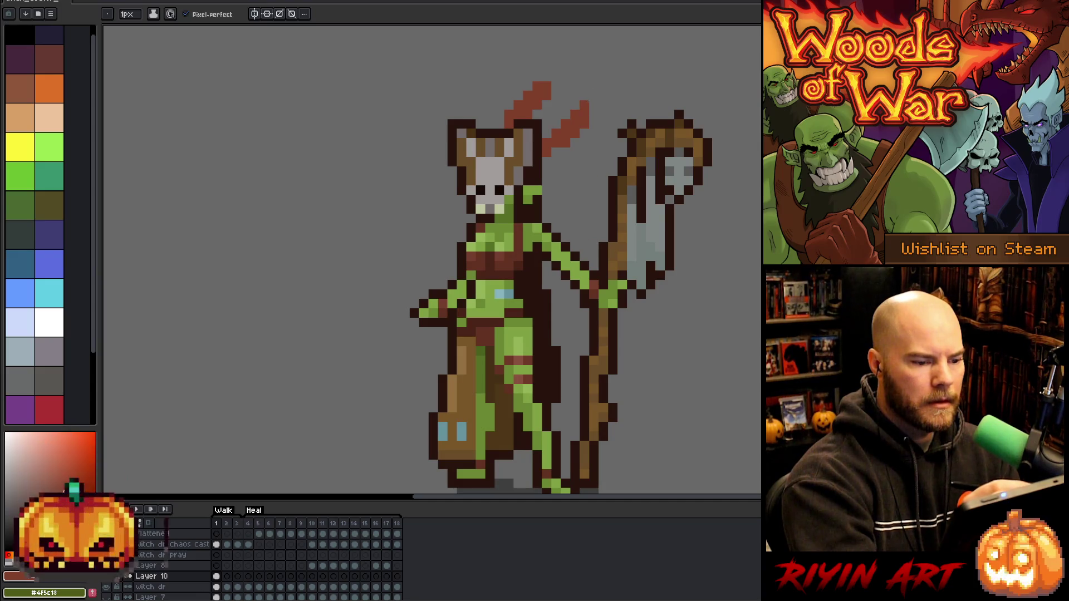
pyautogui.moveTo(594, 123); pyautogui.dragTo(595, 105)
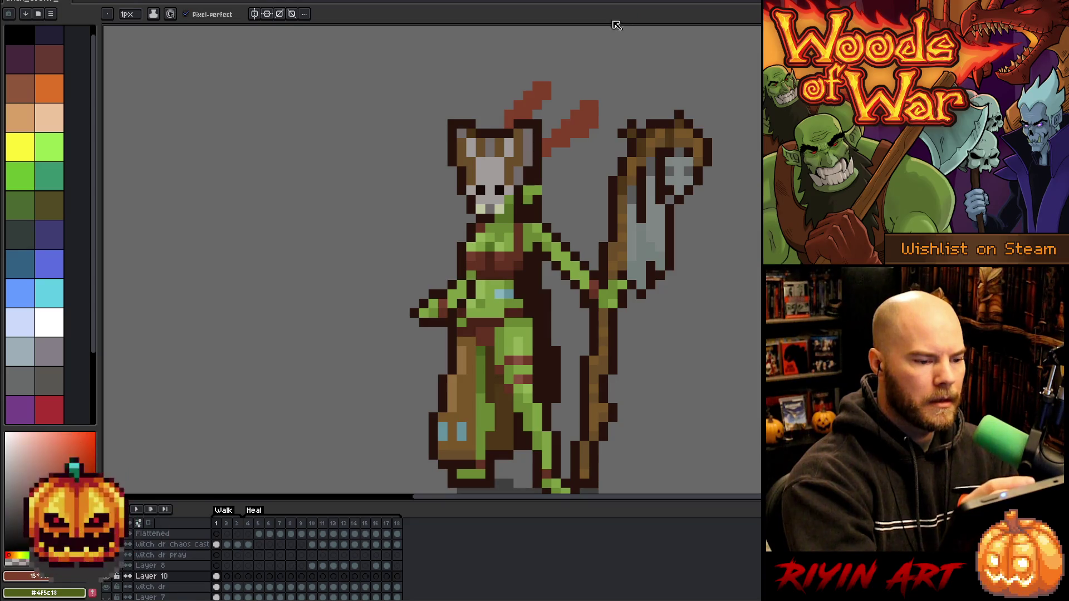
pyautogui.press('e')
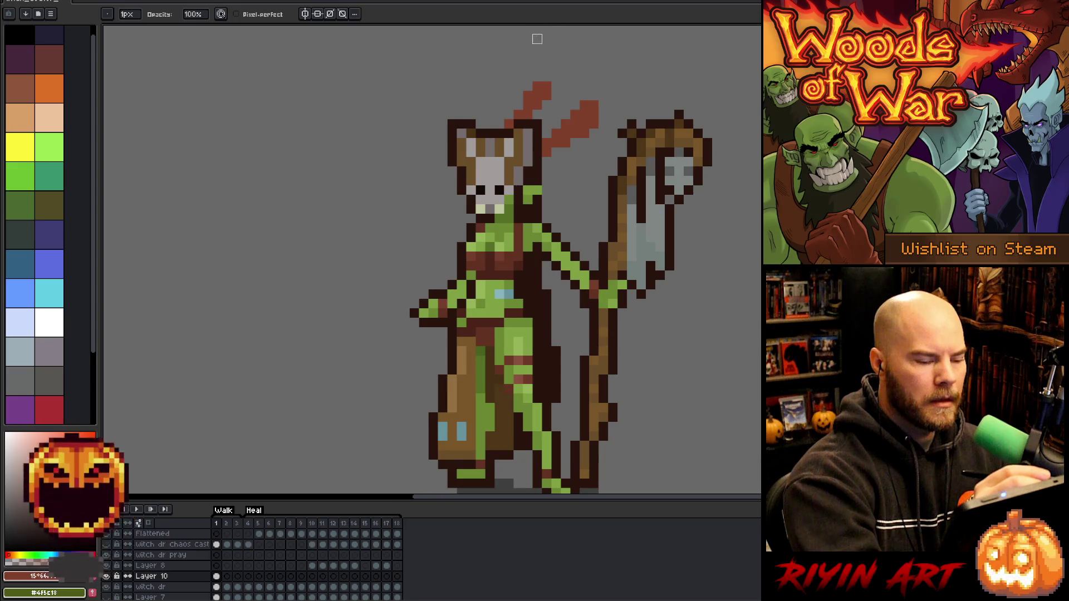
pyautogui.press('b')
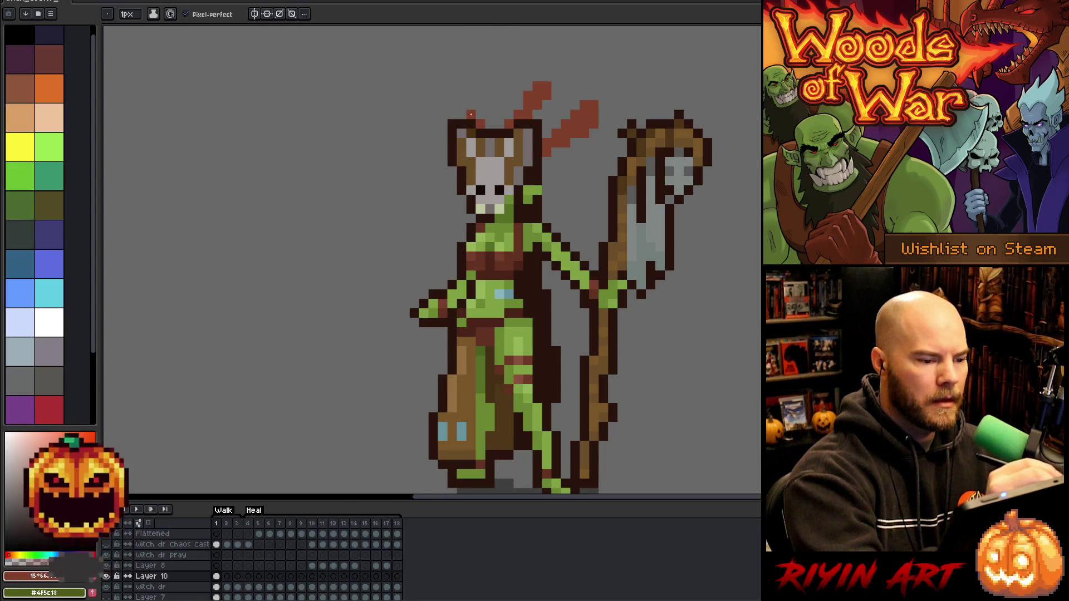
# Sketch a left feather beside the skull mask, extending it upward and reshaping its pixels
pyautogui.click(462, 114)
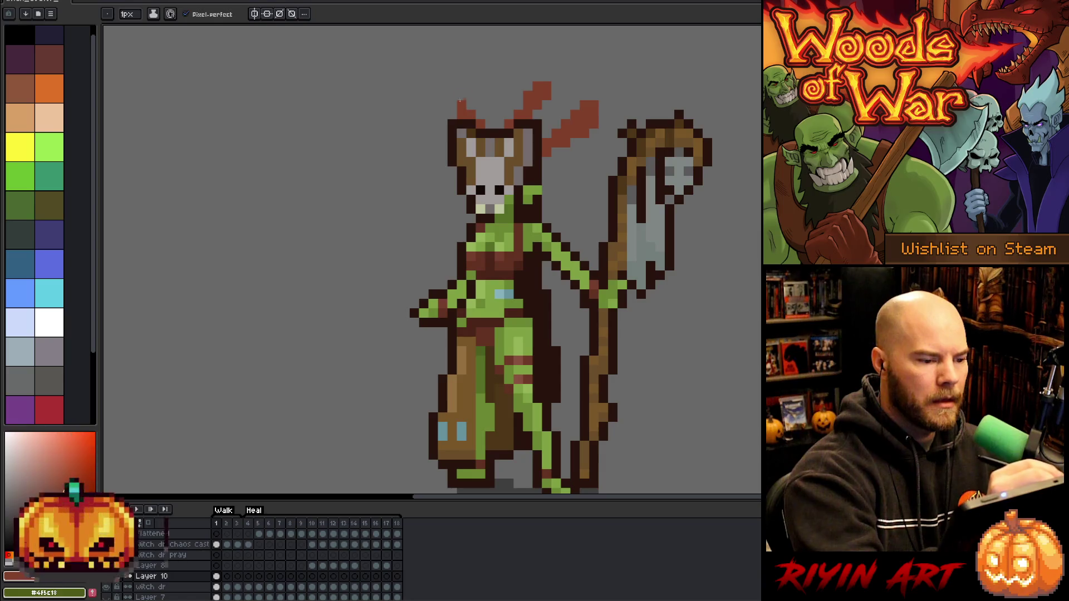
pyautogui.click(461, 95)
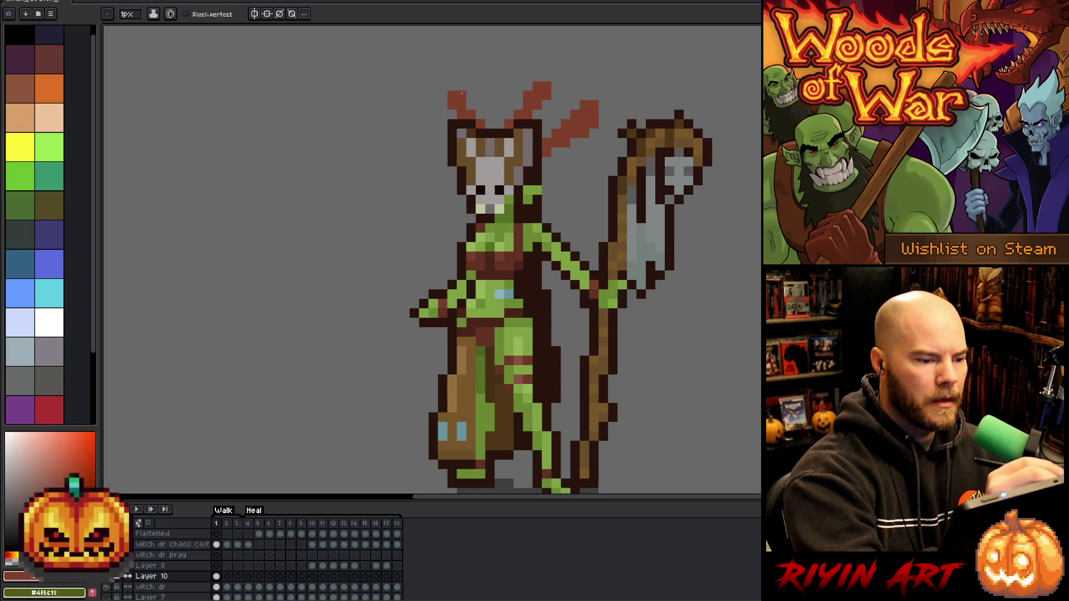
pyautogui.click(453, 85)
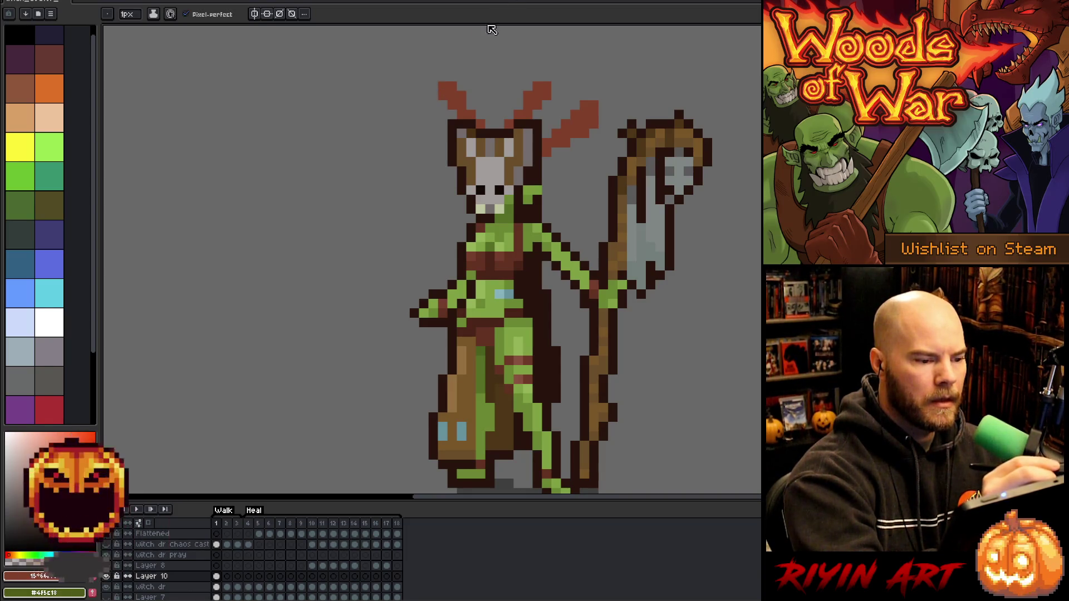
pyautogui.rightClick(443, 91)
pyautogui.click(471, 96)
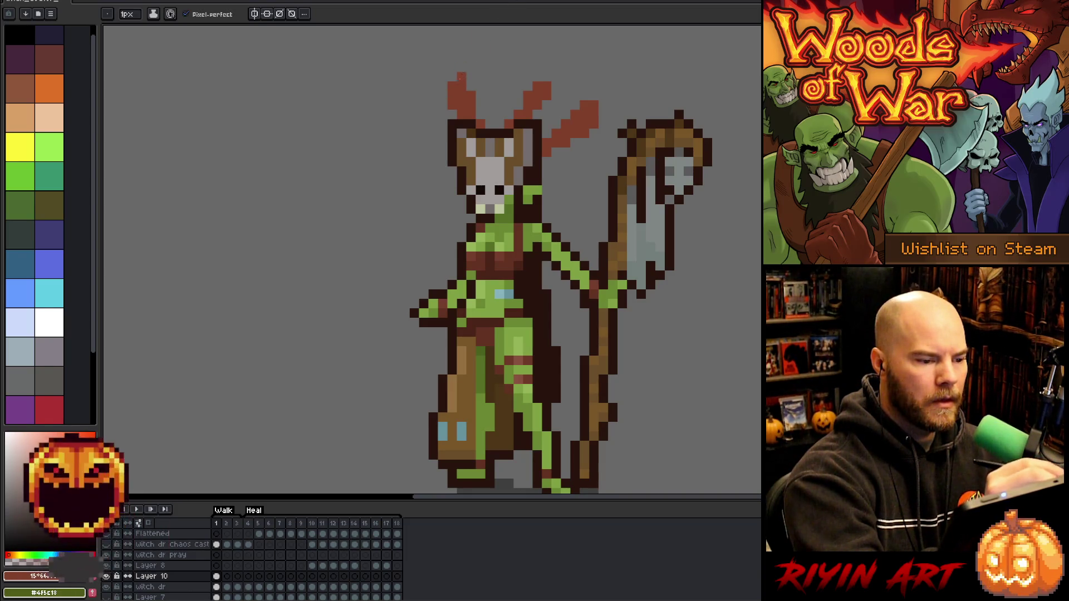
pyautogui.press('e')
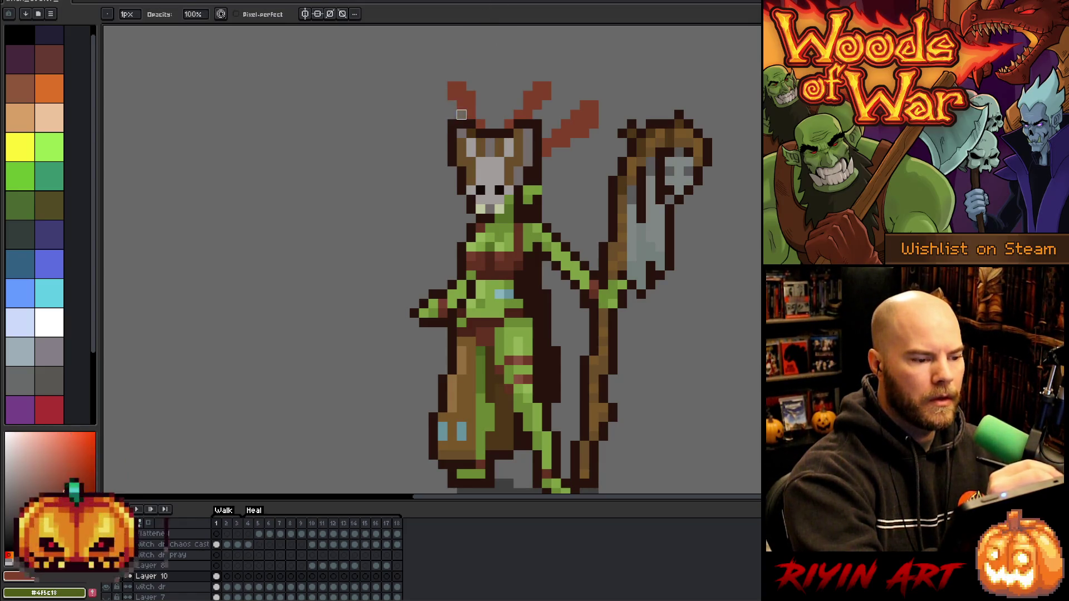
pyautogui.press('b')
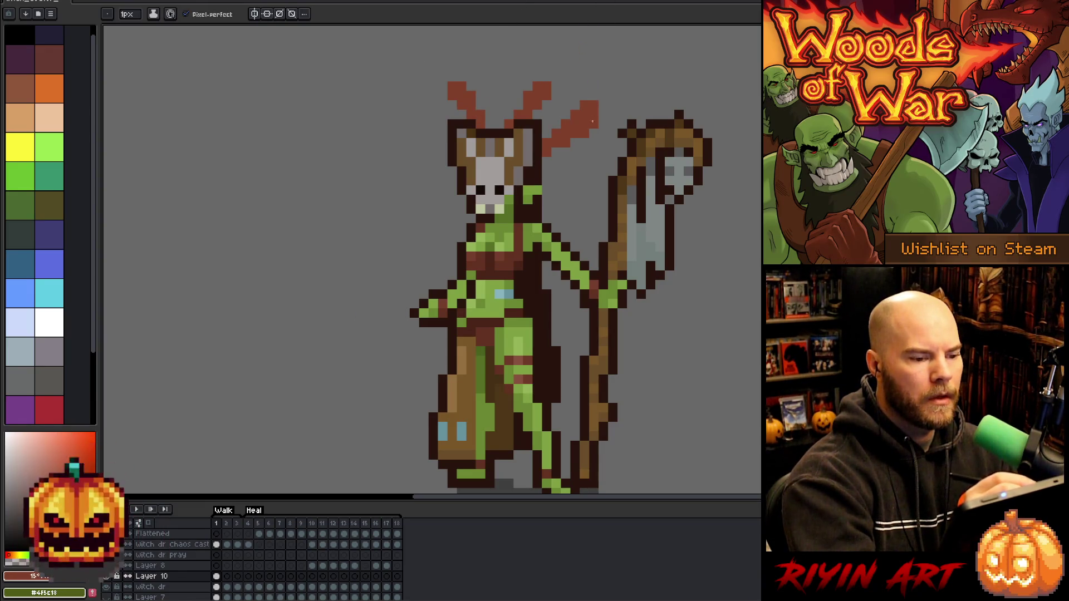
# Trim the right feather's outer column, then erase and redraw the left feather taller
pyautogui.press('e')
pyautogui.moveTo(593, 97); pyautogui.dragTo(594, 133)
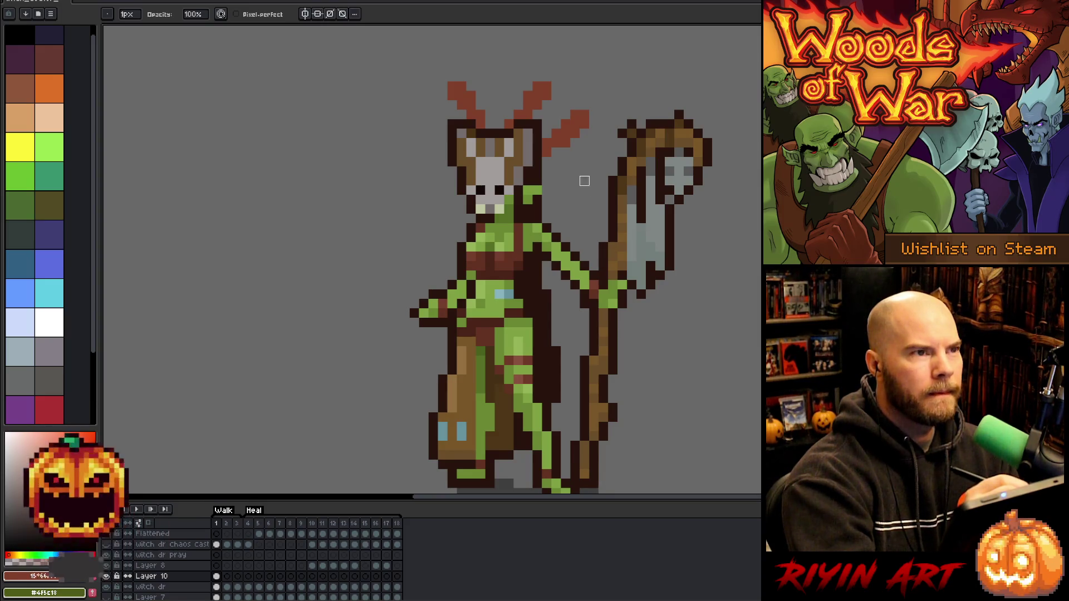
pyautogui.moveTo(480, 105)
pyautogui.mouseDown()
pyautogui.moveTo(480, 124)
pyautogui.moveTo(471, 97)
pyautogui.moveTo(451, 86)
pyautogui.moveTo(488, 106)
pyautogui.mouseUp()
pyautogui.press('b')
pyautogui.click(499, 106)
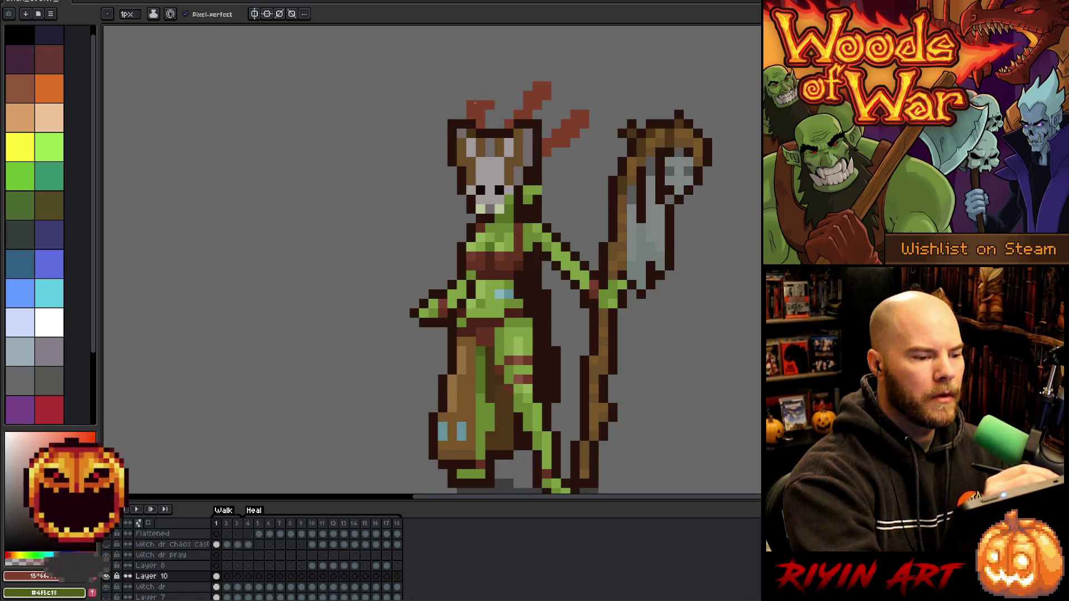
pyautogui.click(486, 86)
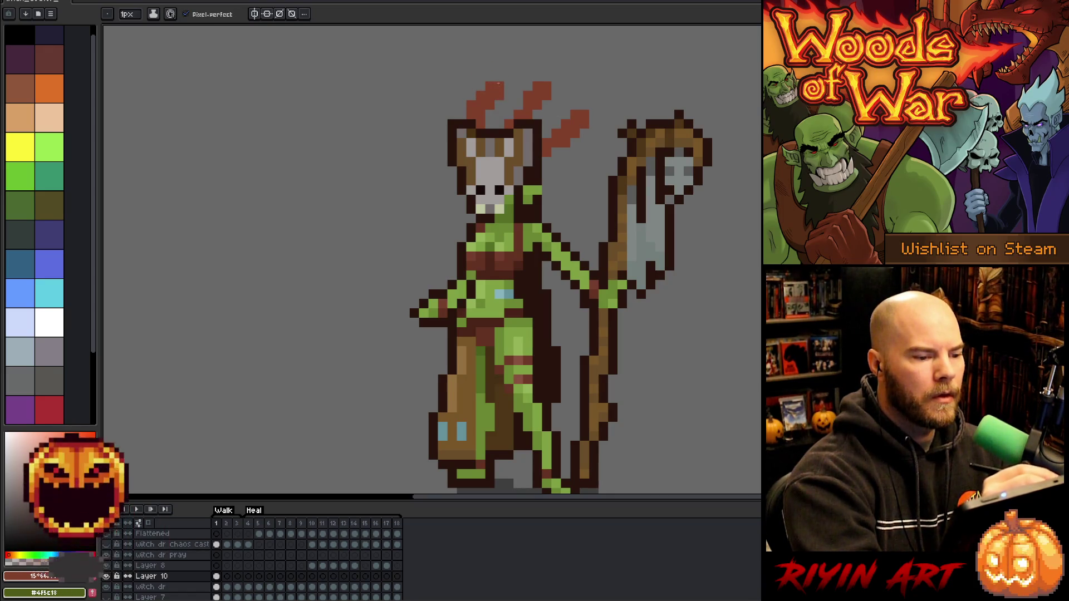
pyautogui.press('e')
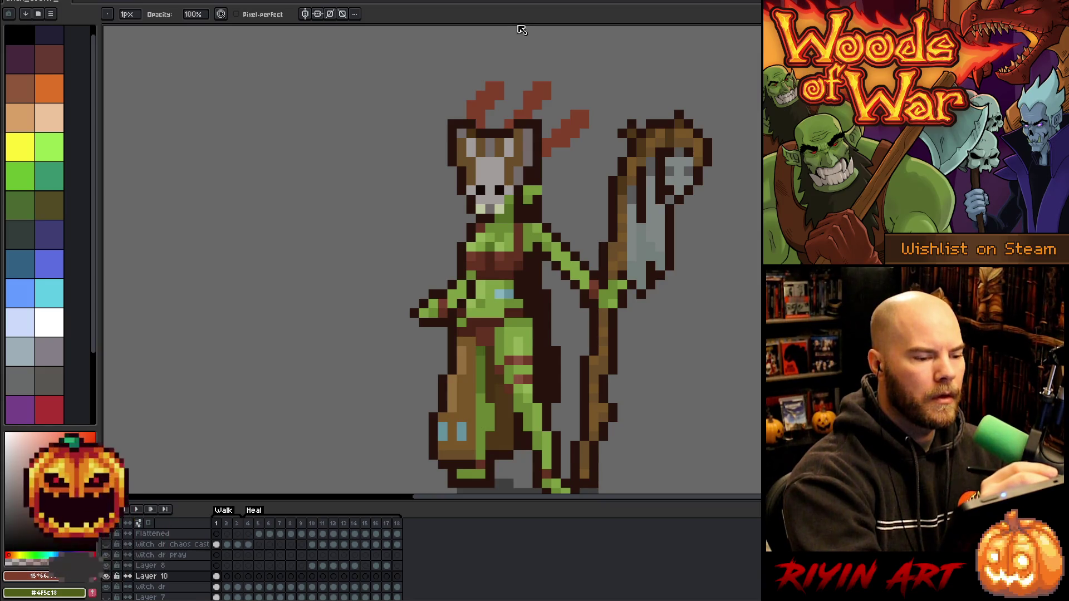
pyautogui.press('b')
pyautogui.click(497, 77)
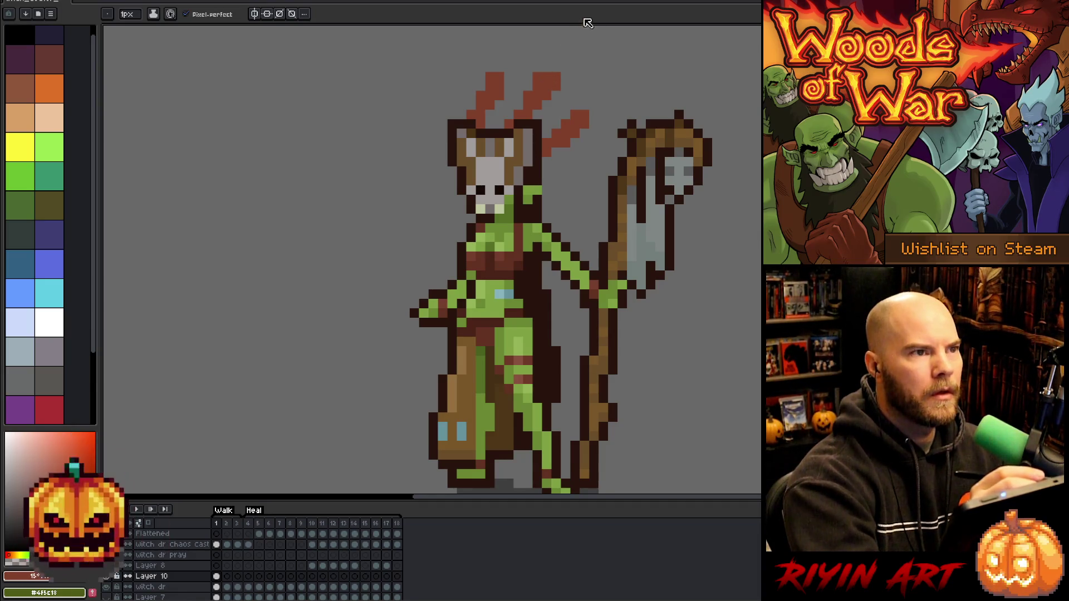
# Lasso-select the left feather and nudge it one pixel right
pyautogui.press('q')
pyautogui.moveTo(523, 62)
pyautogui.mouseDown()
pyautogui.moveTo(506, 65)
pyautogui.moveTo(476, 118)
pyautogui.moveTo(467, 94)
pyautogui.moveTo(503, 103)
pyautogui.mouseUp()
pyautogui.press('Return')
pyautogui.press('b')
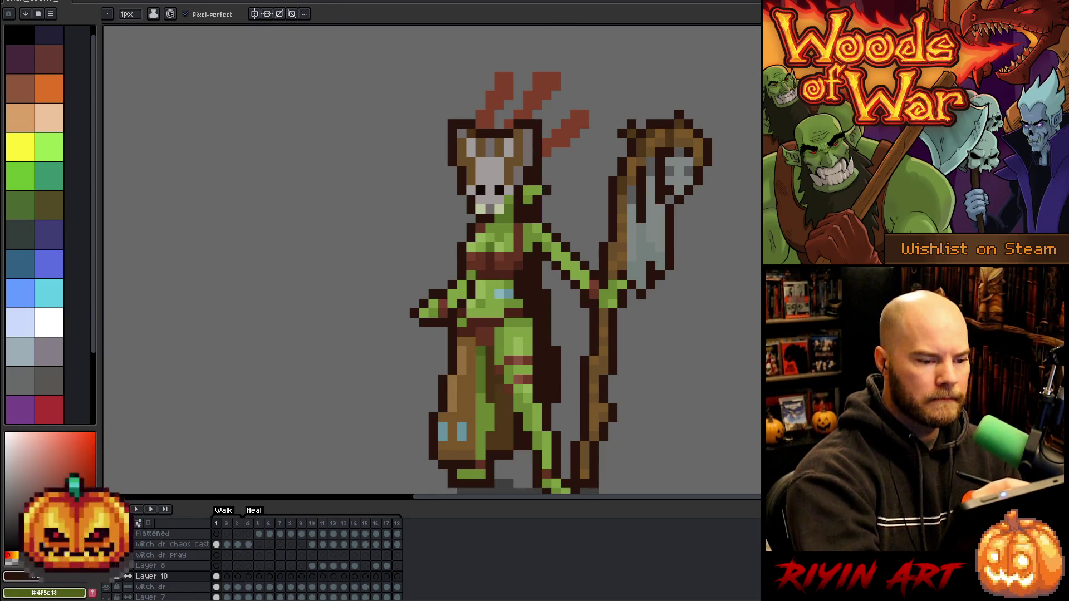
# Pencil dark outline pixels beside the head and along its upper-left edge
pyautogui.click(556, 171)
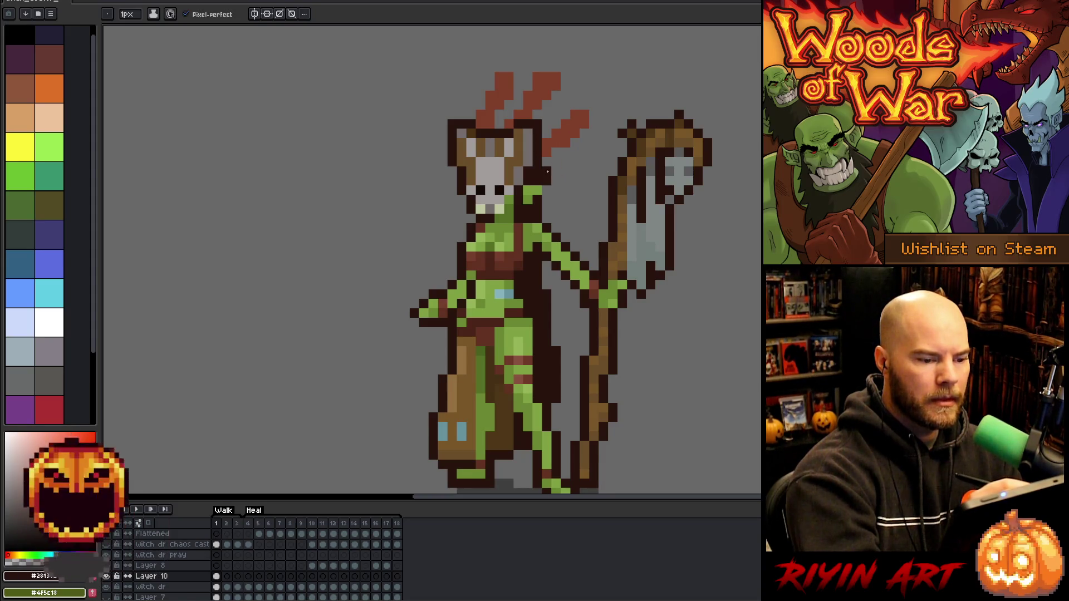
pyautogui.click(555, 167)
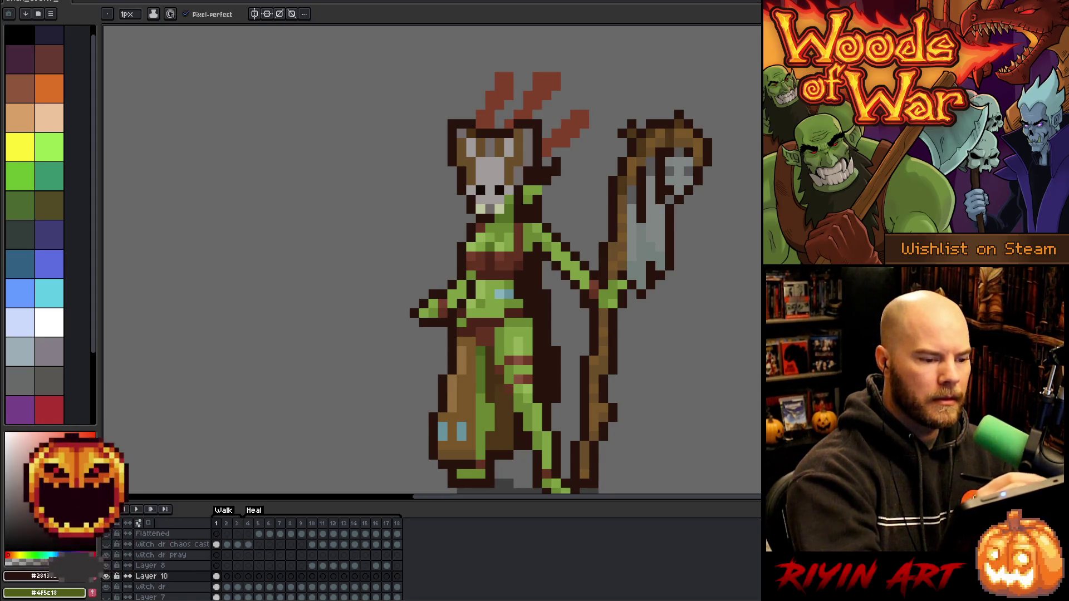
pyautogui.click(454, 180)
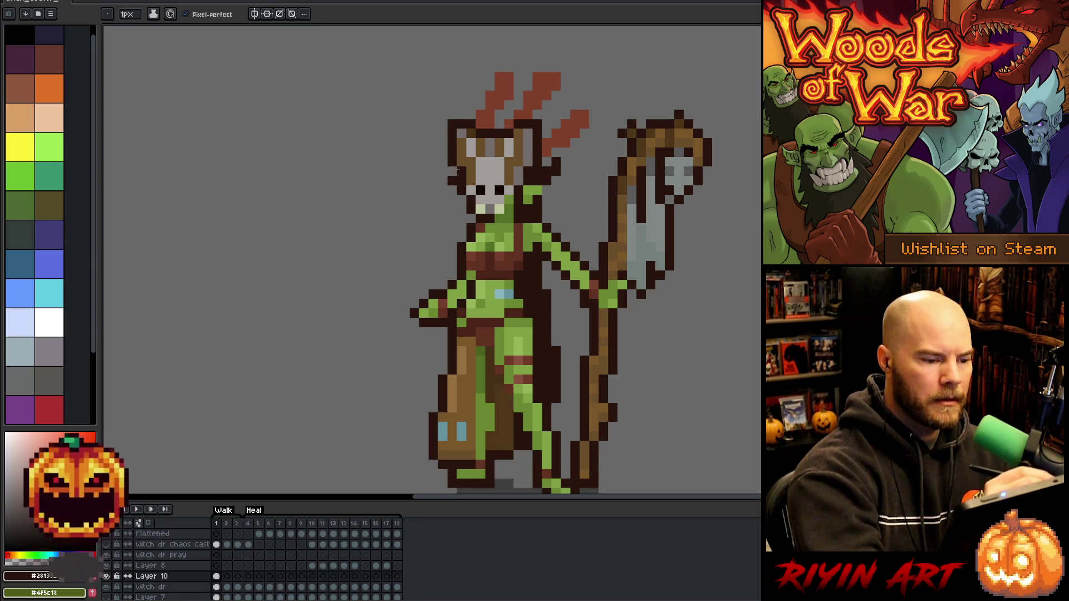
pyautogui.moveTo(440, 171); pyautogui.dragTo(433, 162)
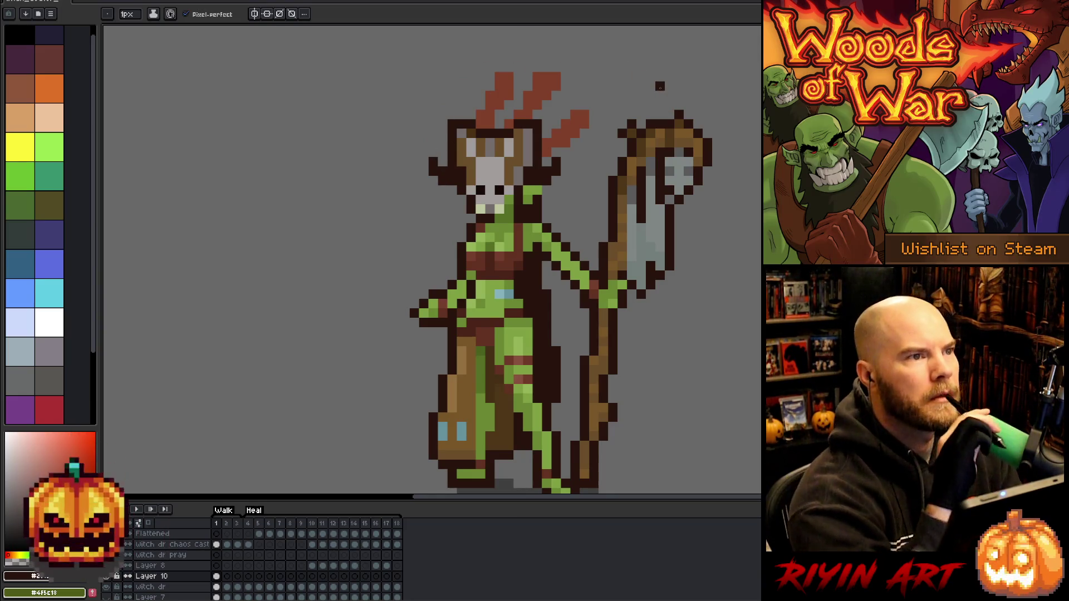
# Undo and redo outline strokes, keeping the upper-left pixels and removing those right of the head
pyautogui.press('v')
pyautogui.hotkey('ctrl', 'z')
pyautogui.hotkey('ctrl', 'z')
pyautogui.hotkey('ctrl', 'z')
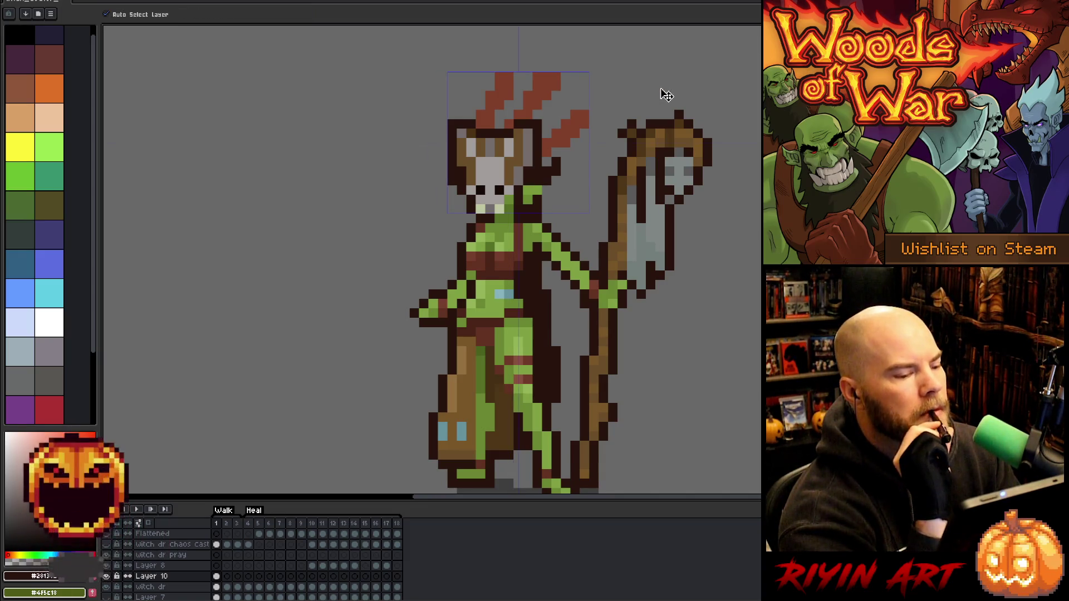
pyautogui.press('b')
pyautogui.hotkey('ctrl', 'y')
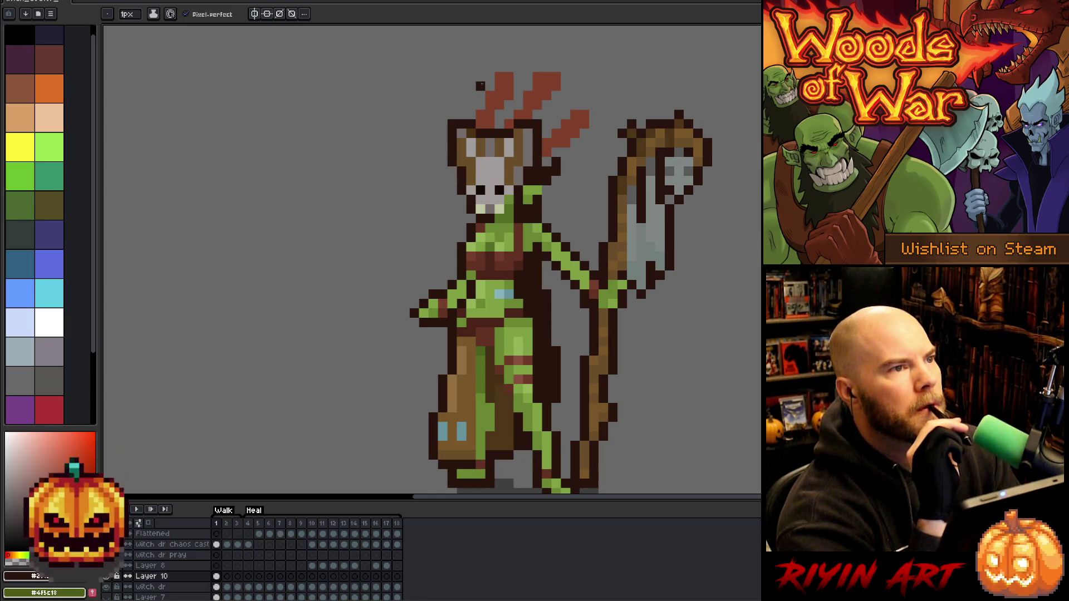
pyautogui.hotkey('ctrl', 'z')
pyautogui.hotkey('ctrl', 'z')
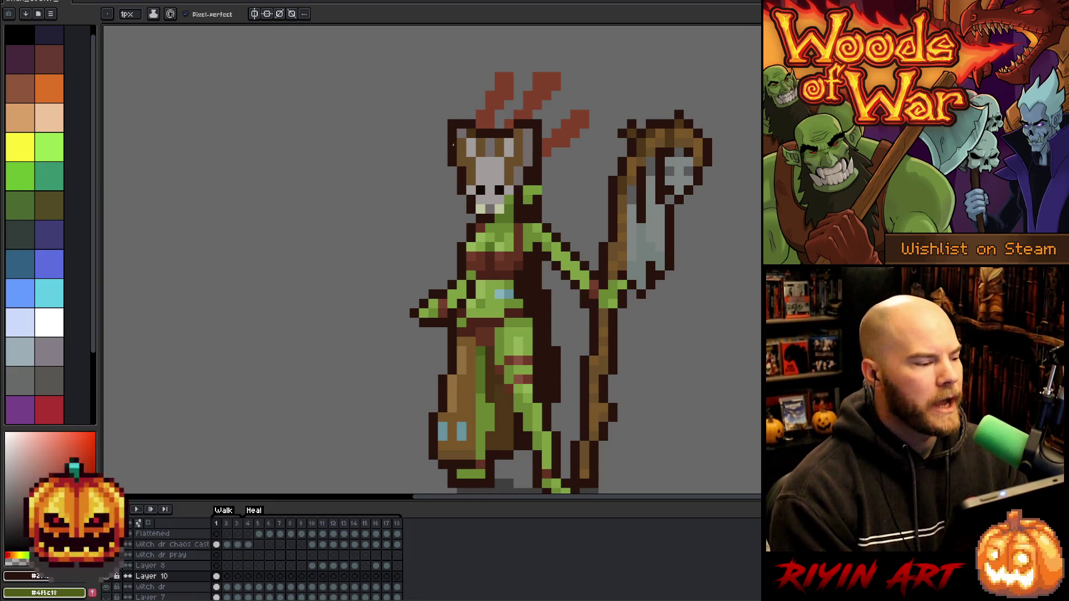
# Pan the sprite up slightly and eyedrop the light blue from the belly accent
pyautogui.press('space')
pyautogui.moveTo(623, 310); pyautogui.dragTo(613, 297)
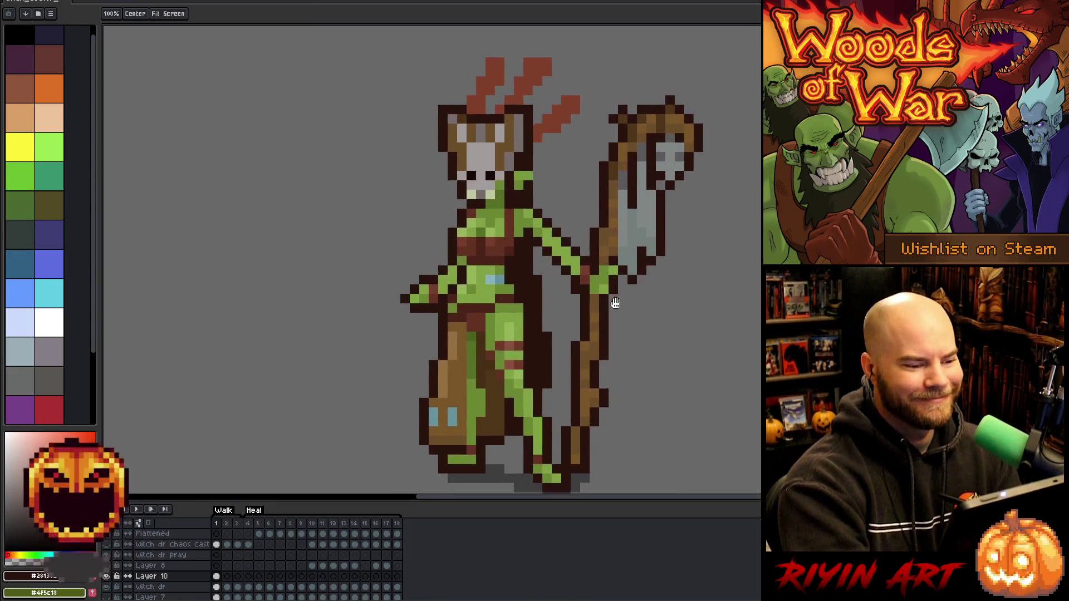
pyautogui.press('i')
pyautogui.click(497, 278)
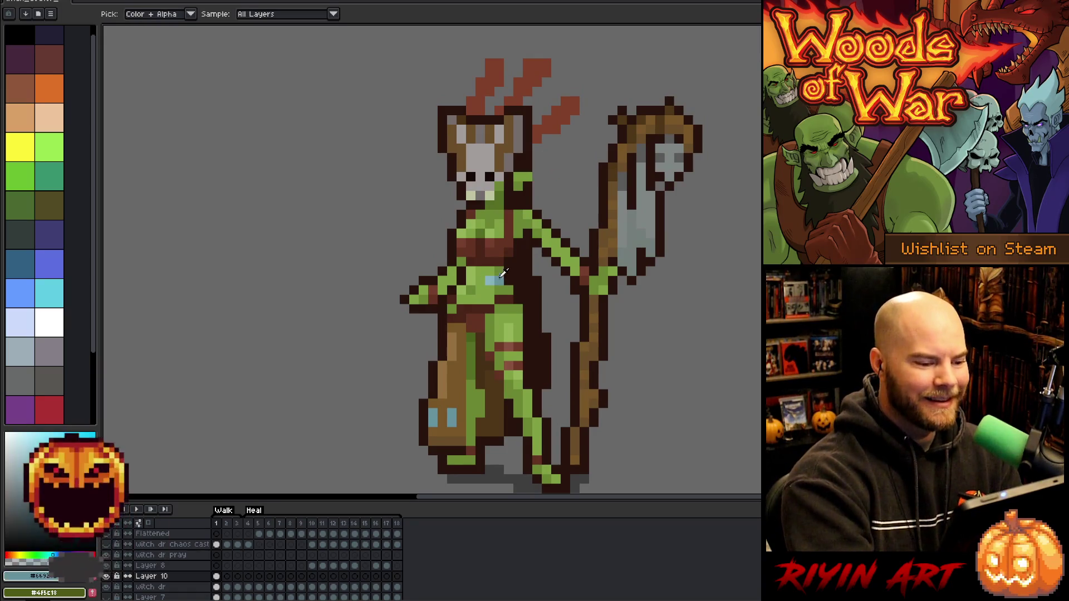
pyautogui.press('b')
# Draw three light-blue feather strokes between the red feathers of the headdress
pyautogui.moveTo(490, 109); pyautogui.dragTo(508, 83)
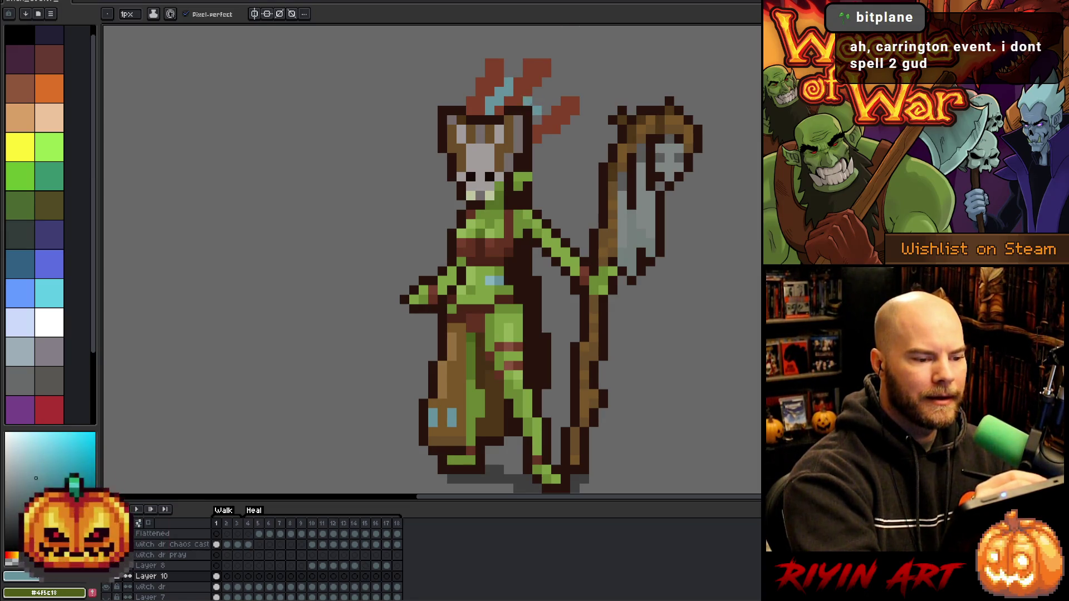
pyautogui.moveTo(536, 103); pyautogui.dragTo(564, 78)
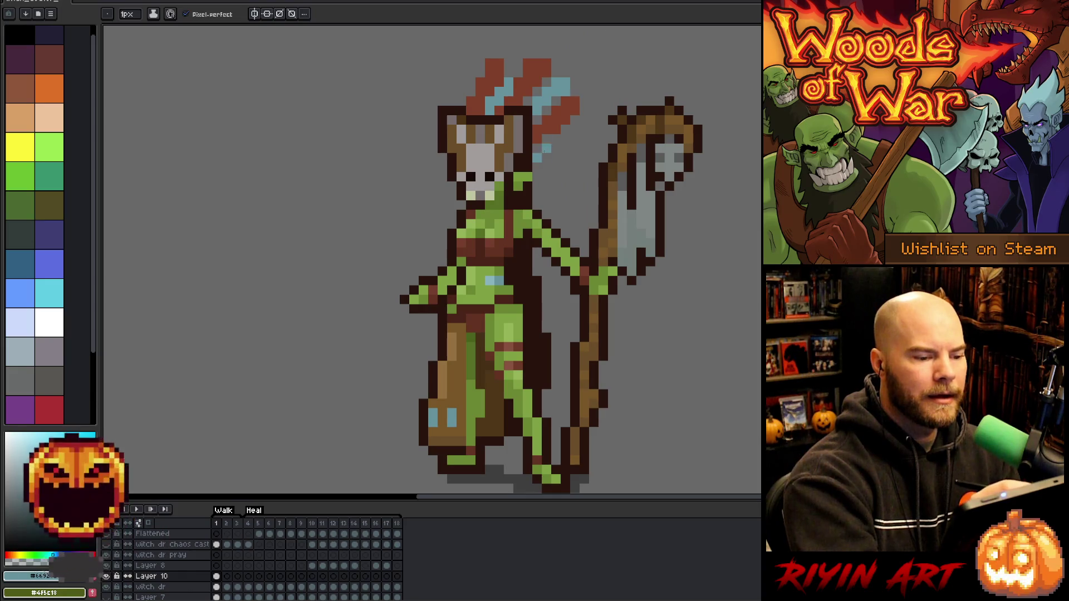
pyautogui.moveTo(546, 166)
pyautogui.mouseDown()
pyautogui.moveTo(565, 161)
pyautogui.moveTo(565, 148)
pyautogui.mouseUp()
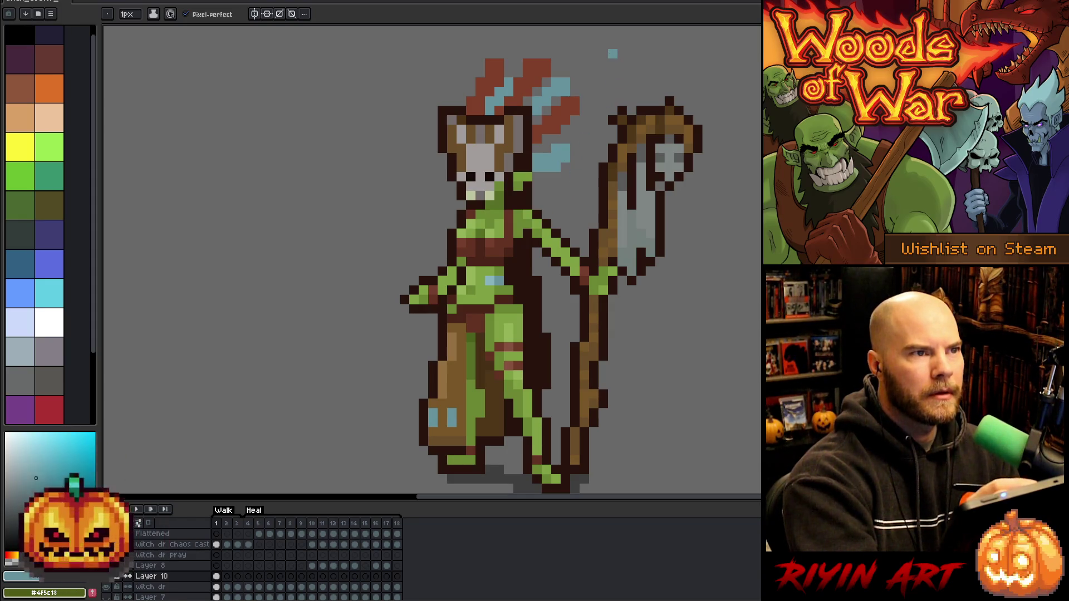
pyautogui.press('e')
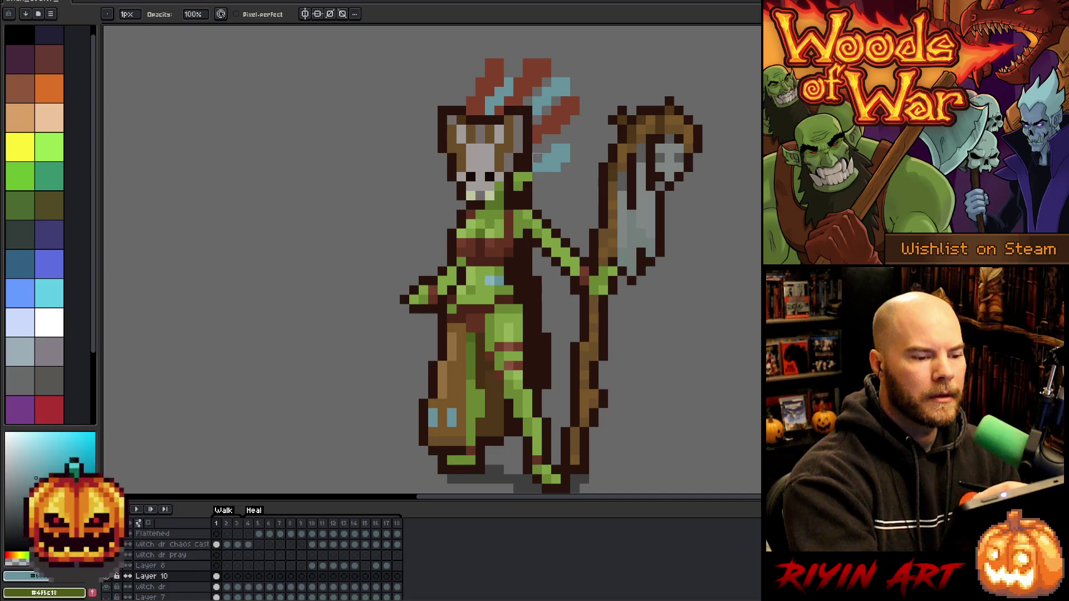
pyautogui.press('b')
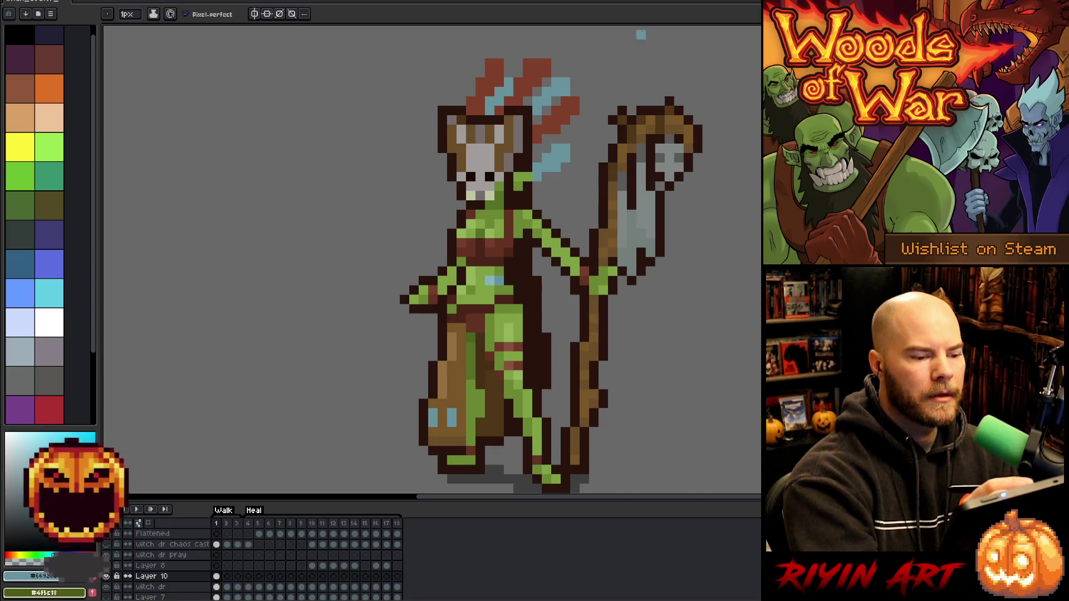
# Marquee-select the new blue feather and nudge it up and left
pyautogui.press('m')
pyautogui.moveTo(582, 141)
pyautogui.mouseDown()
pyautogui.moveTo(534, 176)
pyautogui.moveTo(530, 192)
pyautogui.moveTo(538, 175)
pyautogui.mouseUp()
pyautogui.press('Return')
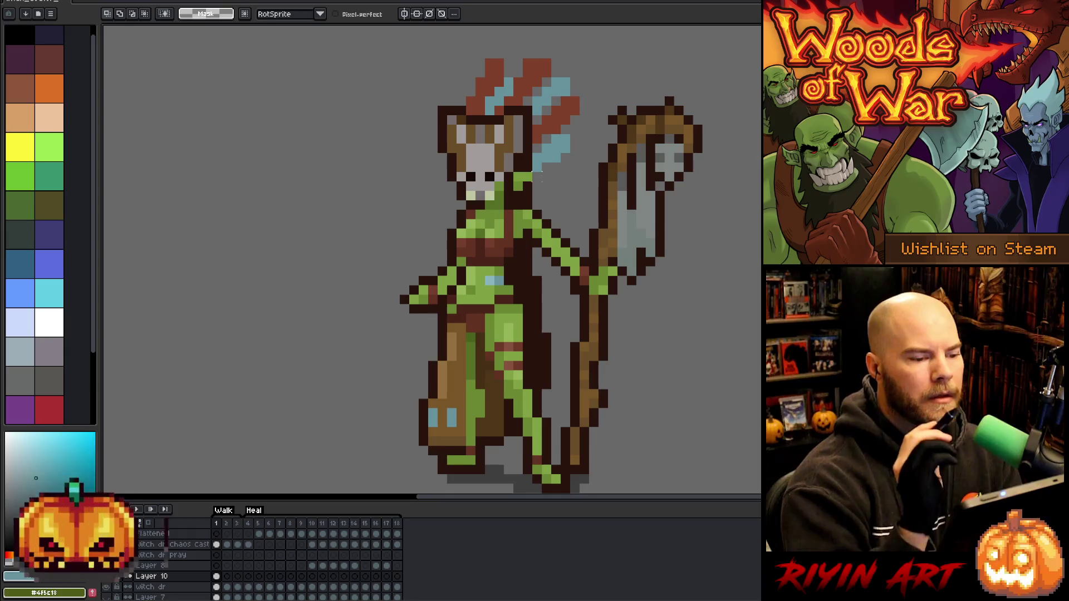
pyautogui.press('b')
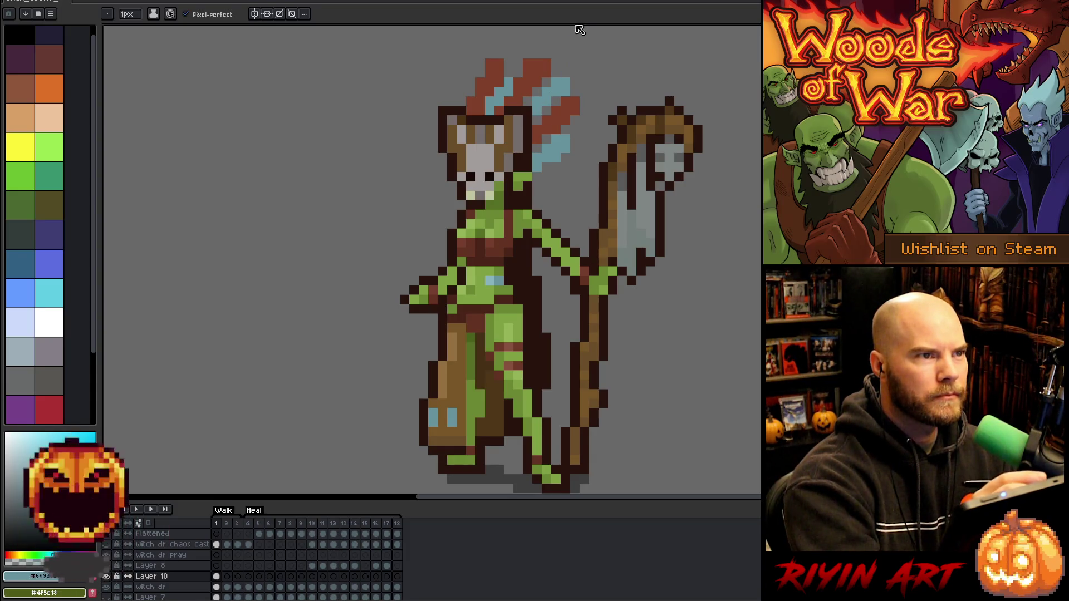
# Pan the view and sample the red feather colour
pyautogui.moveTo(621, 148)
pyautogui.mouseDown()
pyautogui.moveTo(581, 132)
pyautogui.moveTo(595, 191)
pyautogui.mouseUp()
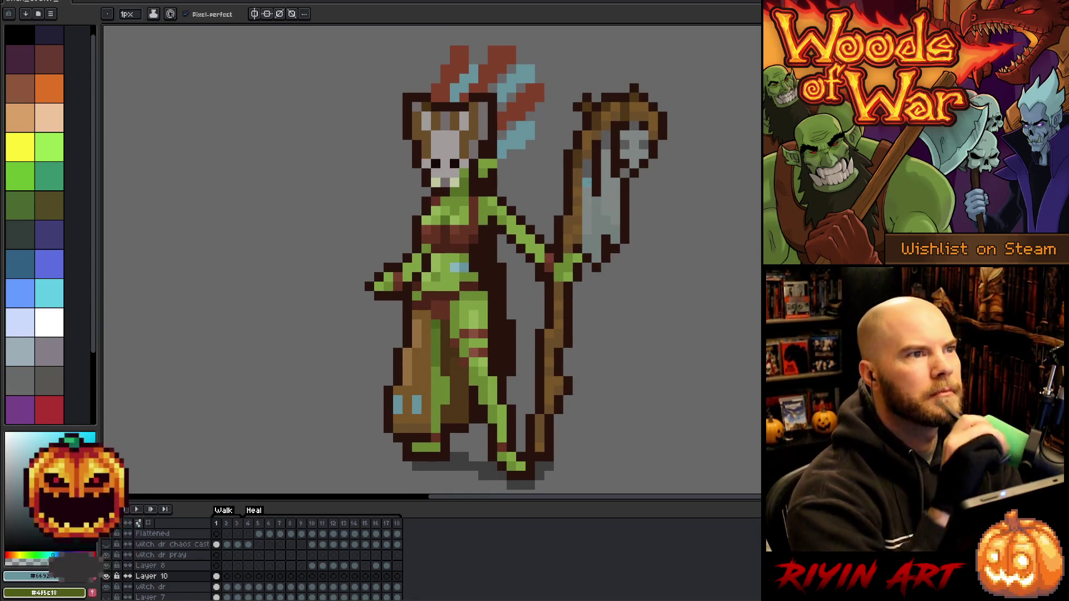
pyautogui.press('i')
pyautogui.click(522, 105)
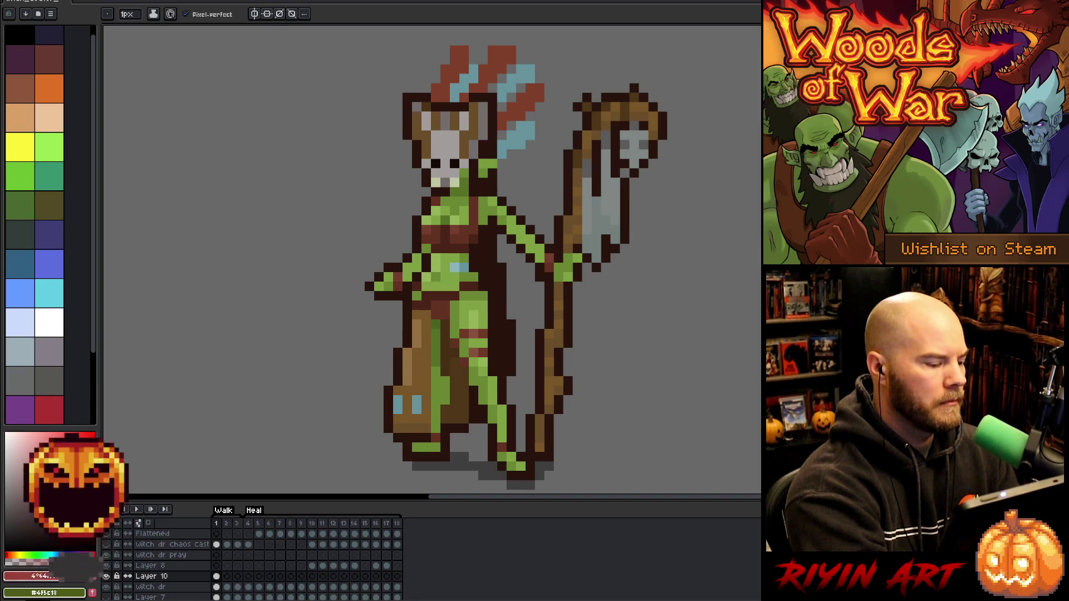
pyautogui.press('g')
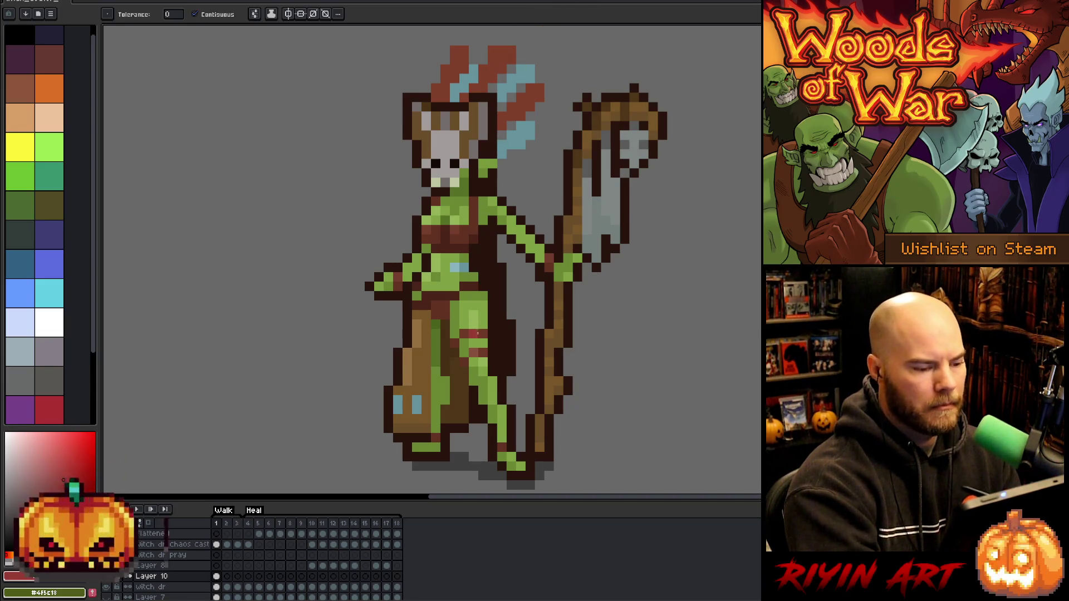
# Bucket-test lighter and darker reds on the right feathers, then fill the light-blue feathers grey
pyautogui.press('i')
pyautogui.press('g')
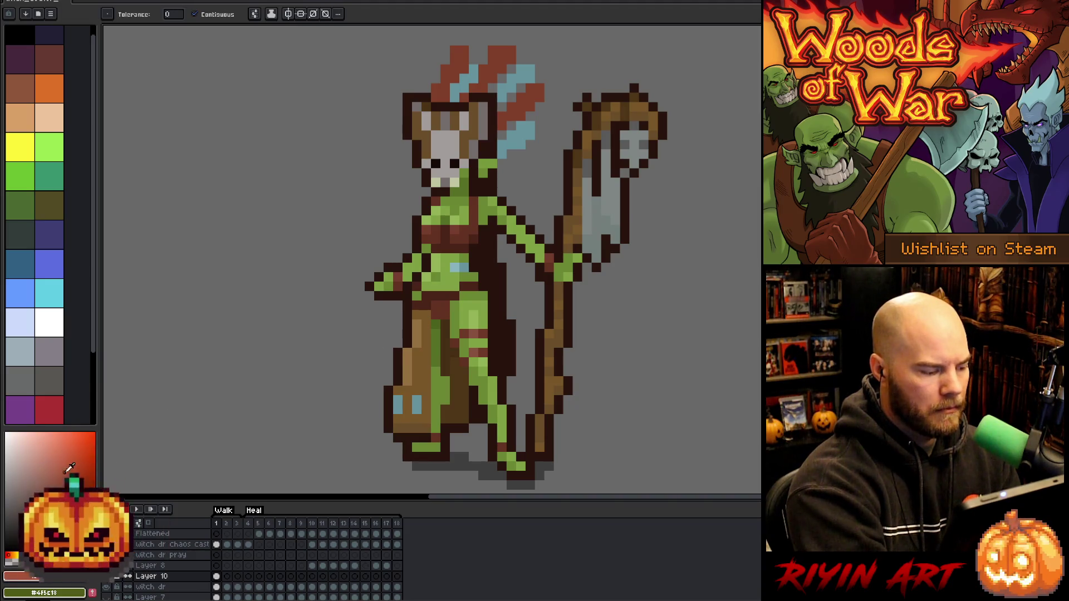
pyautogui.click(499, 57)
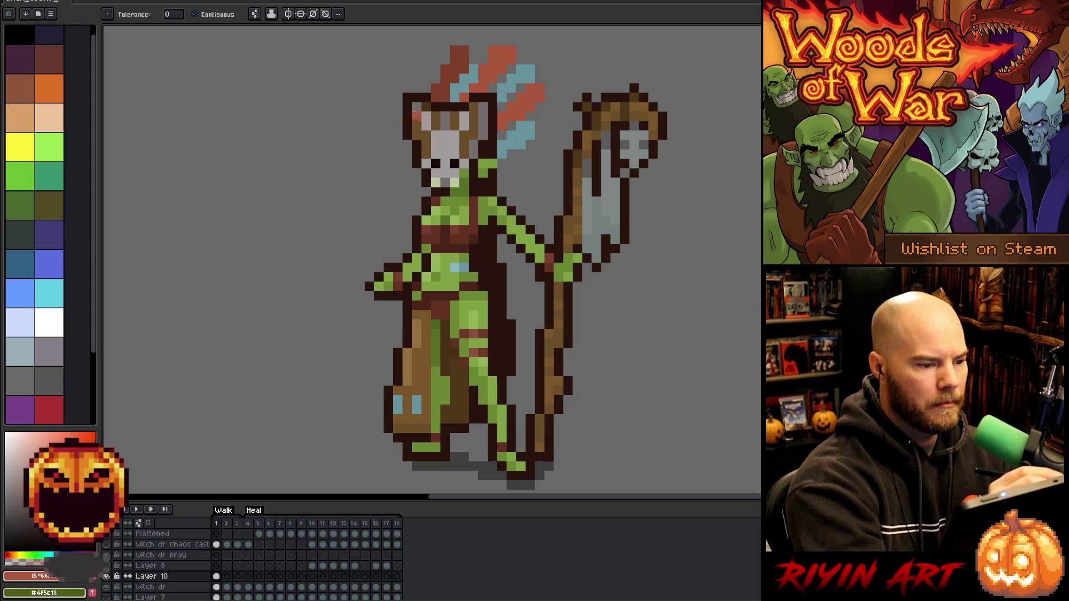
pyautogui.click(495, 68)
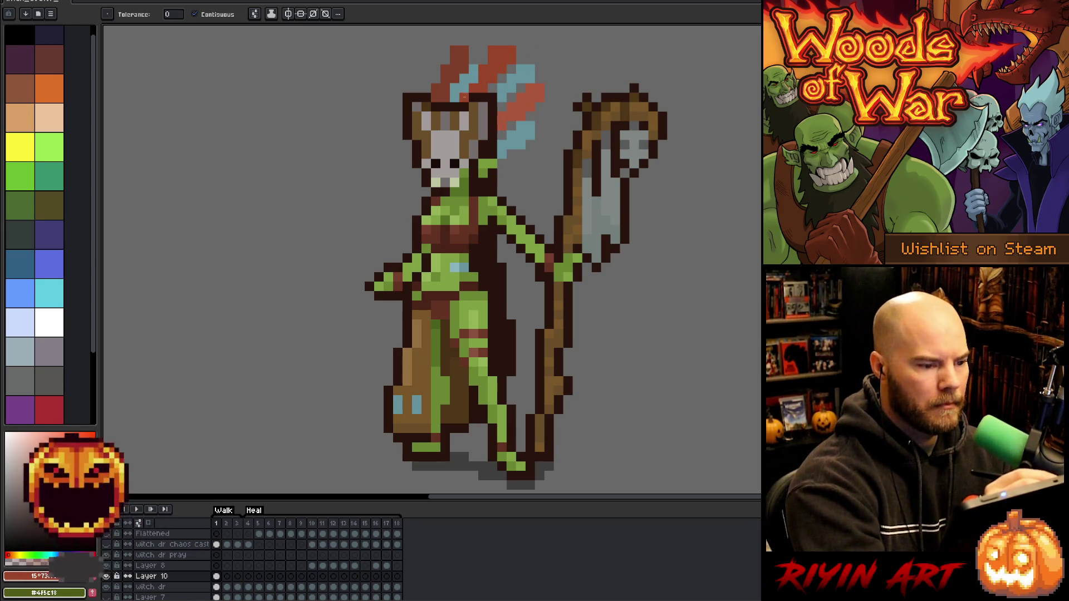
pyautogui.click(527, 94)
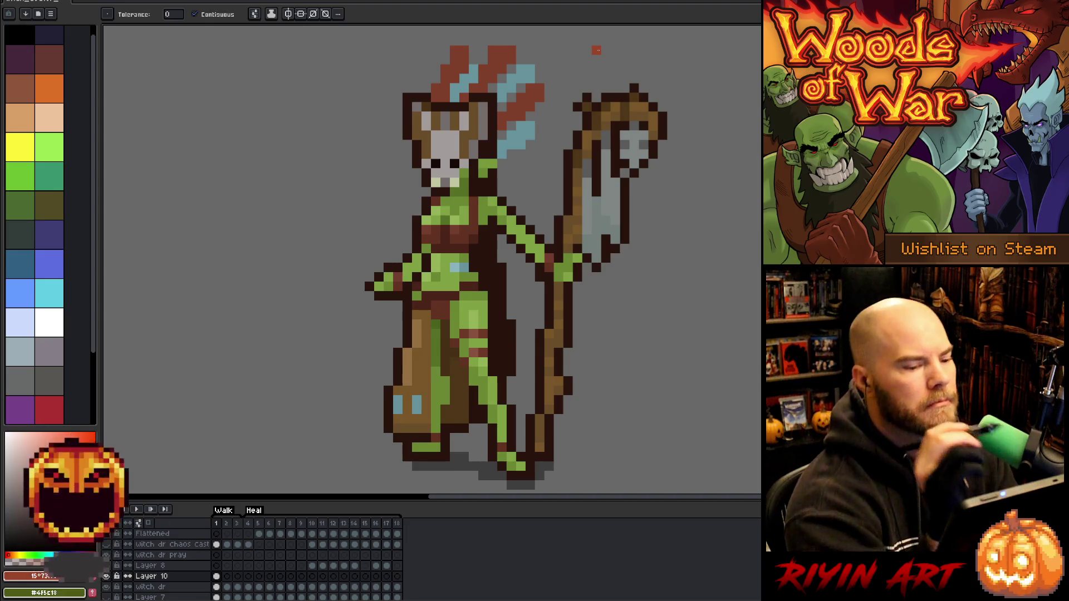
pyautogui.click(520, 134)
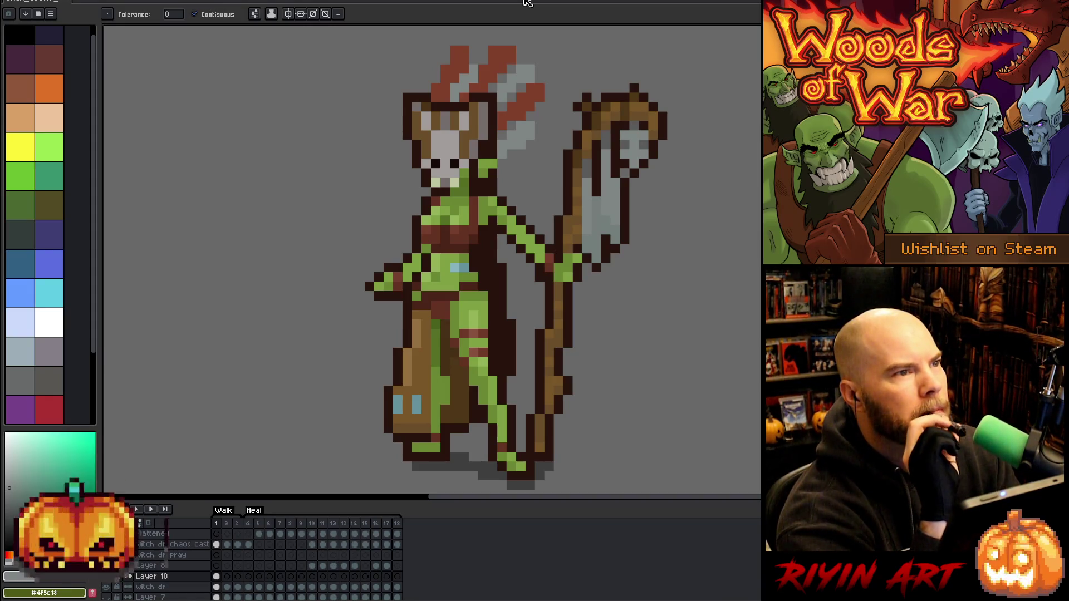
# Repaint the blue torso pixel and sack accents red-brown
pyautogui.press('b')
pyautogui.keyDown('alt'); pyautogui.click(462, 239); pyautogui.keyUp('alt')
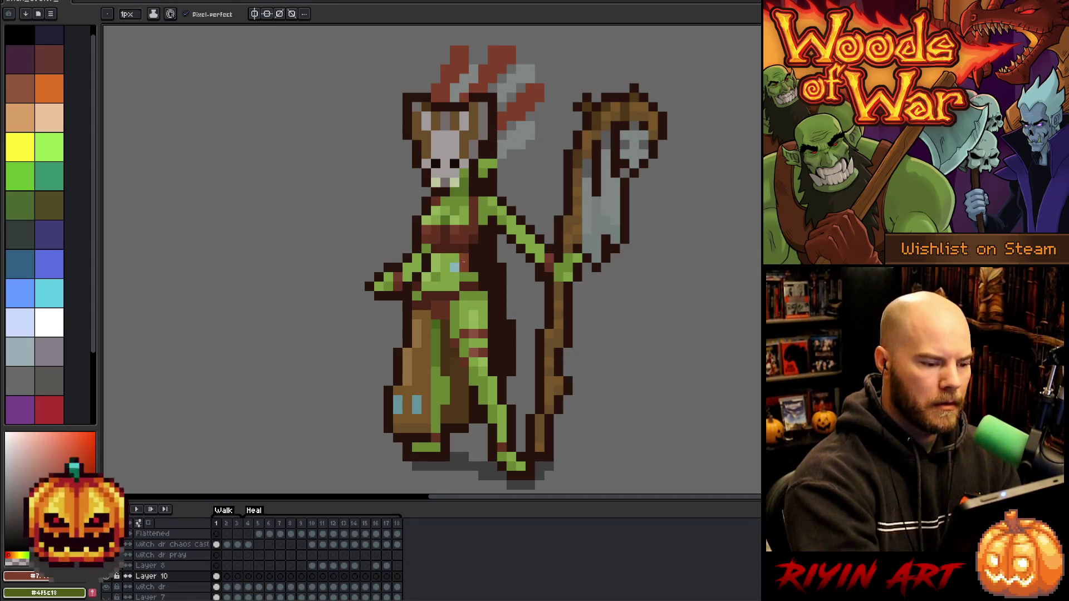
pyautogui.click(455, 268)
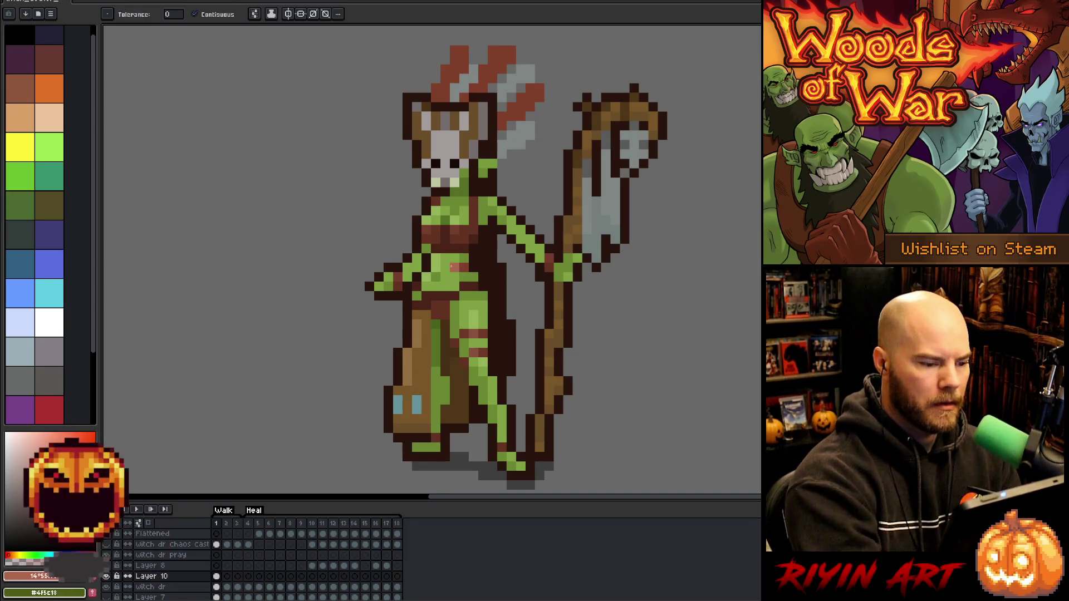
pyautogui.moveTo(417, 401); pyautogui.dragTo(403, 402)
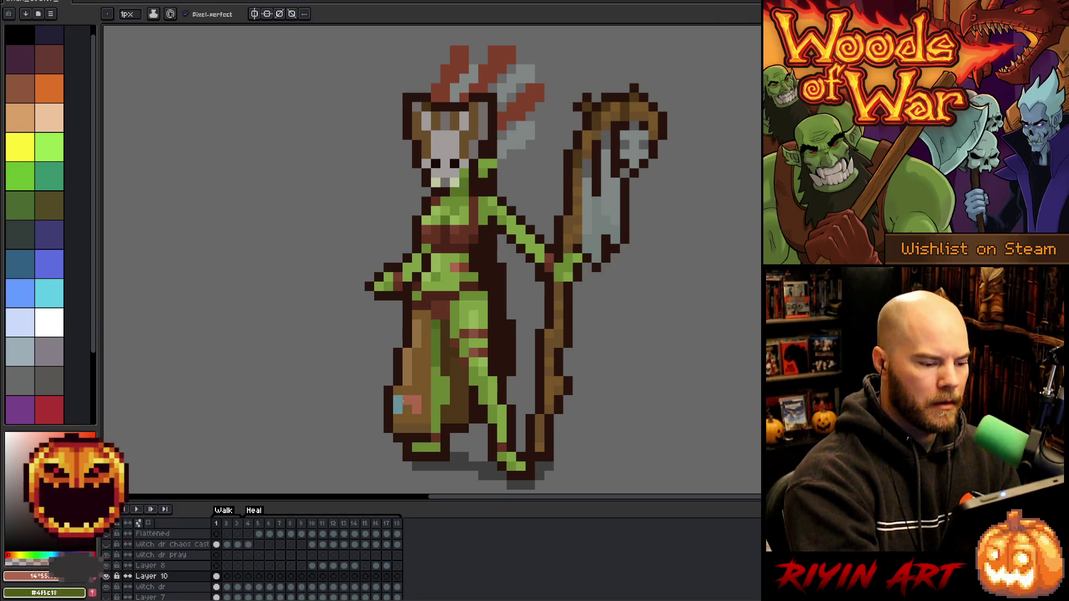
pyautogui.click(398, 404)
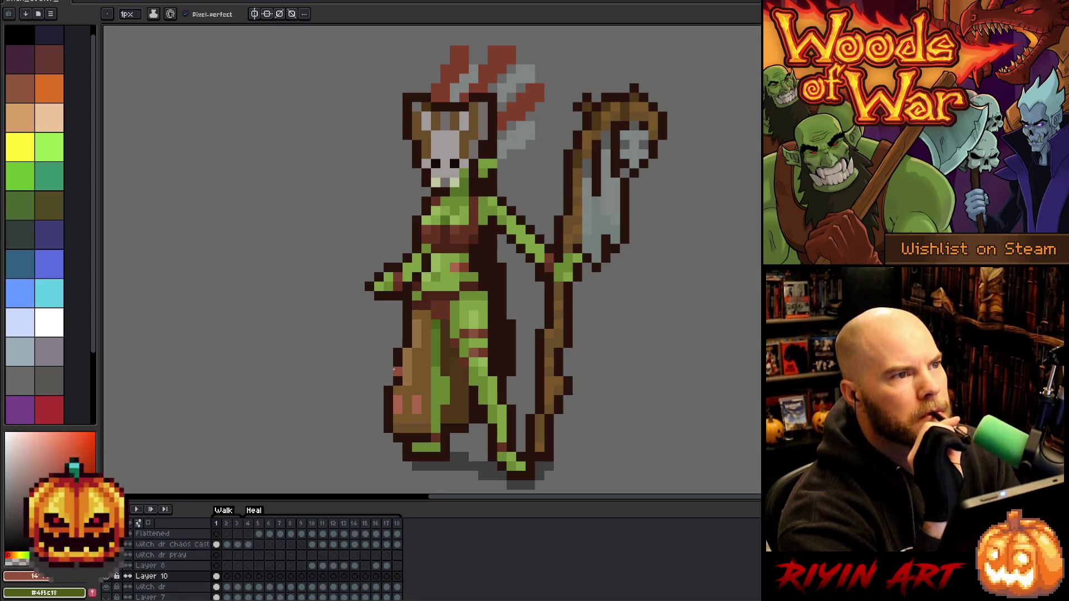
# Restore the sack highlights and belly accent to light blue
pyautogui.moveTo(398, 400); pyautogui.dragTo(398, 410)
pyautogui.moveTo(417, 400); pyautogui.dragTo(416, 410)
pyautogui.click(454, 267)
pyautogui.click(464, 267)
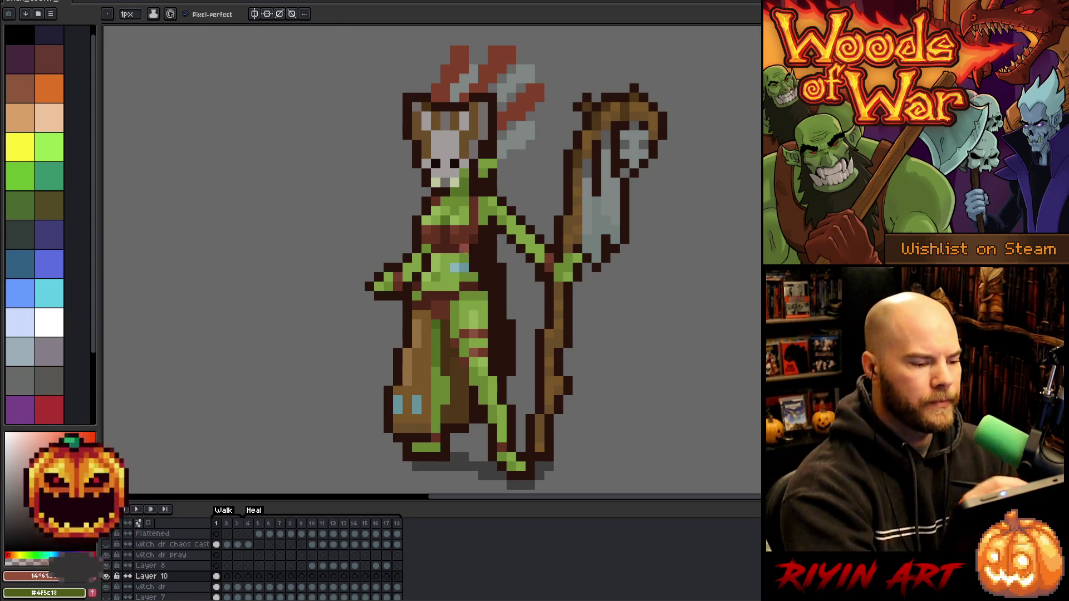
# Bucket-fill four red headdress feathers light blue, then undo the last two fills
pyautogui.press('g')
pyautogui.click(532, 95)
pyautogui.click(501, 54)
pyautogui.click(482, 59)
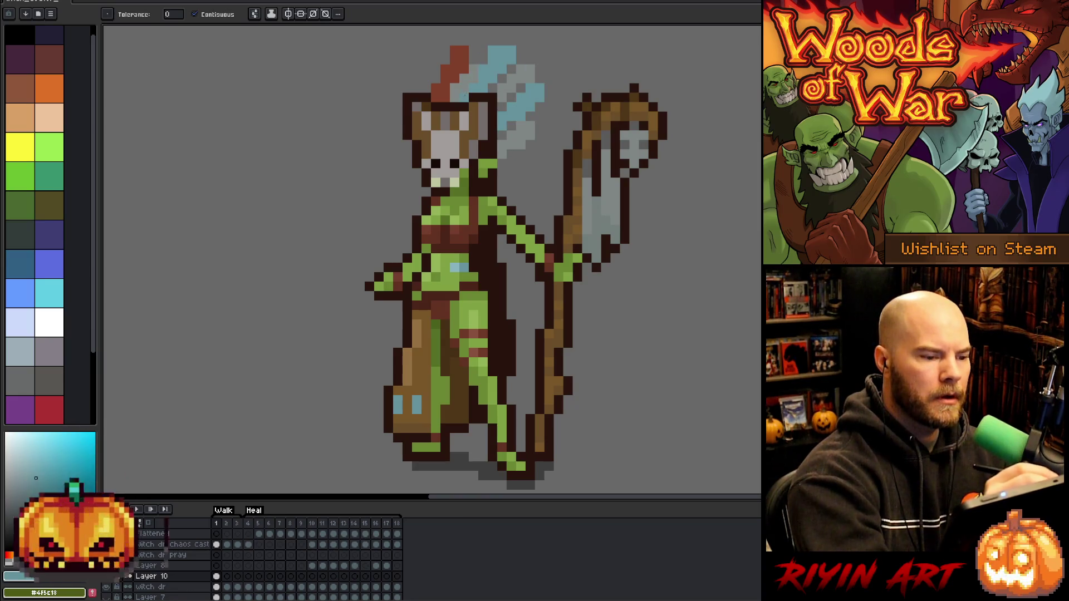
pyautogui.click(459, 56)
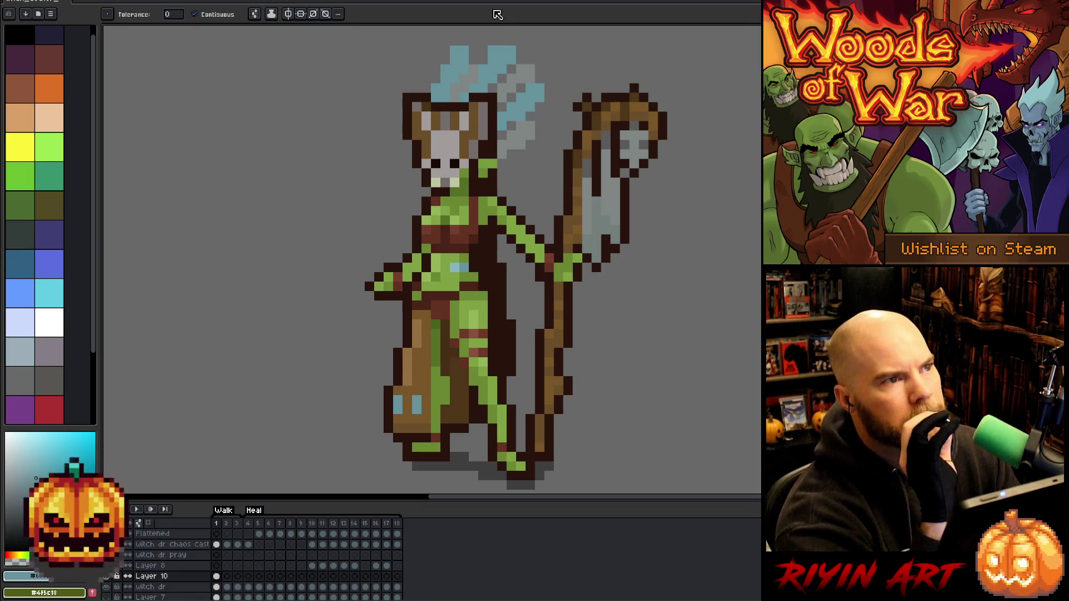
pyautogui.hotkey('ctrl', 'z')
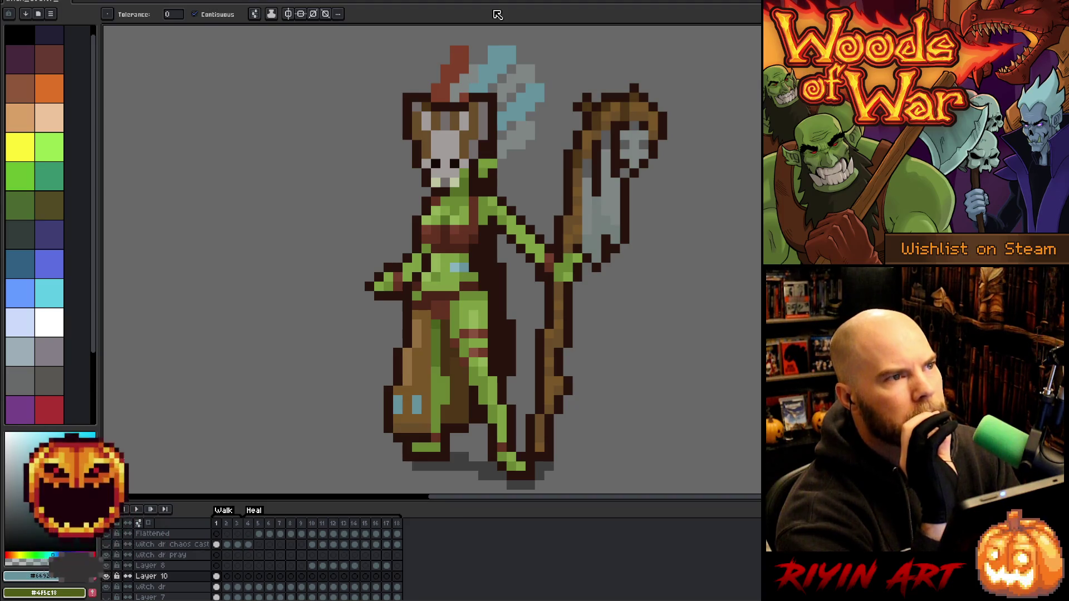
pyautogui.hotkey('ctrl', 'z')
# Refill the right headdress feather light blue and its lower part red
pyautogui.press('b')
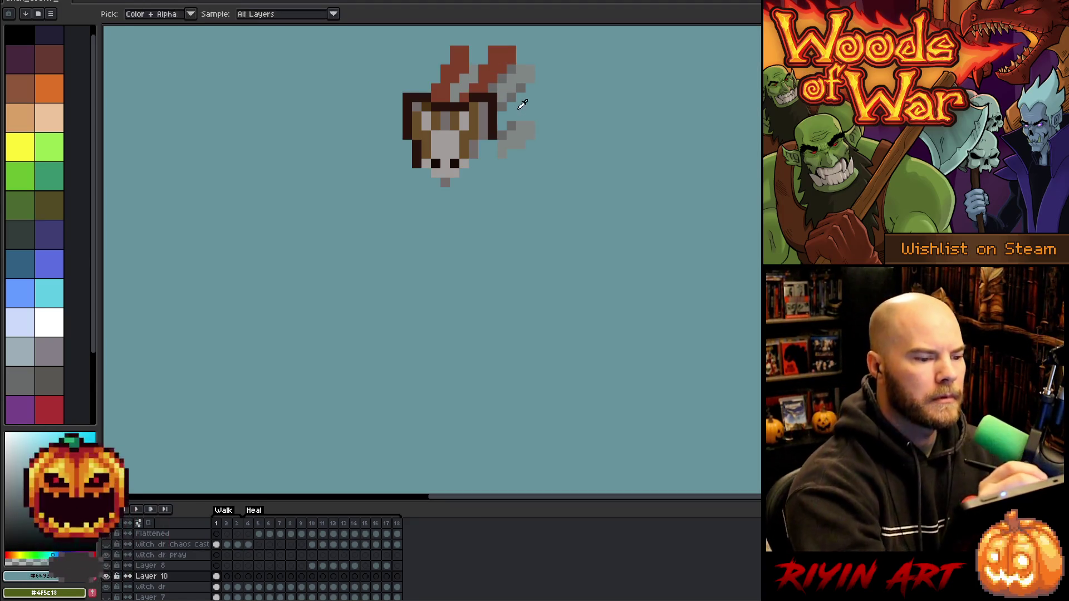
pyautogui.press('g')
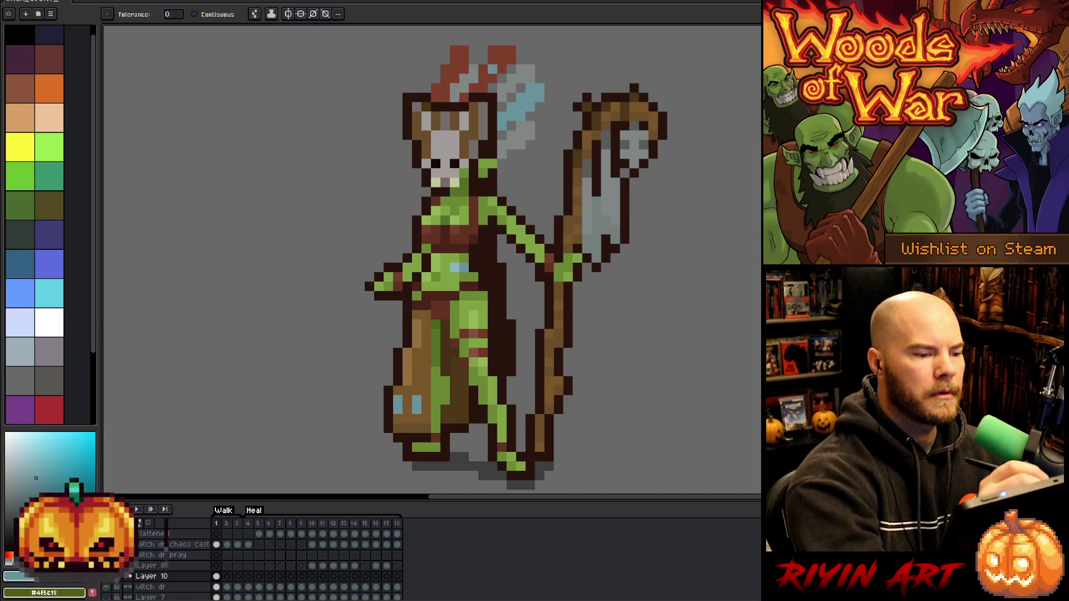
pyautogui.click(502, 56)
pyautogui.keyDown('alt'); pyautogui.click(492, 69); pyautogui.keyUp('alt')
pyautogui.click(531, 92)
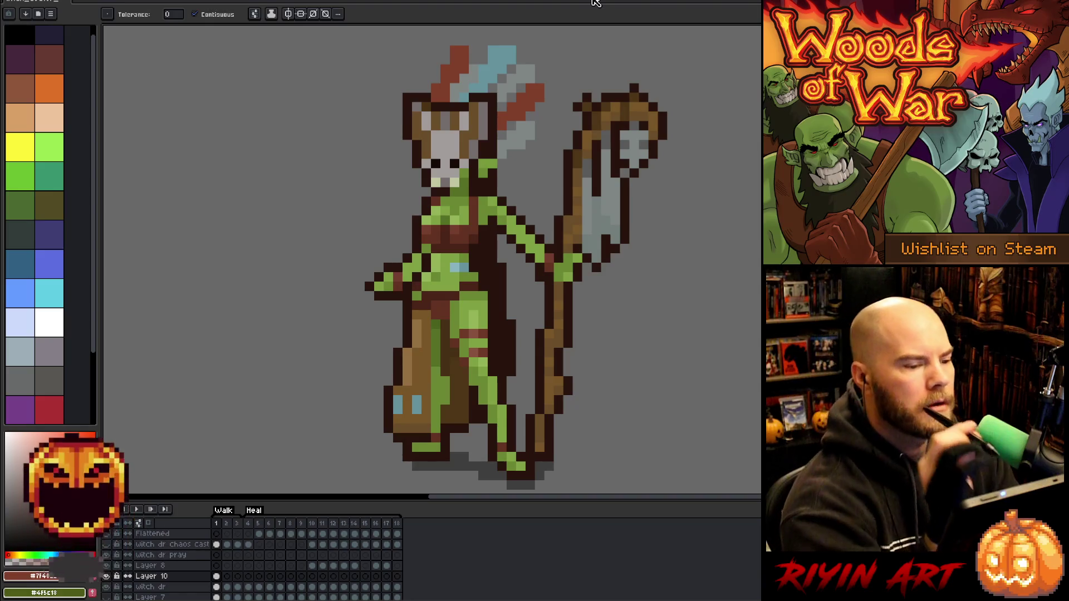
# Fill the three grey feathers dark teal
pyautogui.press('b')
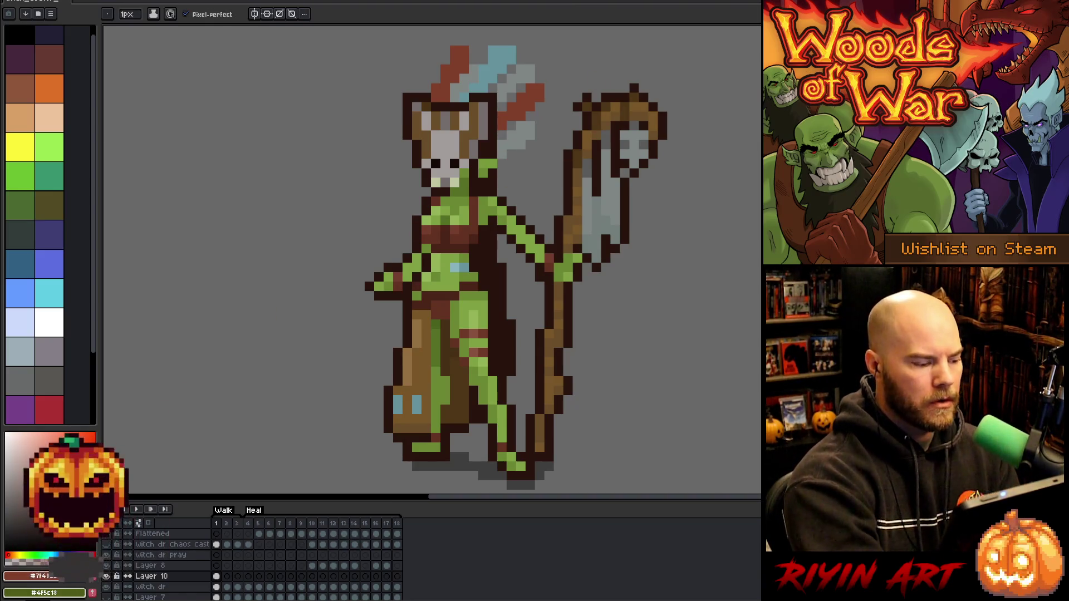
pyautogui.press('g')
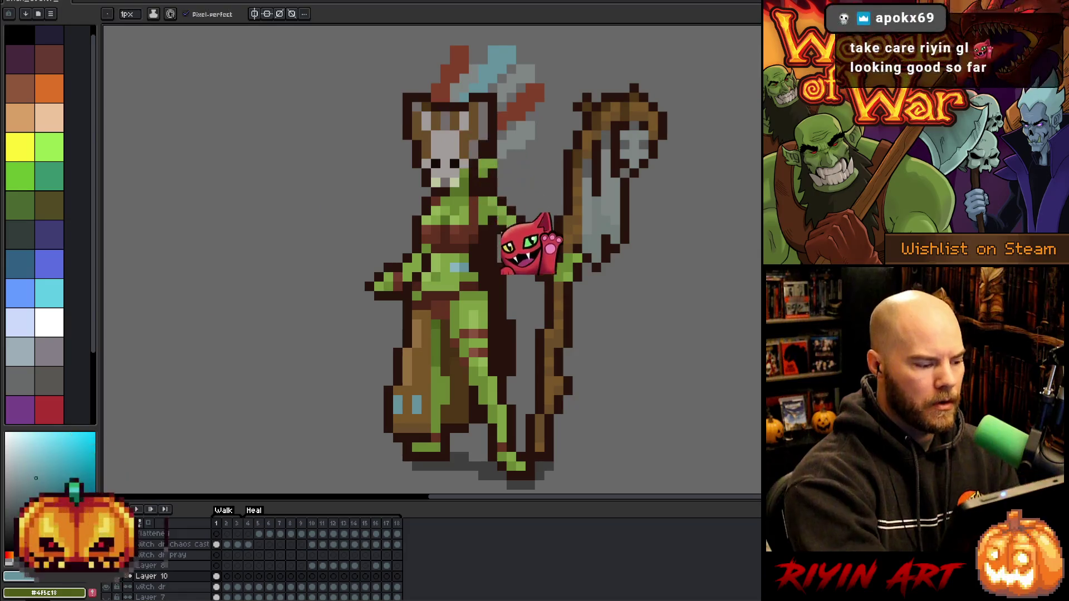
pyautogui.click(512, 134)
pyautogui.click(521, 69)
pyautogui.click(509, 89)
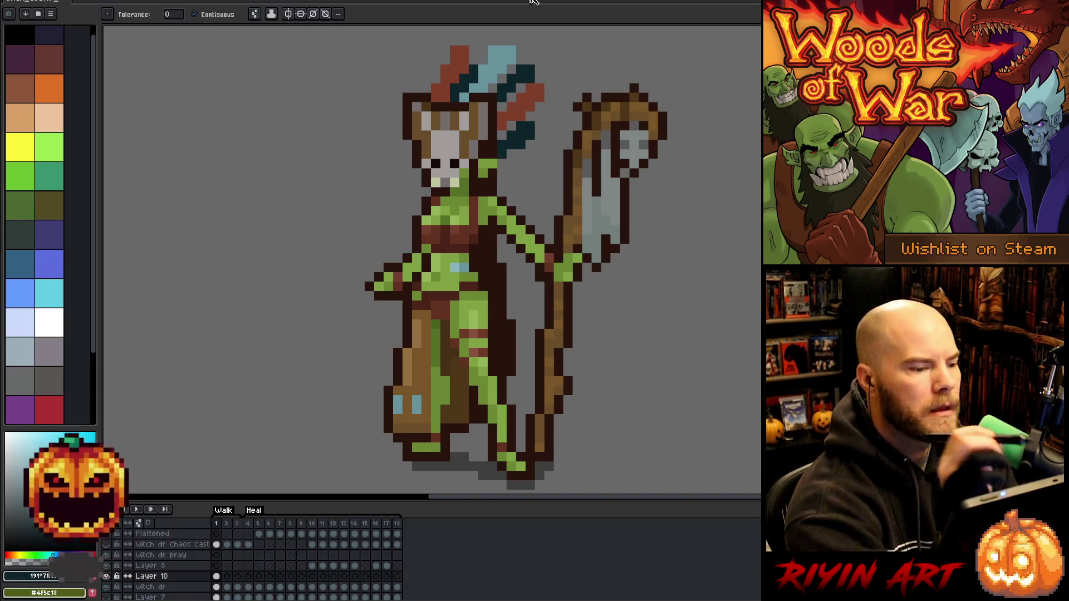
# Sample the reddish-brown feather colour and fill the light-blue feathers with it
pyautogui.press('b')
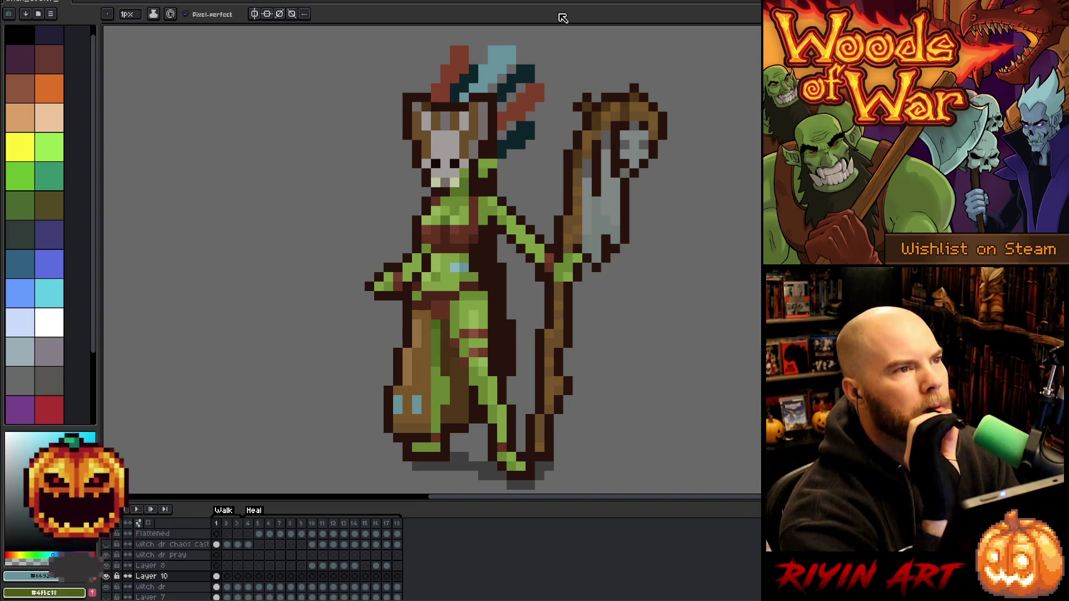
pyautogui.keyDown('alt'); pyautogui.click(503, 78); pyautogui.keyUp('alt')
pyautogui.press('g')
pyautogui.click(503, 78)
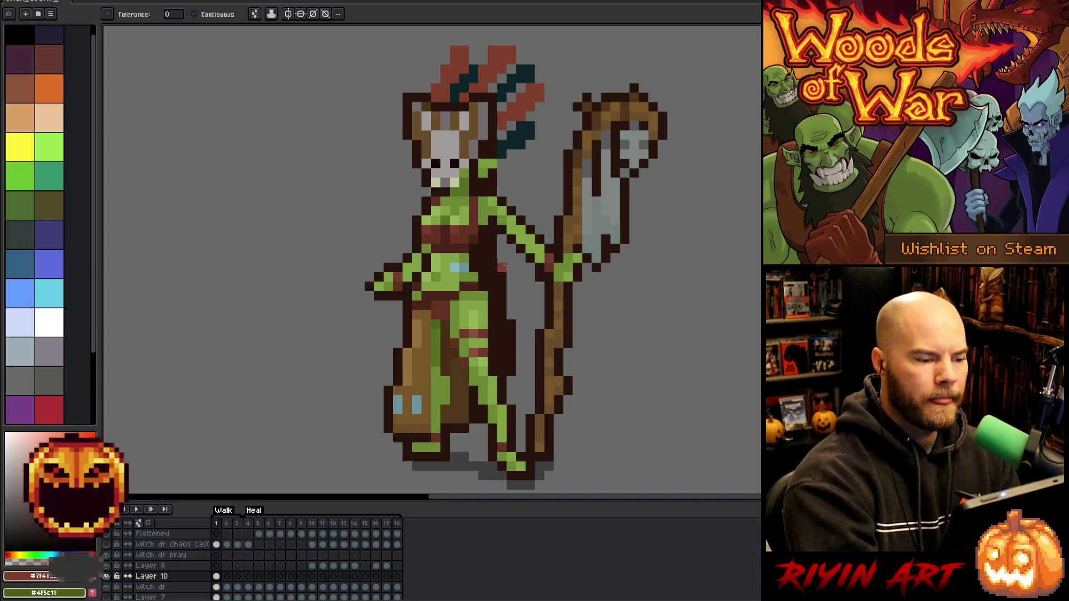
# Eyedrop the skull-mask grey and pencil a grey pixel on the chest
pyautogui.keyDown('alt'); pyautogui.click(444, 146); pyautogui.keyUp('alt')
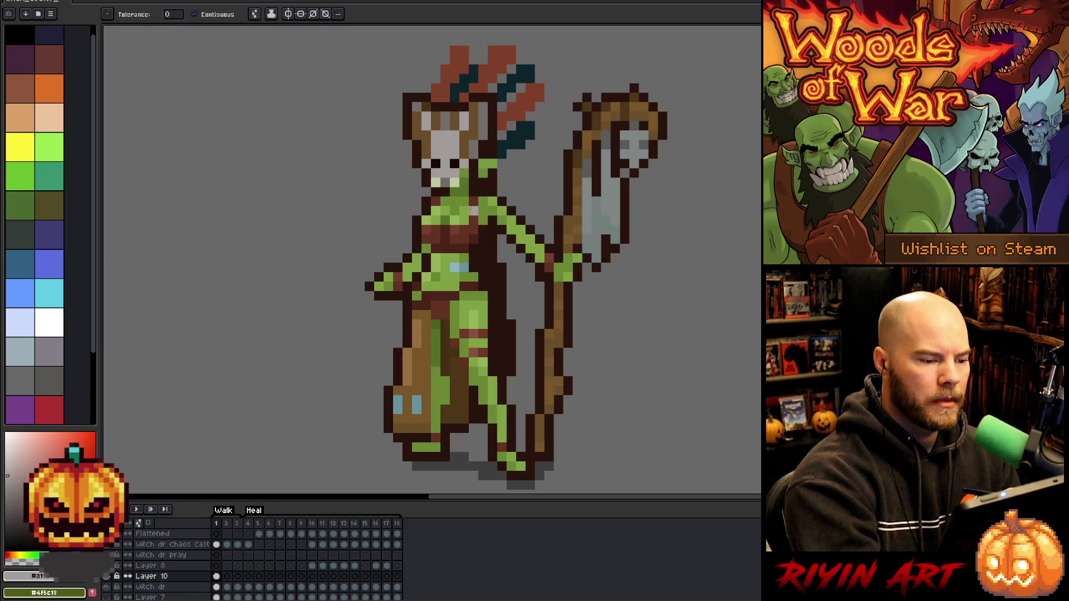
pyautogui.press('b')
pyautogui.click(472, 209)
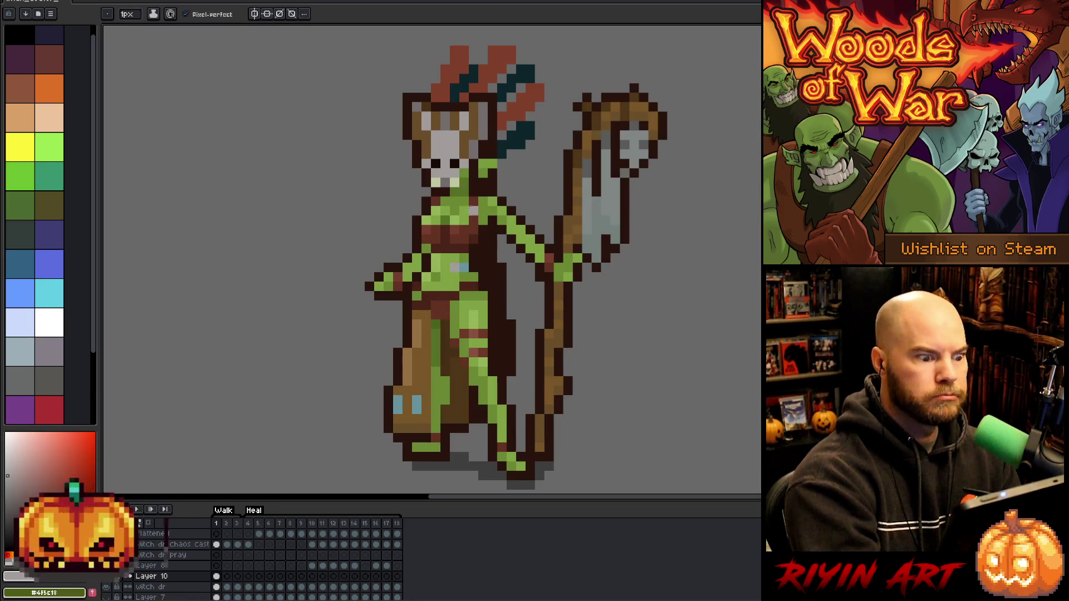
pyautogui.keyDown('alt'); pyautogui.click(460, 227); pyautogui.keyUp('alt')
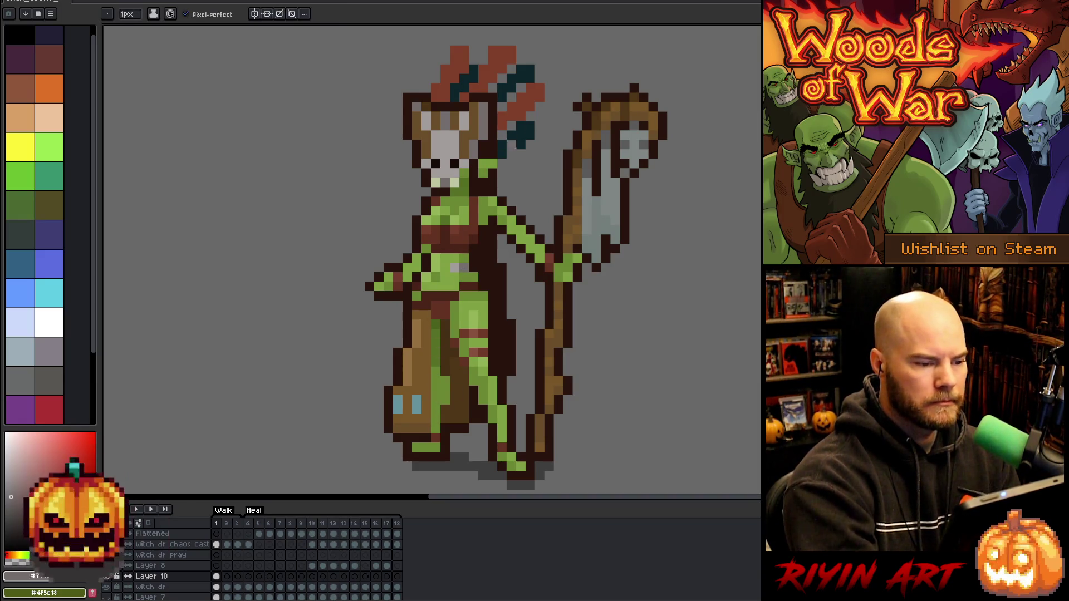
pyautogui.keyDown('alt'); pyautogui.click(522, 100); pyautogui.keyUp('alt')
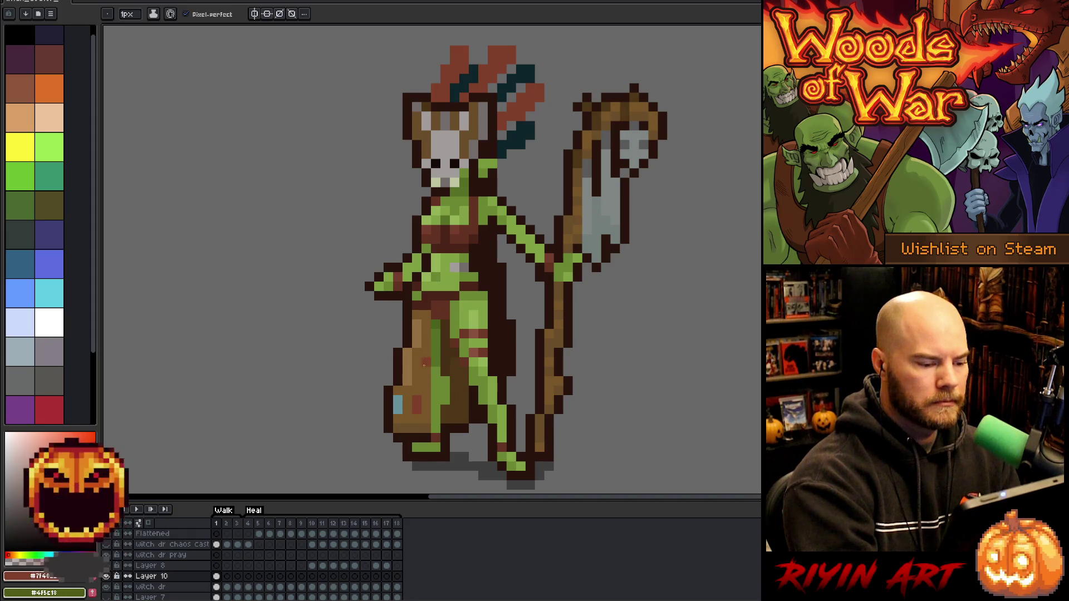
pyautogui.press('e')
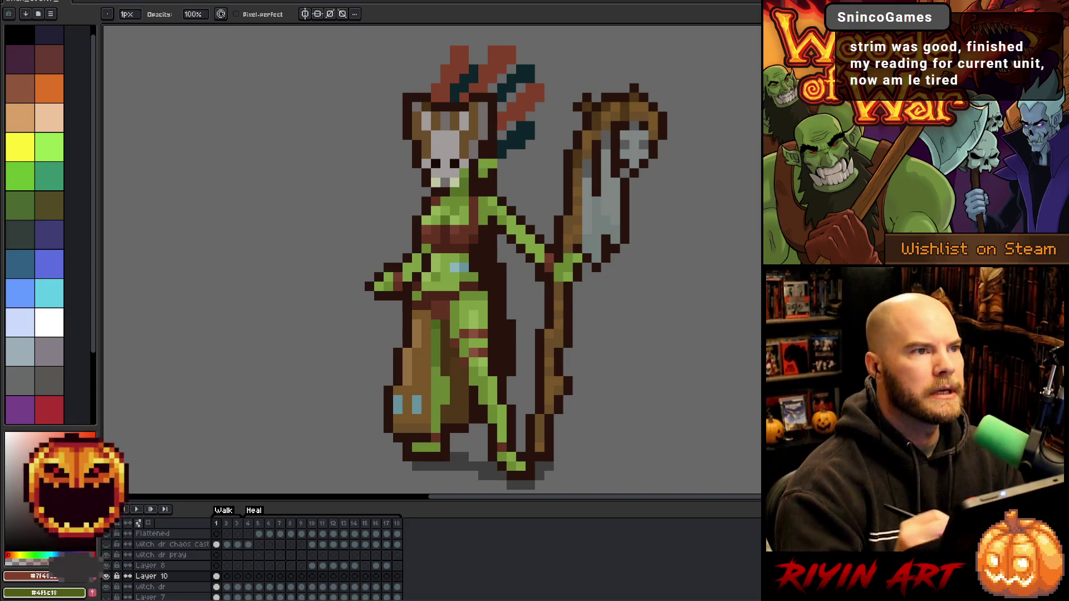
pyautogui.scroll(-2, 493, 343)
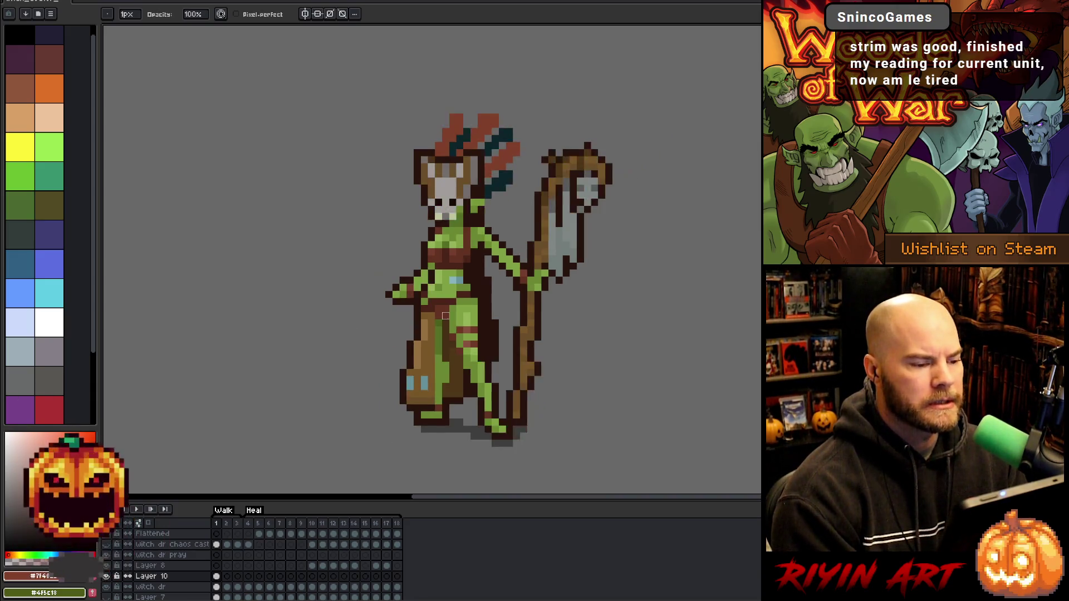
pyautogui.scroll(4, 492, 343)
pyautogui.scroll(-2, 492, 343)
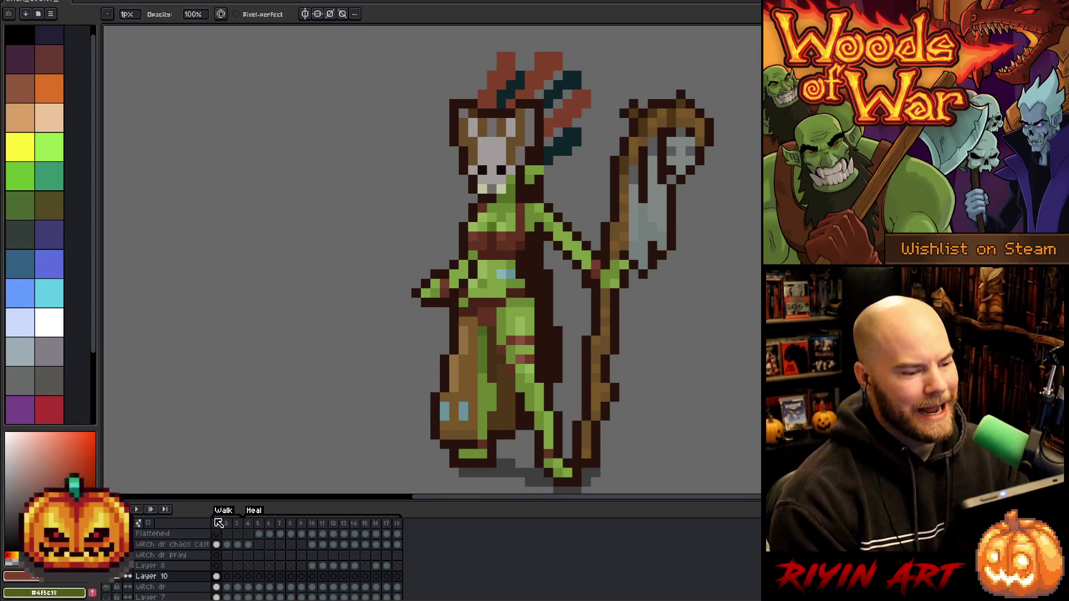
pyautogui.click(112, 579)
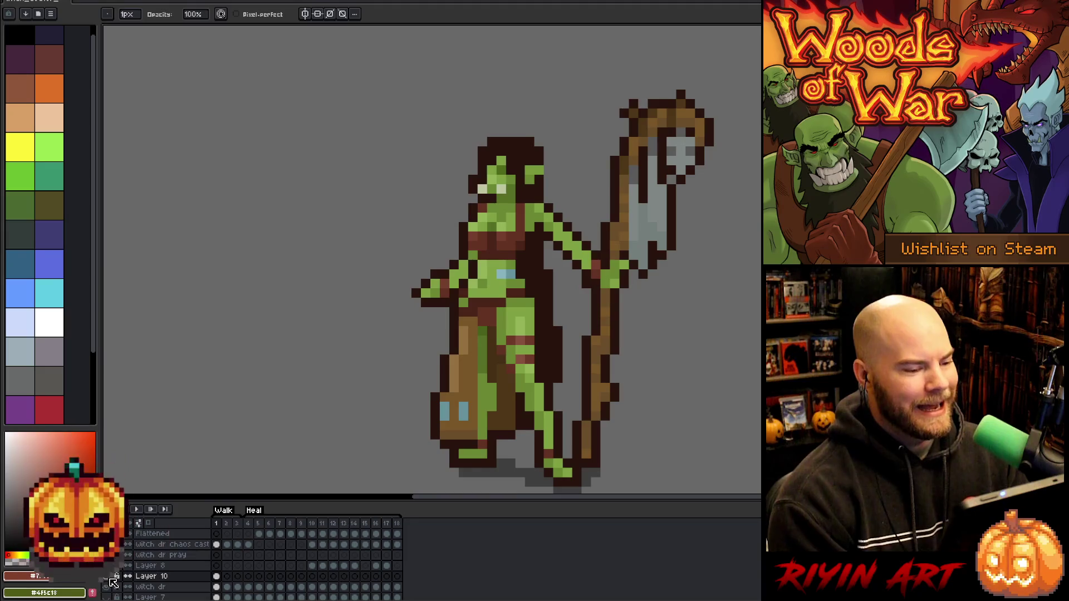
pyautogui.click(111, 579)
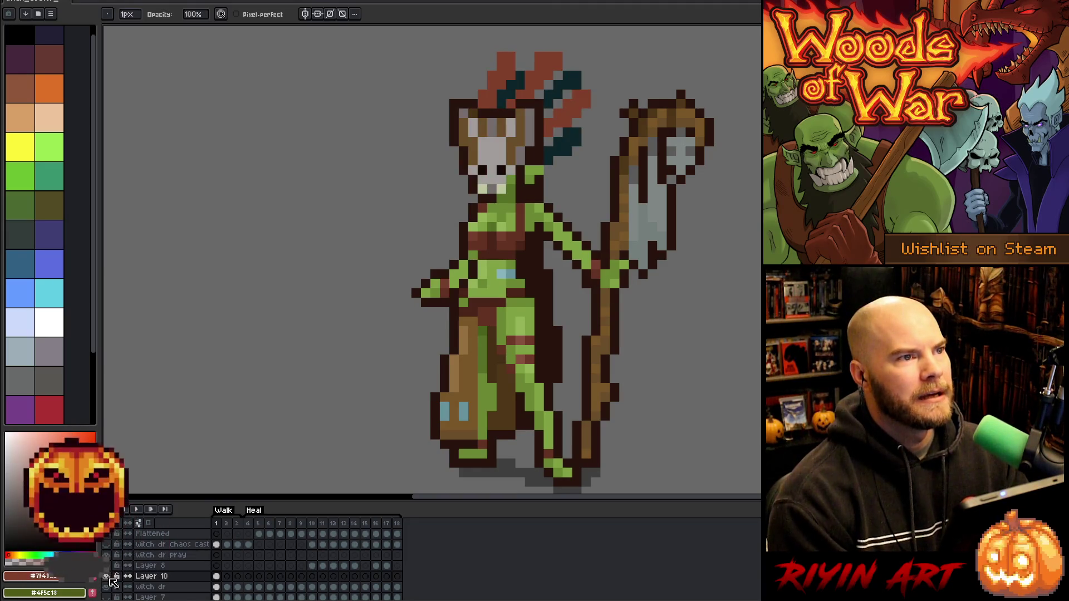
pyautogui.click(110, 579)
pyautogui.click(111, 579)
pyautogui.click(111, 579)
pyautogui.click(111, 579)
pyautogui.click(111, 579)
pyautogui.click(111, 579)
pyautogui.press('space')
pyautogui.moveTo(481, 397)
pyautogui.mouseDown()
pyautogui.moveTo(384, 413)
pyautogui.moveTo(455, 378)
pyautogui.mouseUp()
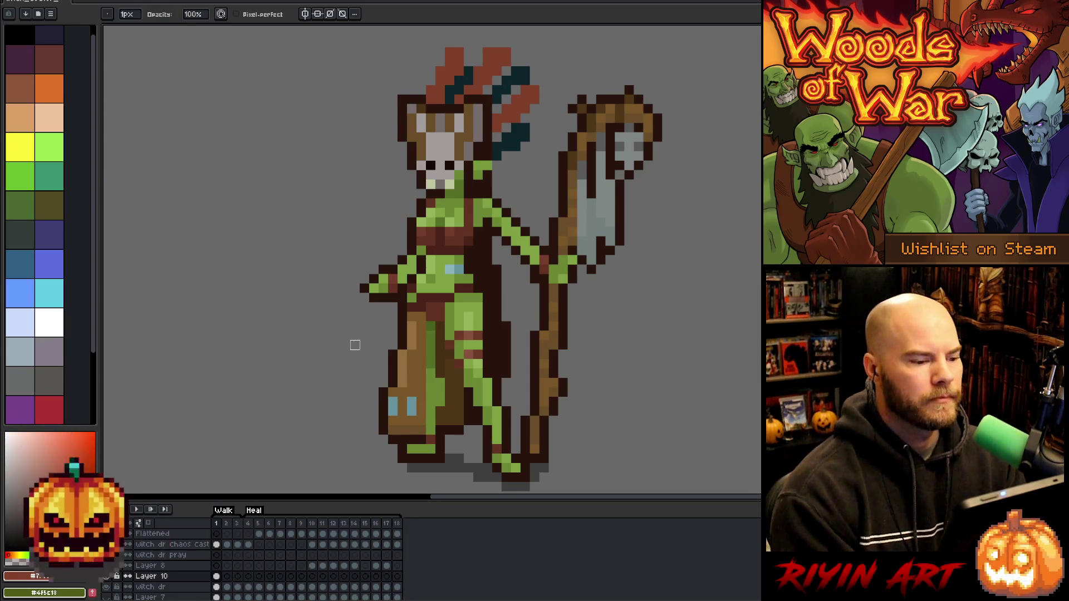
pyautogui.keyDown('alt'); pyautogui.click(454, 269); pyautogui.keyUp('alt')
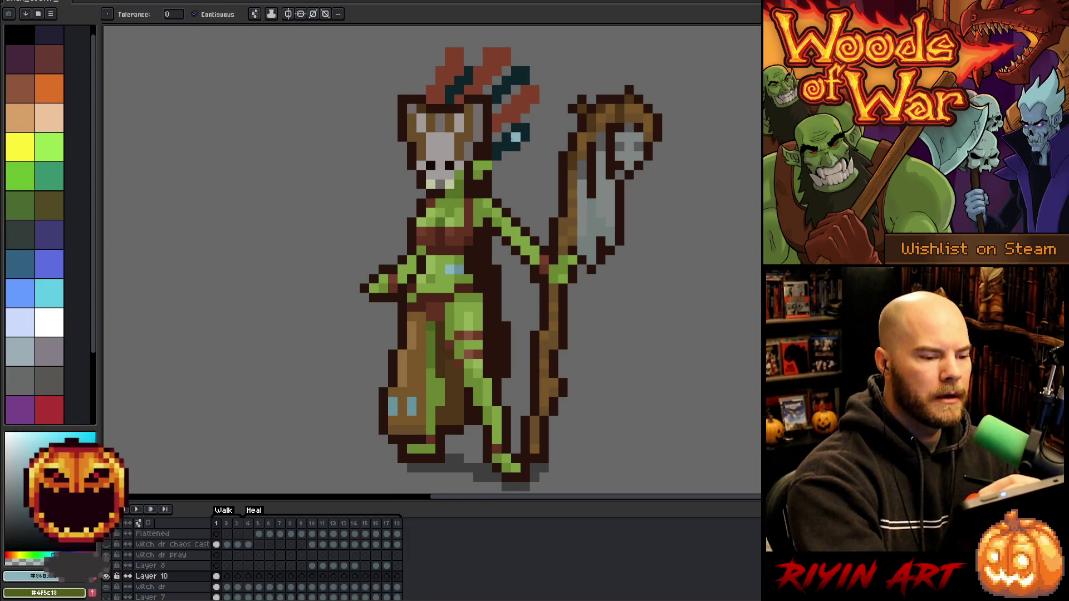
pyautogui.press('alt')
pyautogui.press('g')
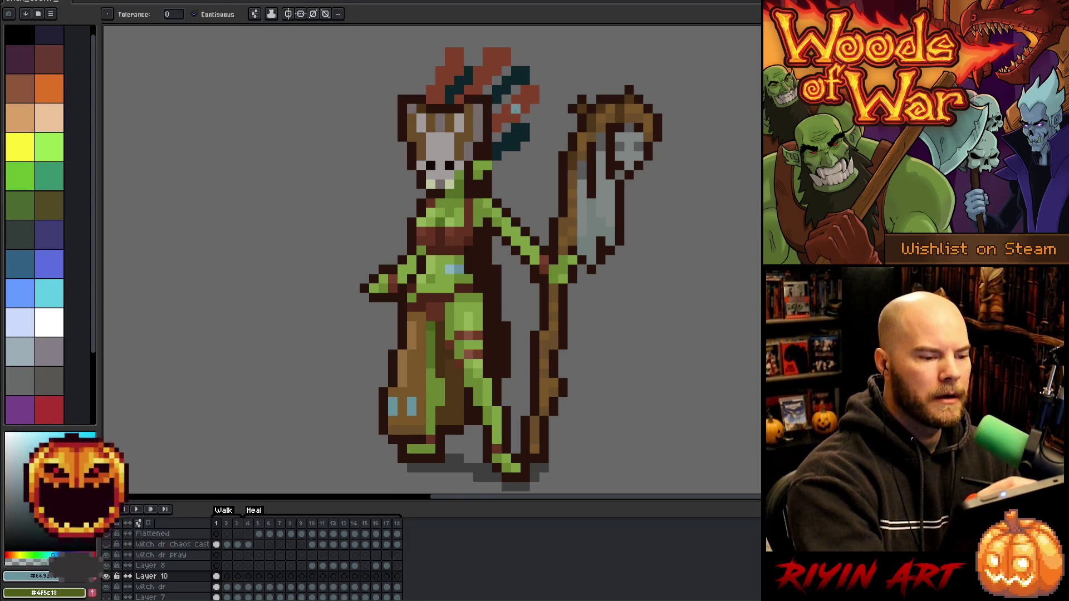
pyautogui.click(521, 100)
pyautogui.click(496, 56)
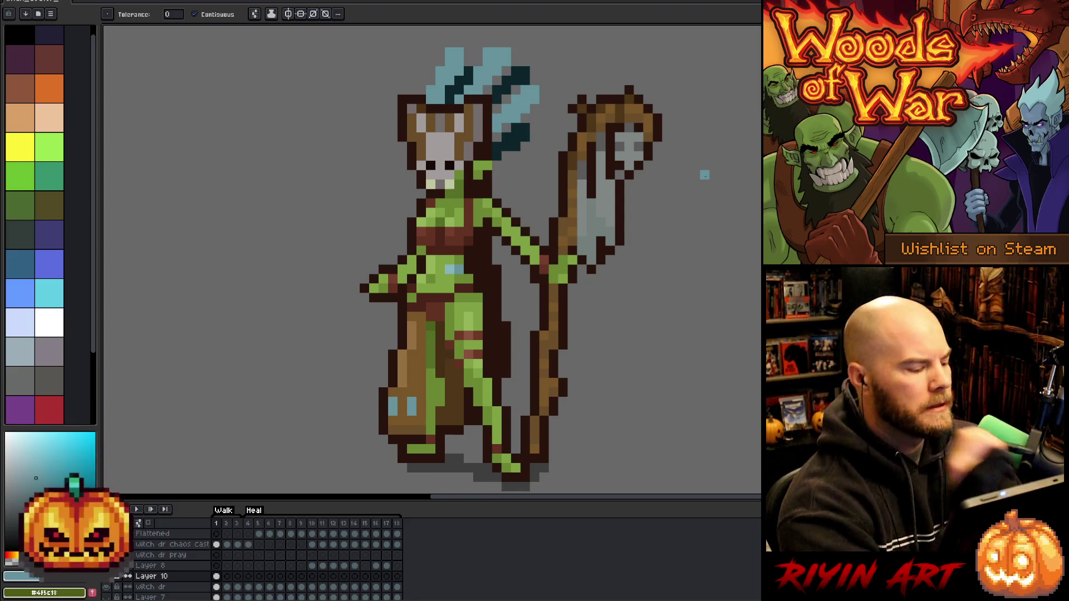
pyautogui.click(516, 137)
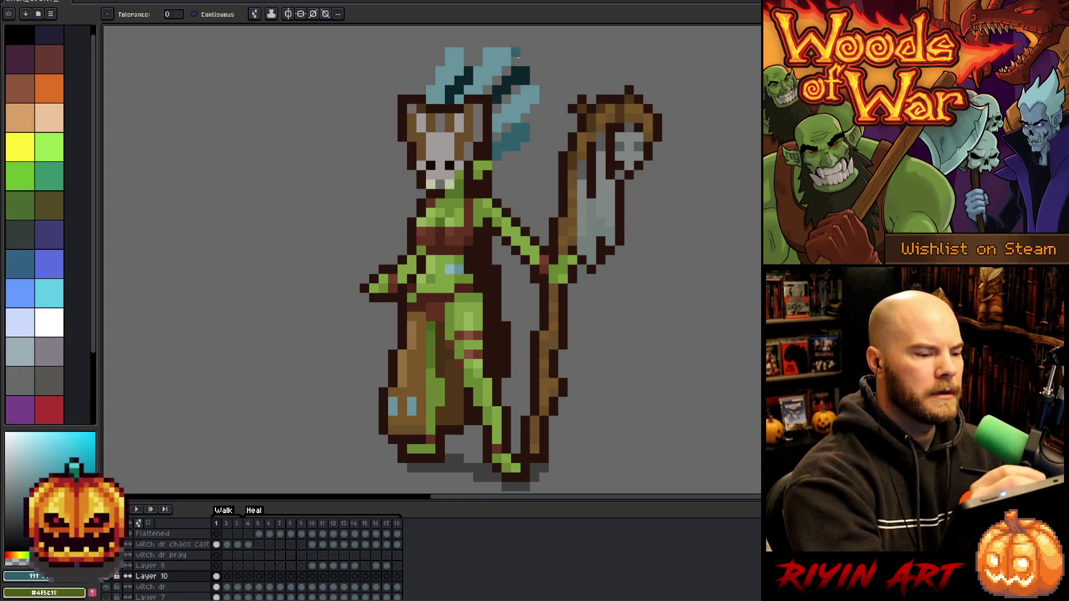
pyautogui.click(515, 80)
pyautogui.click(468, 80)
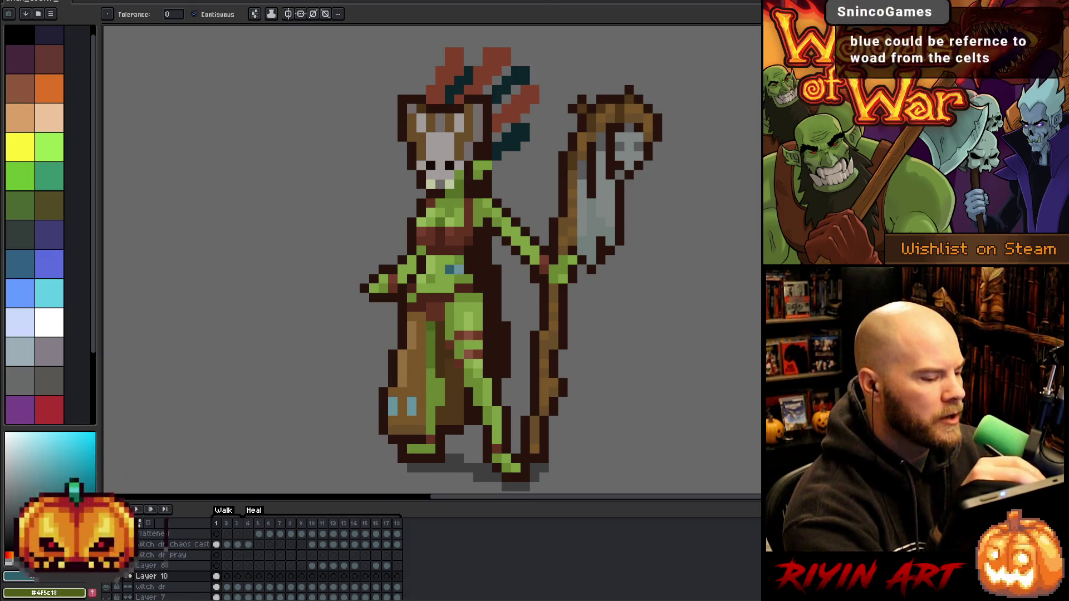
pyautogui.keyDown('alt'); pyautogui.click(516, 104); pyautogui.keyUp('alt')
pyautogui.click(41, 460)
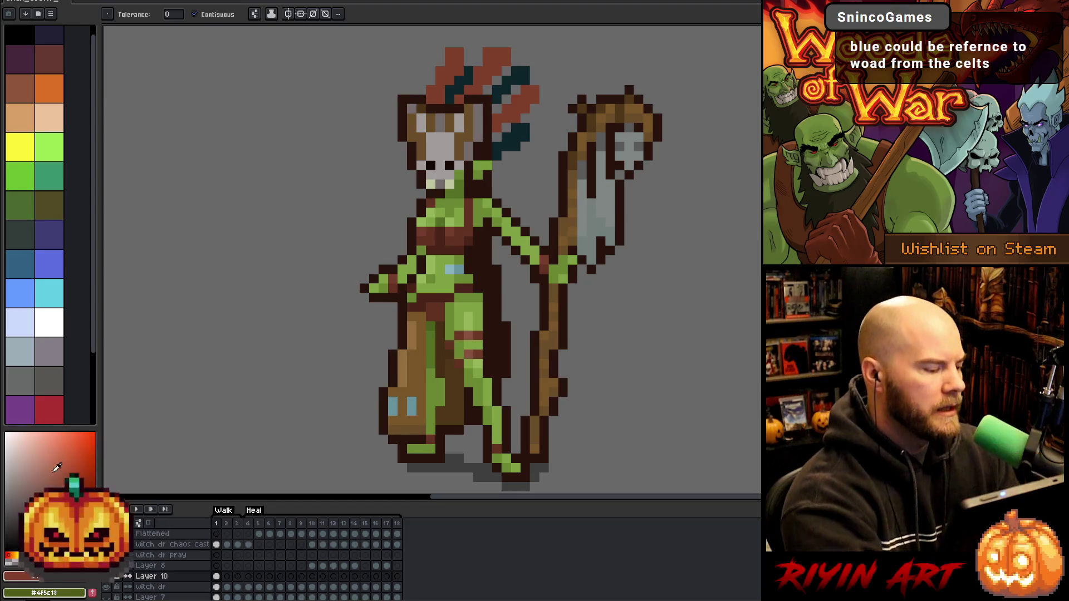
# Repaint both blue chest pixels pinkish red, comparing the shade against the body green
pyautogui.press('b')
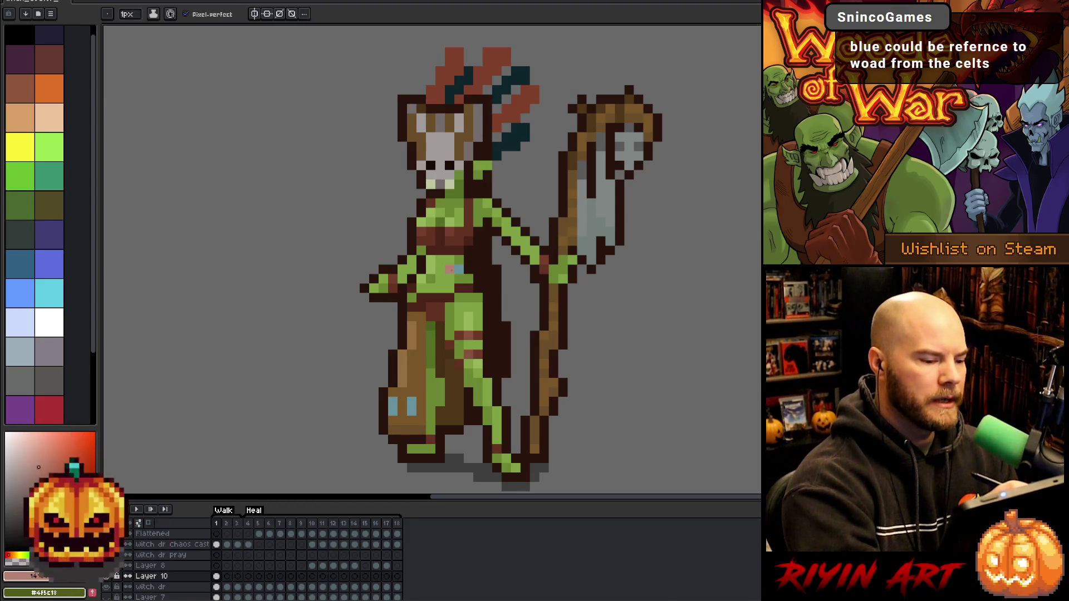
pyautogui.click(449, 269)
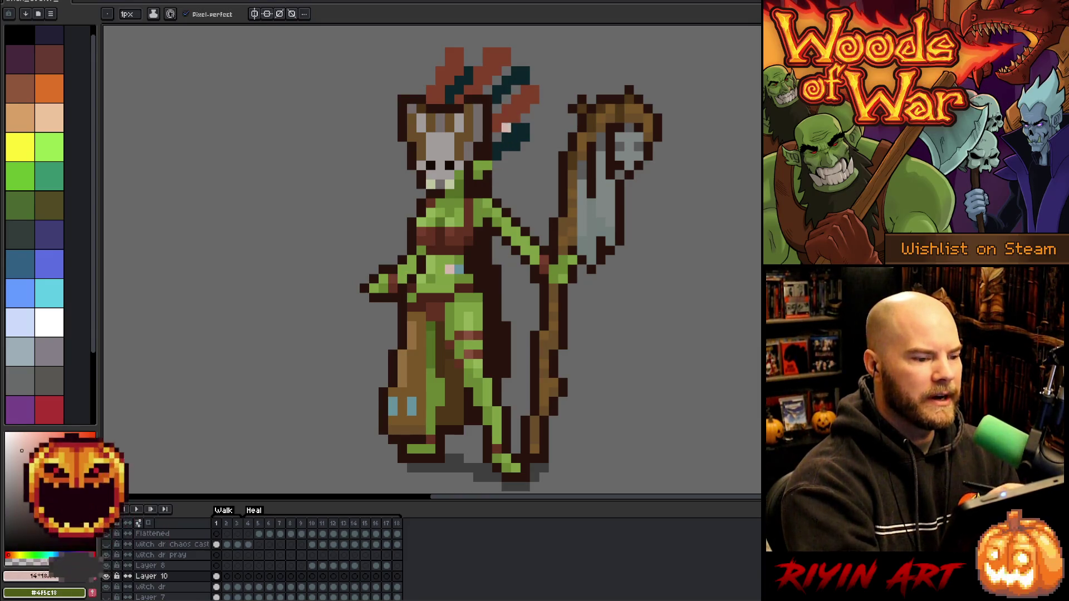
pyautogui.keyDown('alt'); pyautogui.click(513, 107); pyautogui.keyUp('alt')
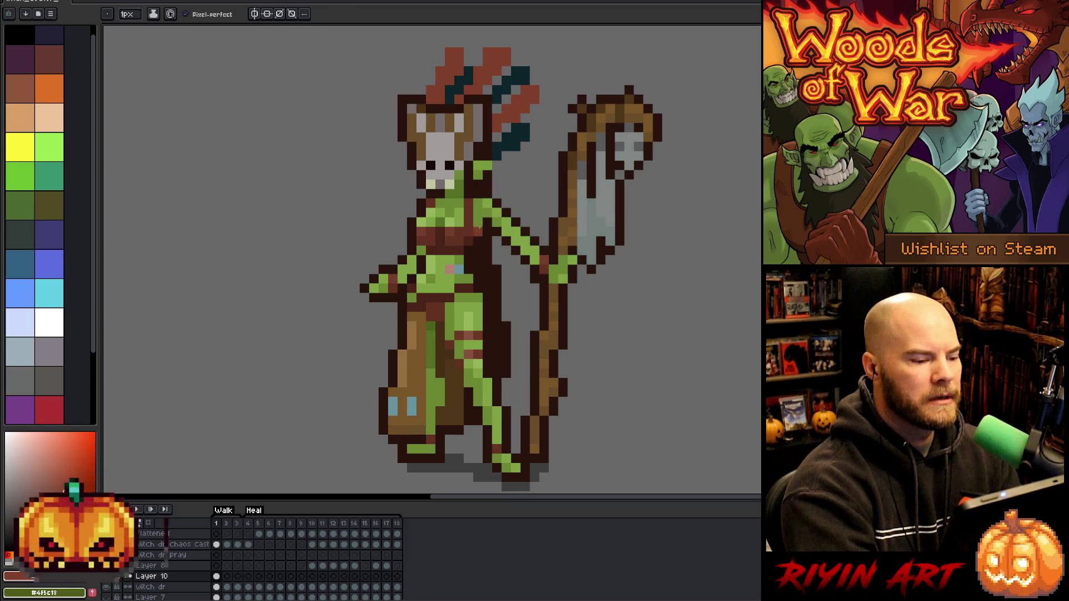
pyautogui.press('alt')
pyautogui.keyDown('alt'); pyautogui.click(453, 277); pyautogui.keyUp('alt')
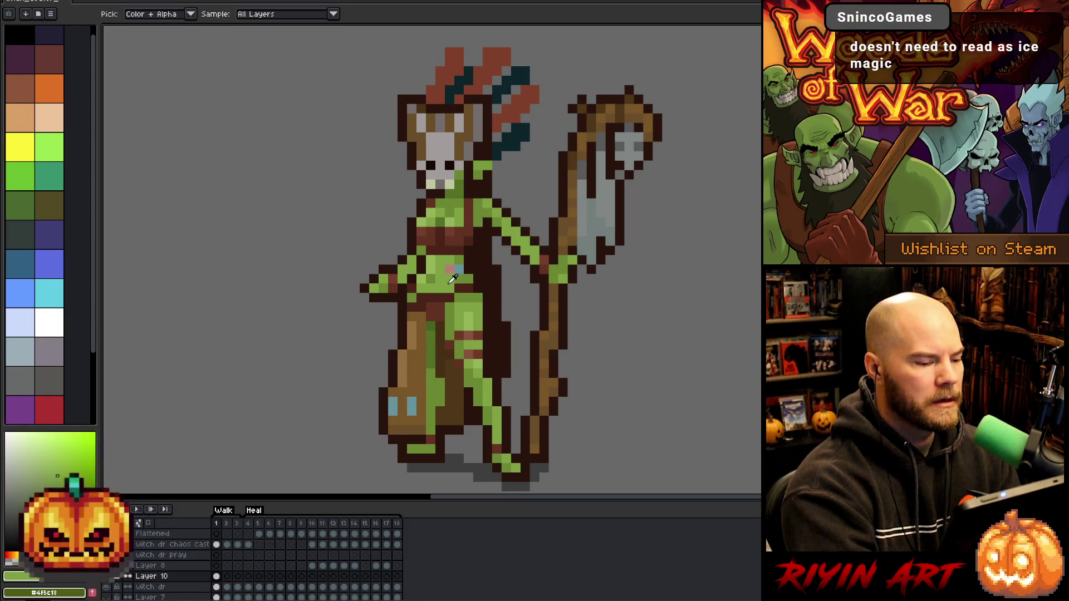
pyautogui.keyDown('alt'); pyautogui.click(451, 269); pyautogui.keyUp('alt')
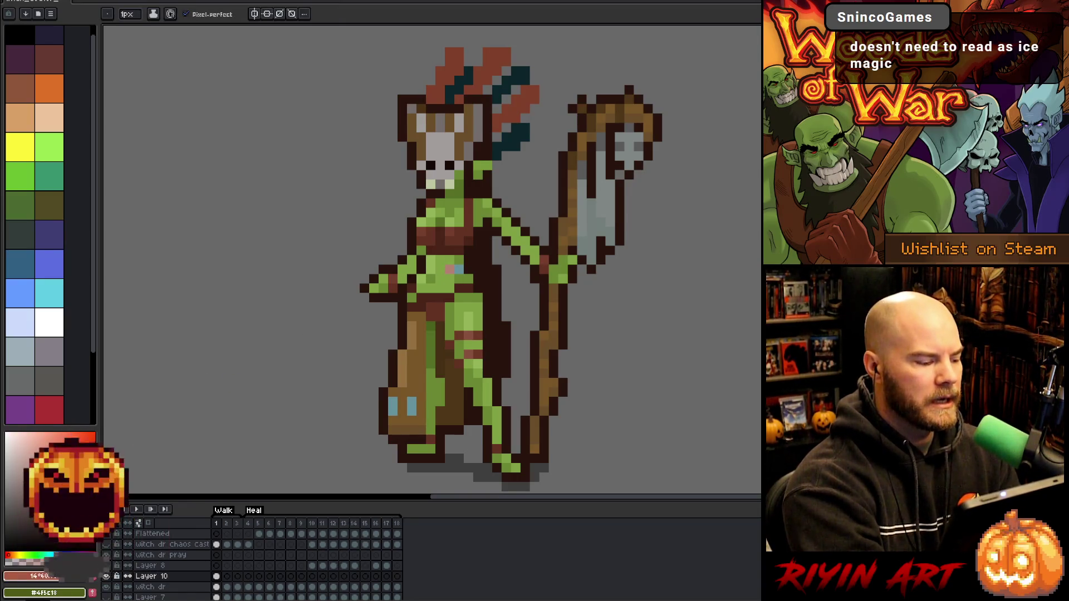
pyautogui.keyDown('alt'); pyautogui.click(443, 268); pyautogui.keyUp('alt')
pyautogui.keyDown('alt'); pyautogui.click(451, 270); pyautogui.keyUp('alt')
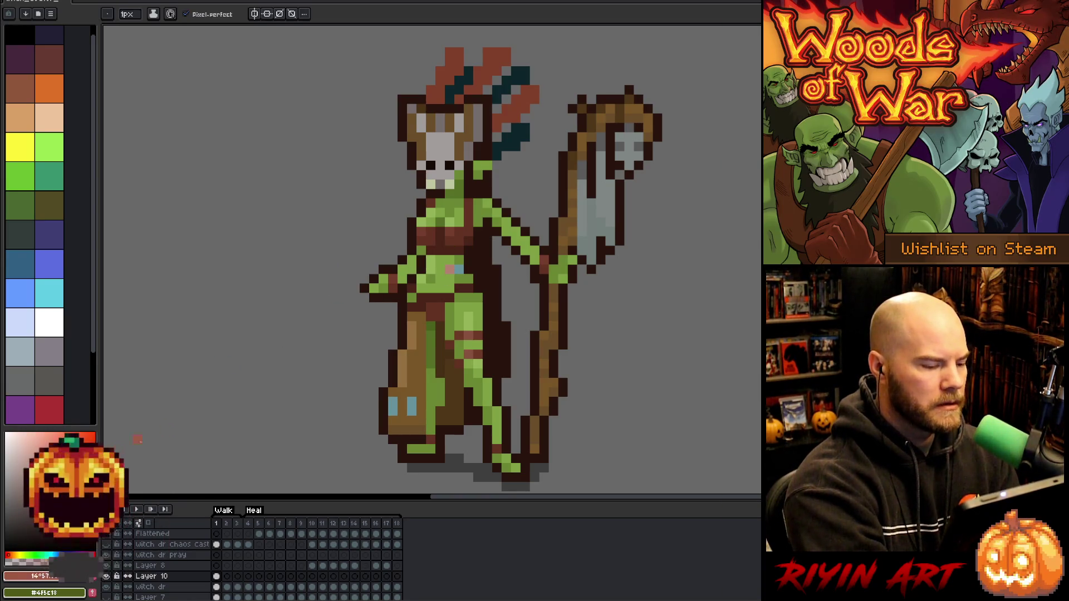
pyautogui.click(459, 269)
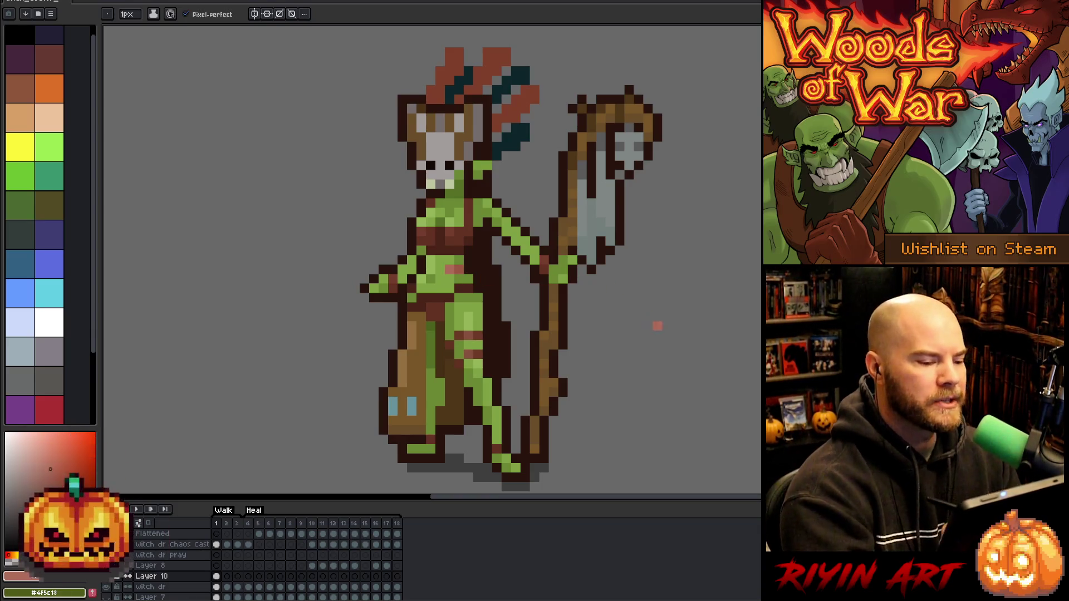
# Sample the light blue and bucket-fill the right and left red feathers with it
pyautogui.press('v')
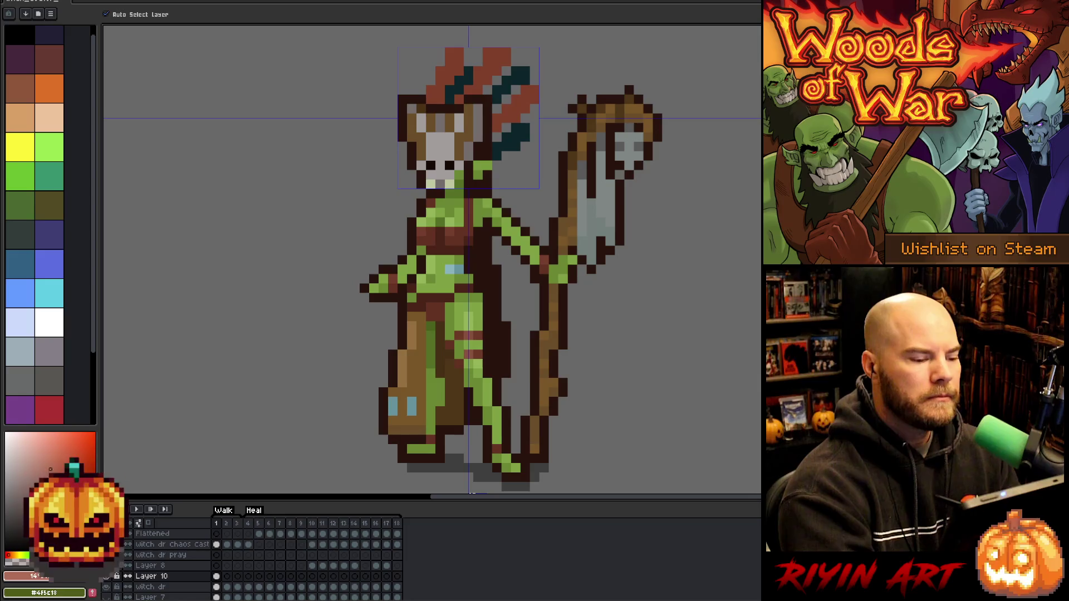
pyautogui.press('b')
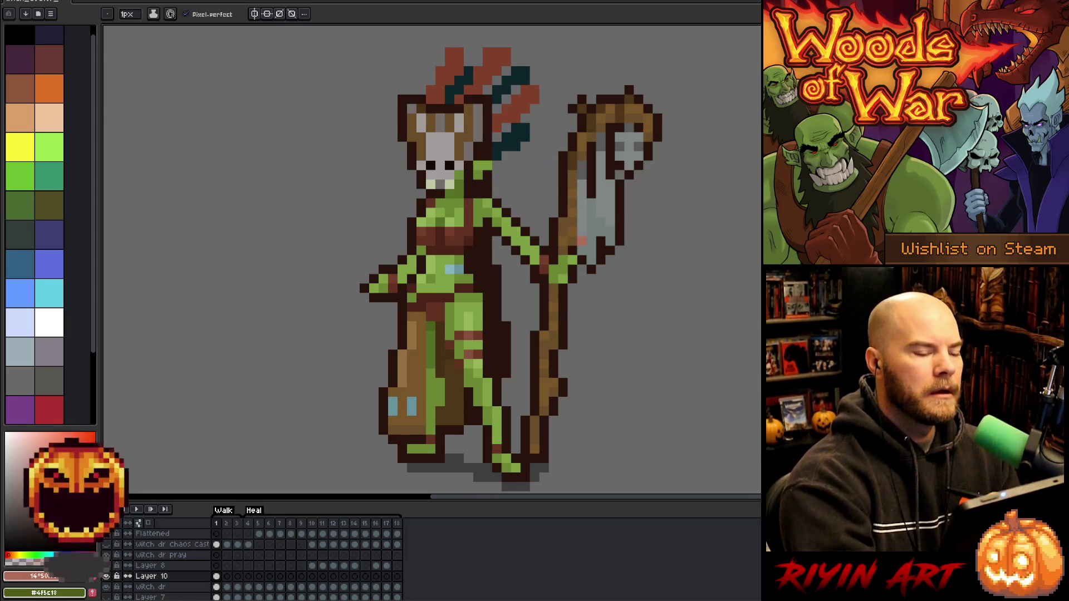
pyautogui.keyDown('alt'); pyautogui.click(454, 270); pyautogui.keyUp('alt')
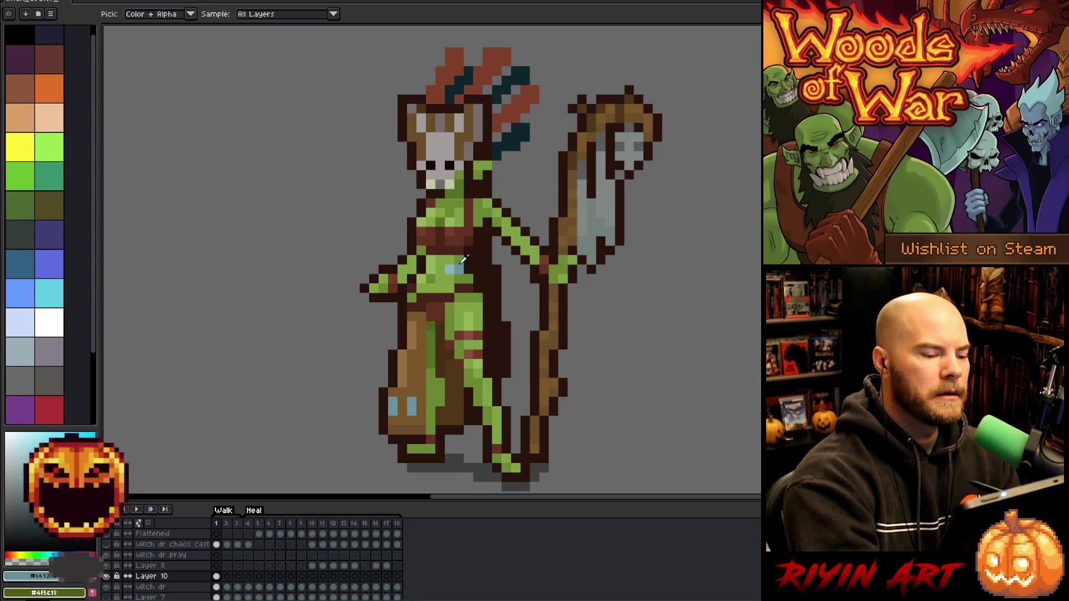
pyautogui.press('g')
pyautogui.click(516, 109)
pyautogui.click(495, 56)
pyautogui.click(454, 56)
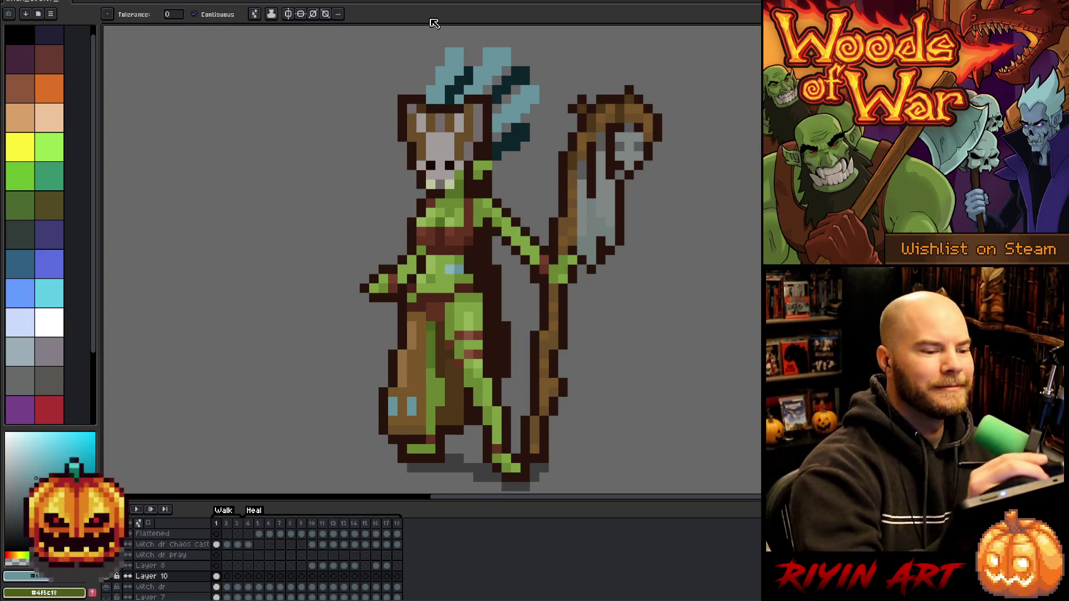
# Recolour the three dark teal feather clusters a lighter teal
pyautogui.press('i')
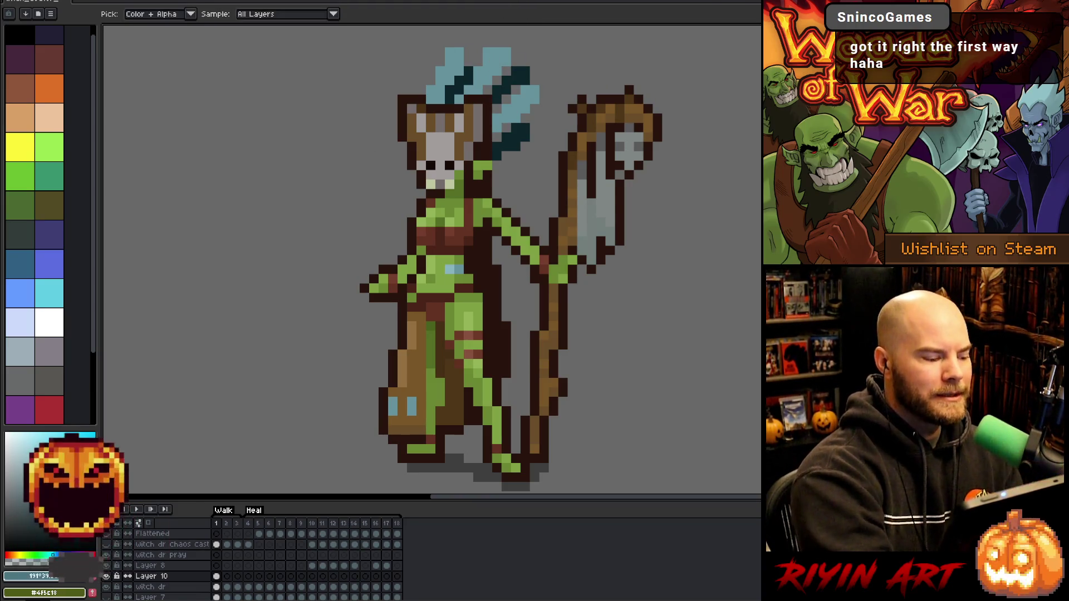
pyautogui.press('g')
pyautogui.click(521, 75)
pyautogui.click(512, 134)
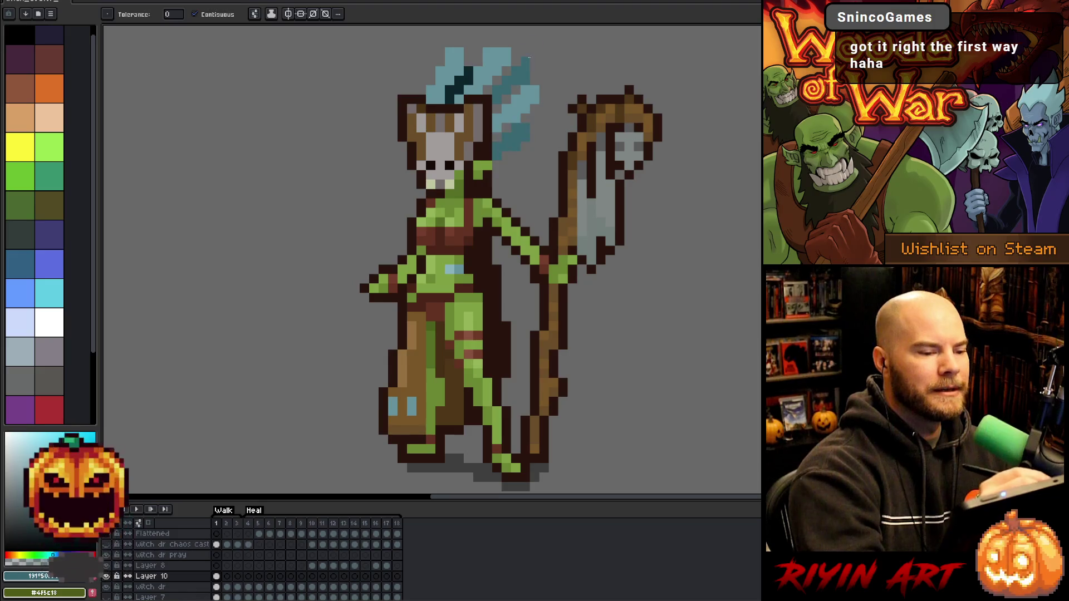
pyautogui.click(461, 82)
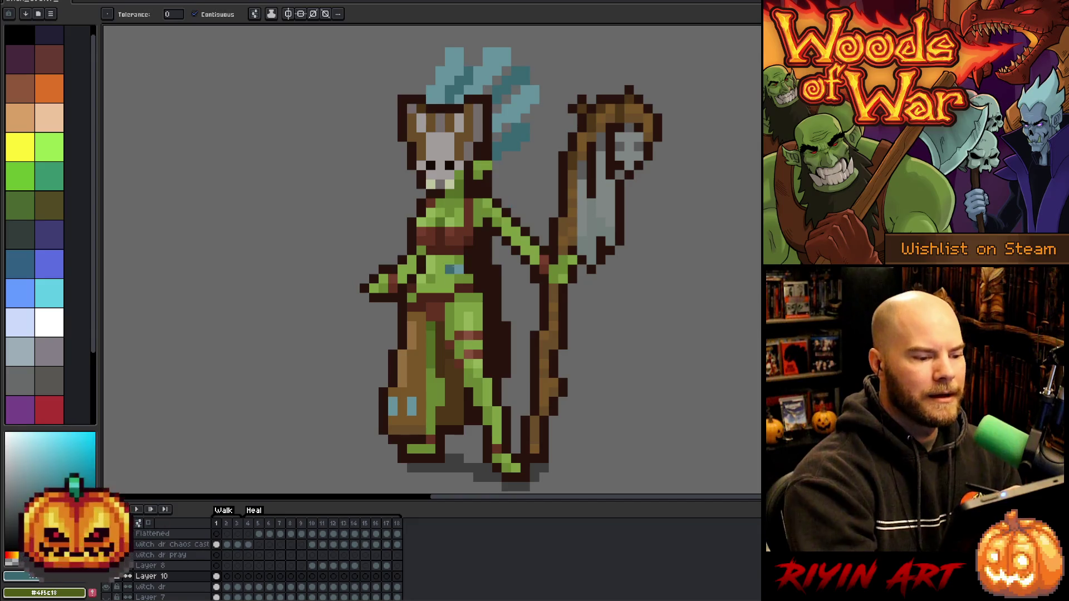
# Pick the light teal and trial-fill the staff, undoing the unwanted fill
pyautogui.press('i')
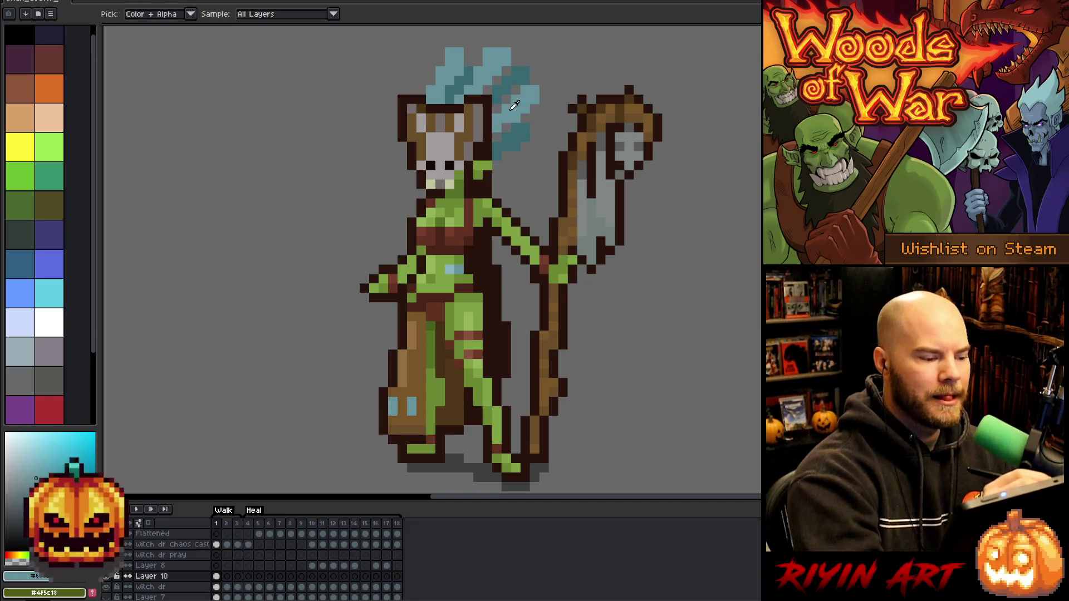
pyautogui.click(513, 107)
pyautogui.press('g')
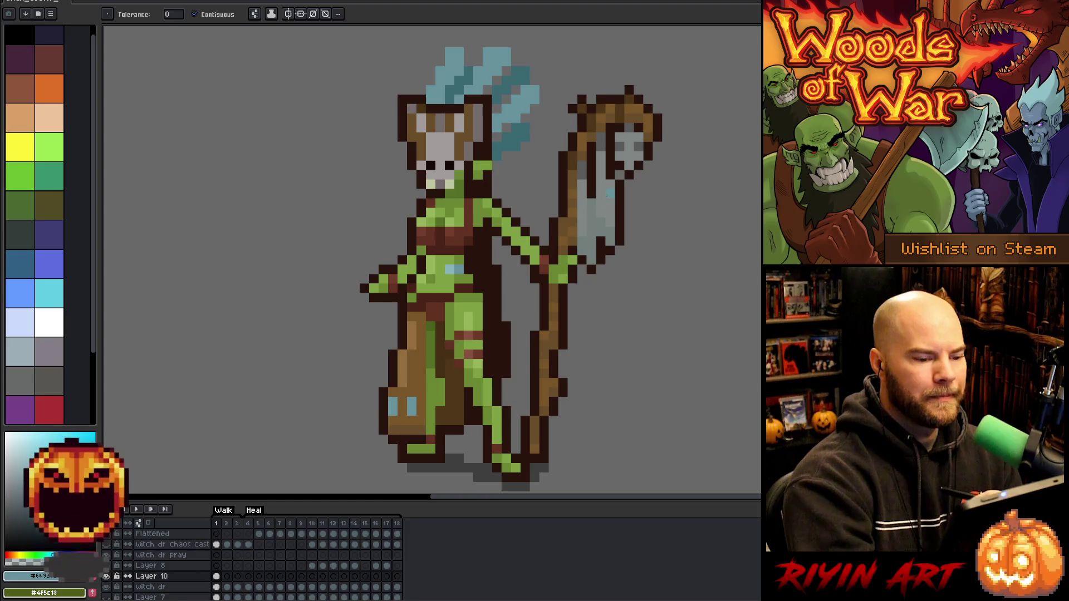
pyautogui.click(612, 163)
pyautogui.hotkey('ctrl', 'z')
pyautogui.click(216, 587)
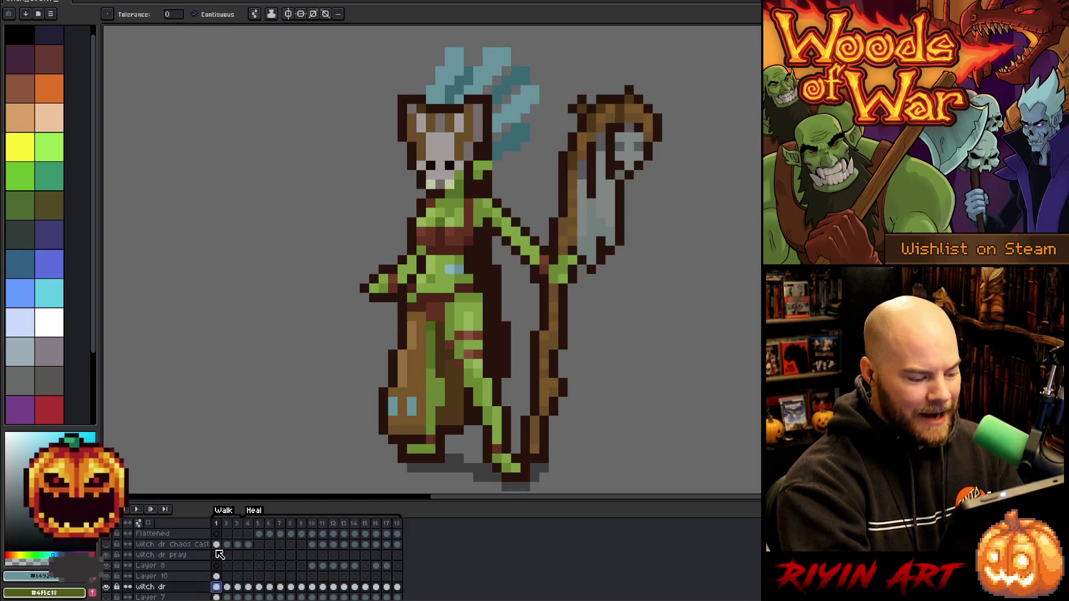
# Fill the staff blade cloth light teal and repaint its inner pixels a lighter blue
pyautogui.click(606, 184)
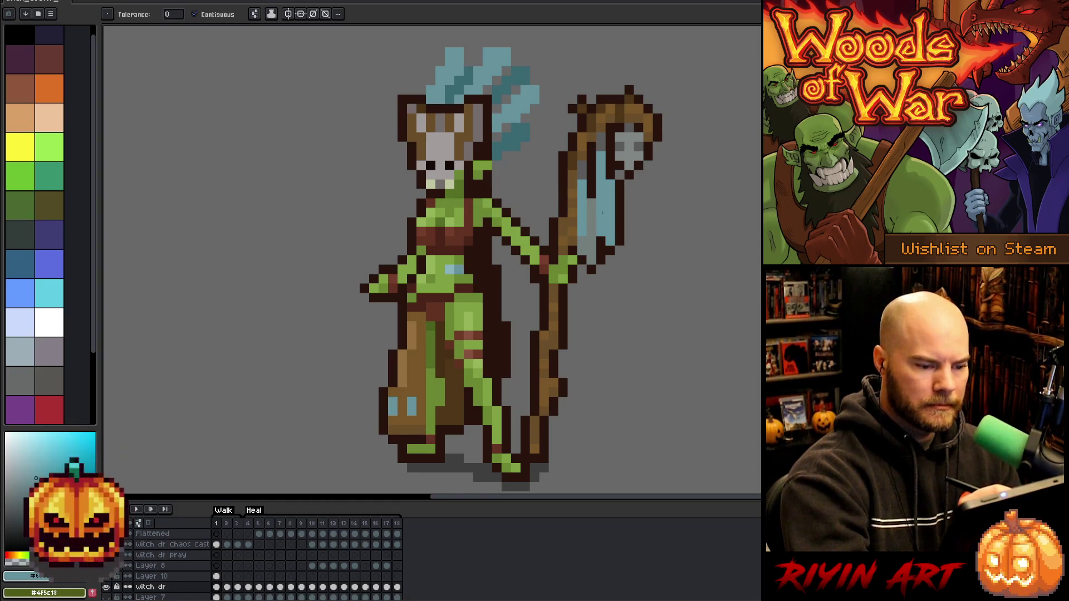
pyautogui.keyDown('alt'); pyautogui.click(454, 269); pyautogui.keyUp('alt')
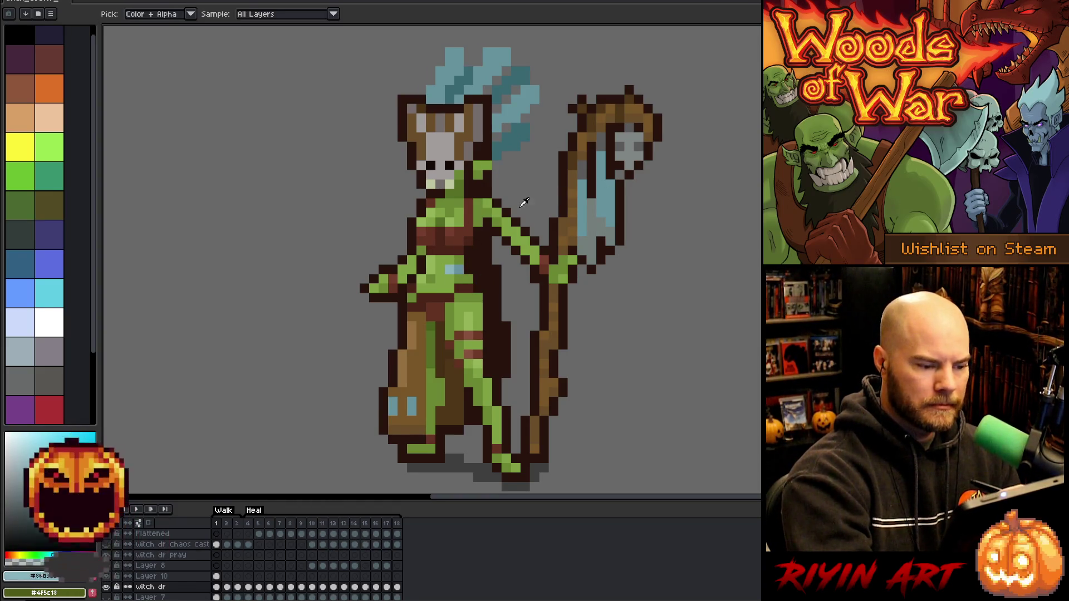
pyautogui.click(606, 189)
pyautogui.moveTo(582, 212)
pyautogui.mouseDown()
pyautogui.moveTo(591, 184)
pyautogui.moveTo(602, 228)
pyautogui.moveTo(592, 239)
pyautogui.moveTo(587, 229)
pyautogui.mouseUp()
pyautogui.keyDown('alt'); pyautogui.click(460, 267); pyautogui.keyUp('alt')
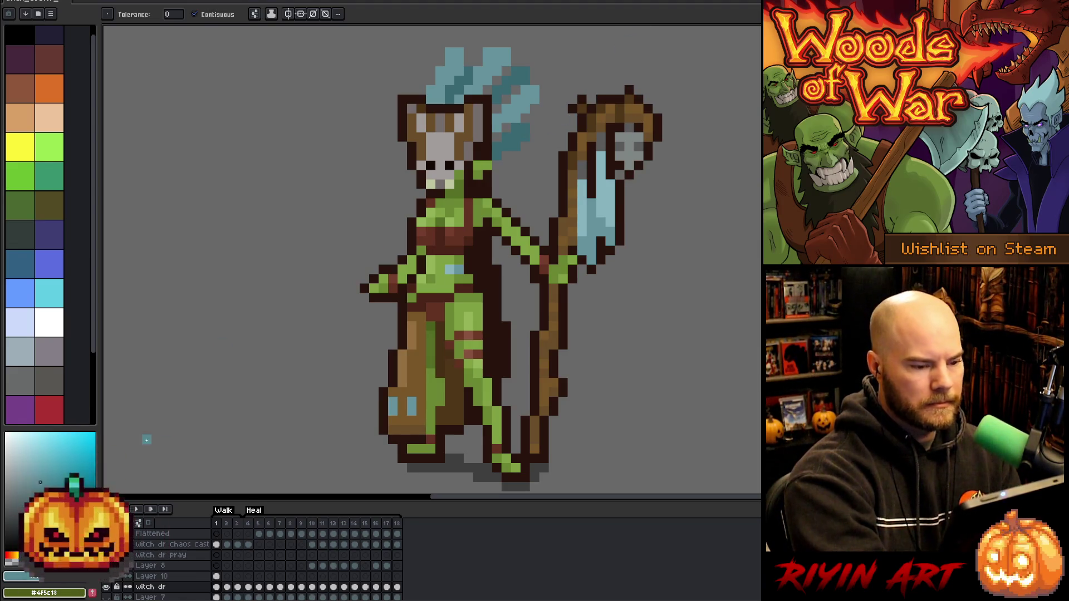
# Fill the blade's pale cloth strip with darker blue, undoing and refilling to compare shades
pyautogui.press('b')
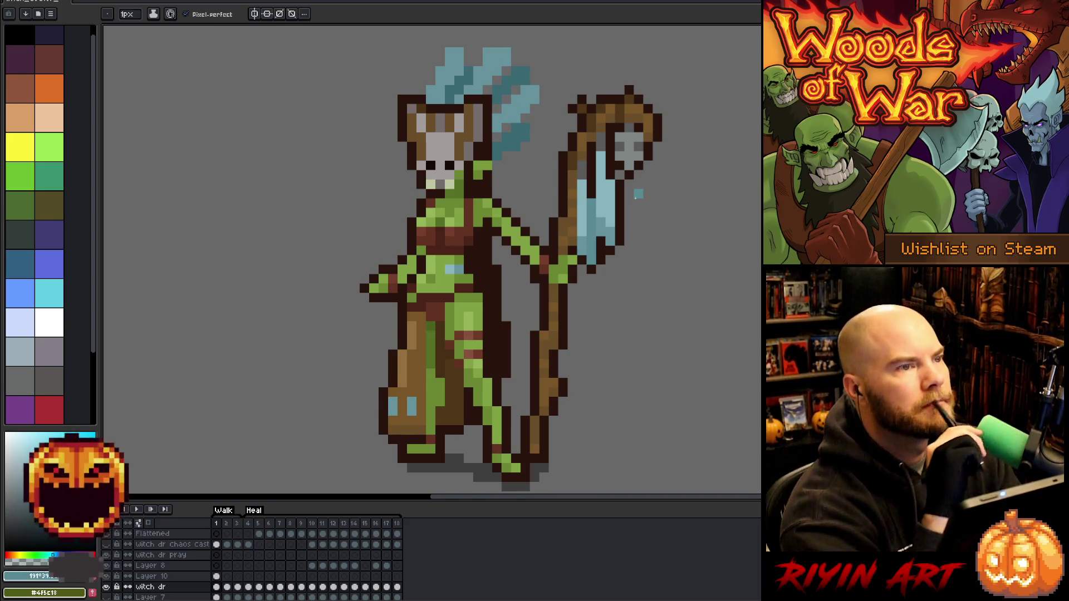
pyautogui.press('g')
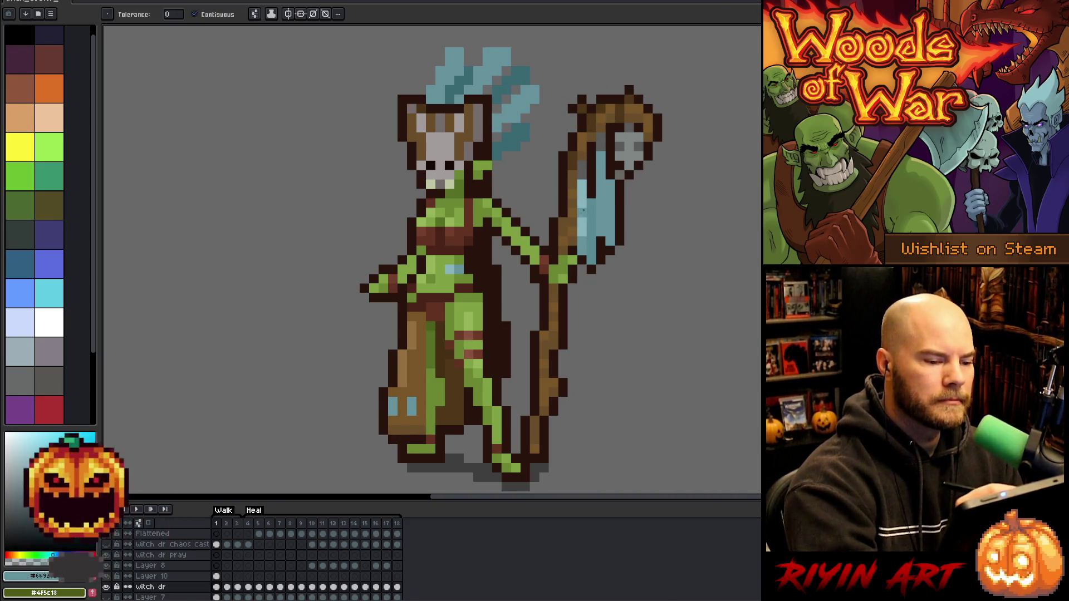
pyautogui.click(582, 195)
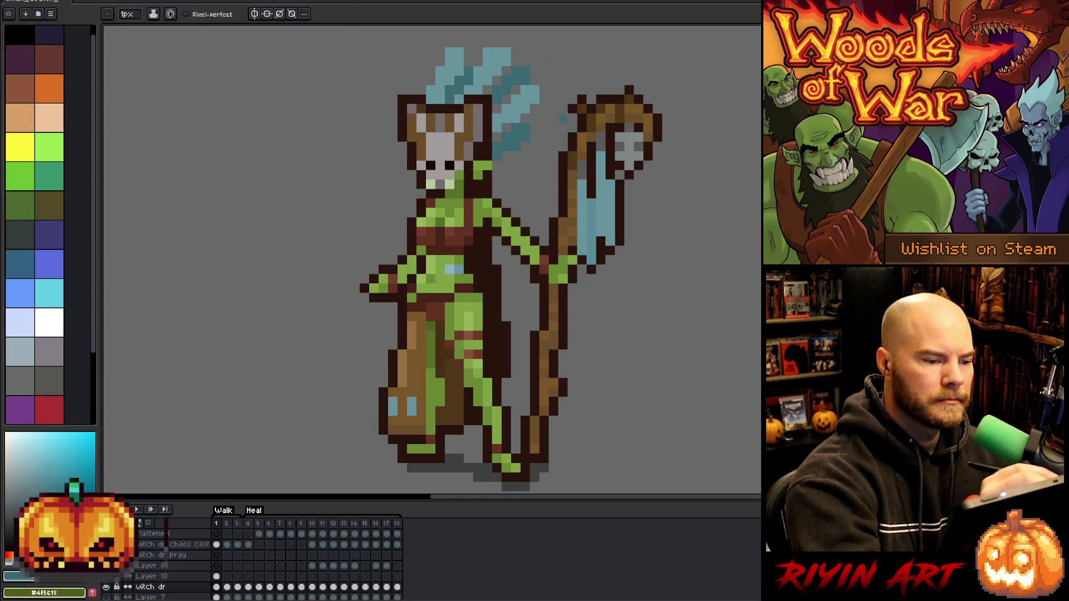
pyautogui.click(612, 241)
pyautogui.hotkey('ctrl', 'z')
pyautogui.hotkey('ctrl', 'z')
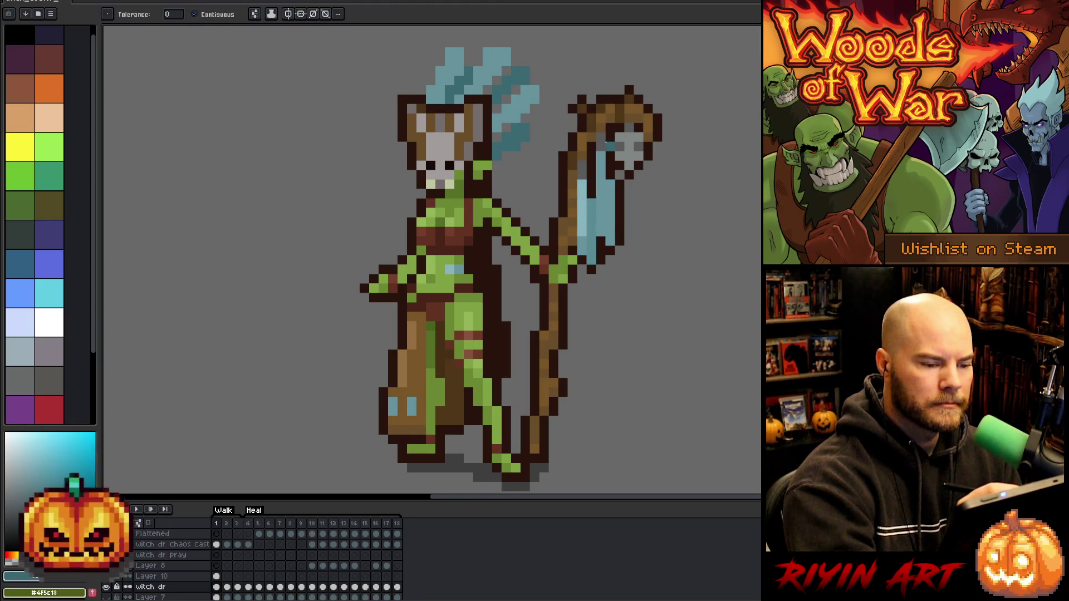
pyautogui.click(609, 151)
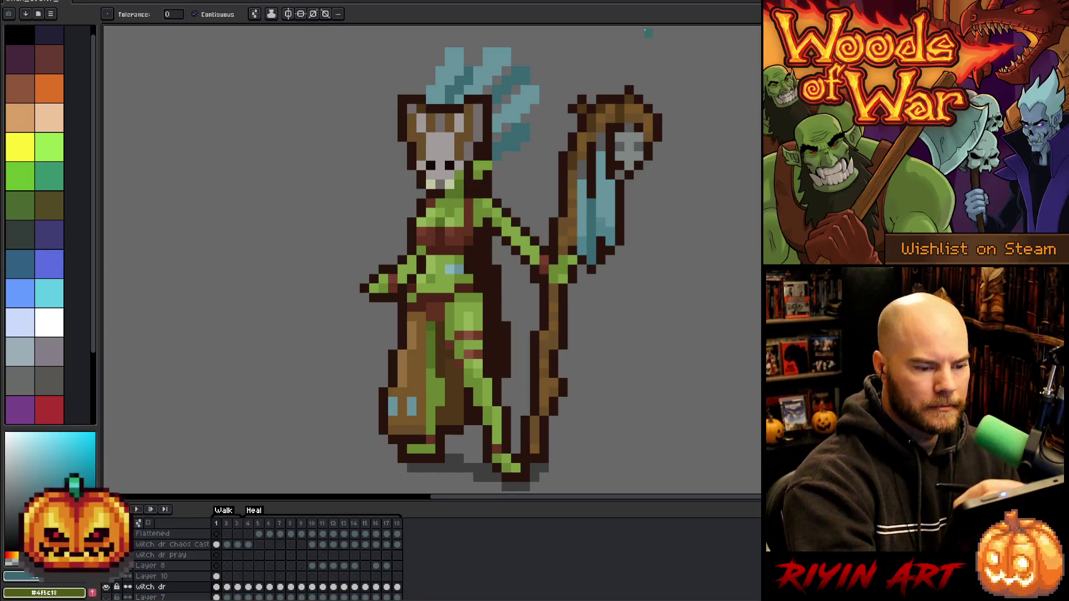
# Sample a torso colour and then the staff's brown
pyautogui.press('alt')
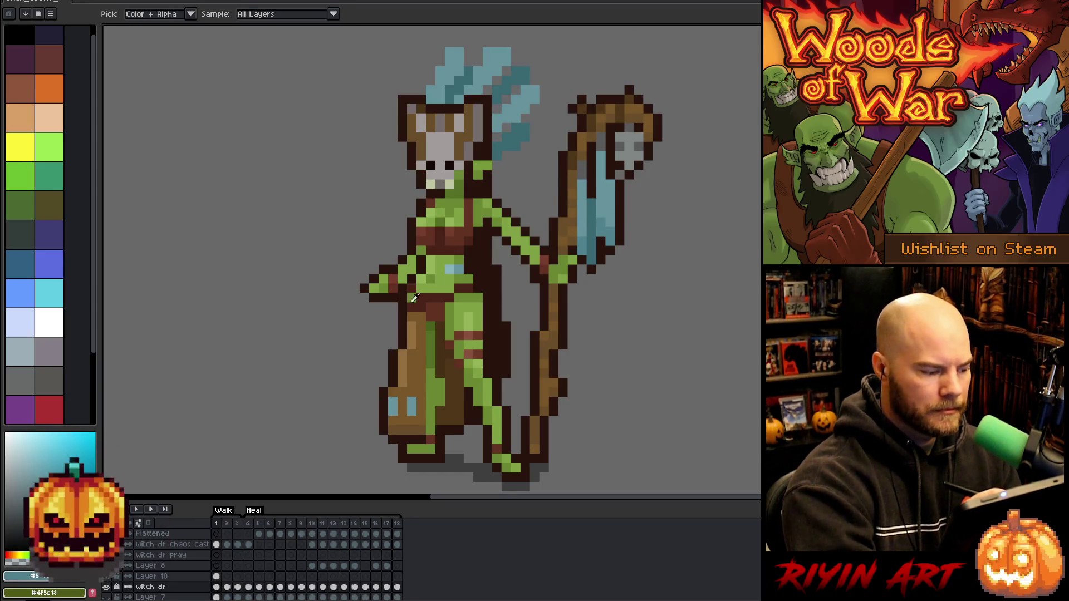
pyautogui.keyDown('alt'); pyautogui.click(413, 299); pyautogui.keyUp('alt')
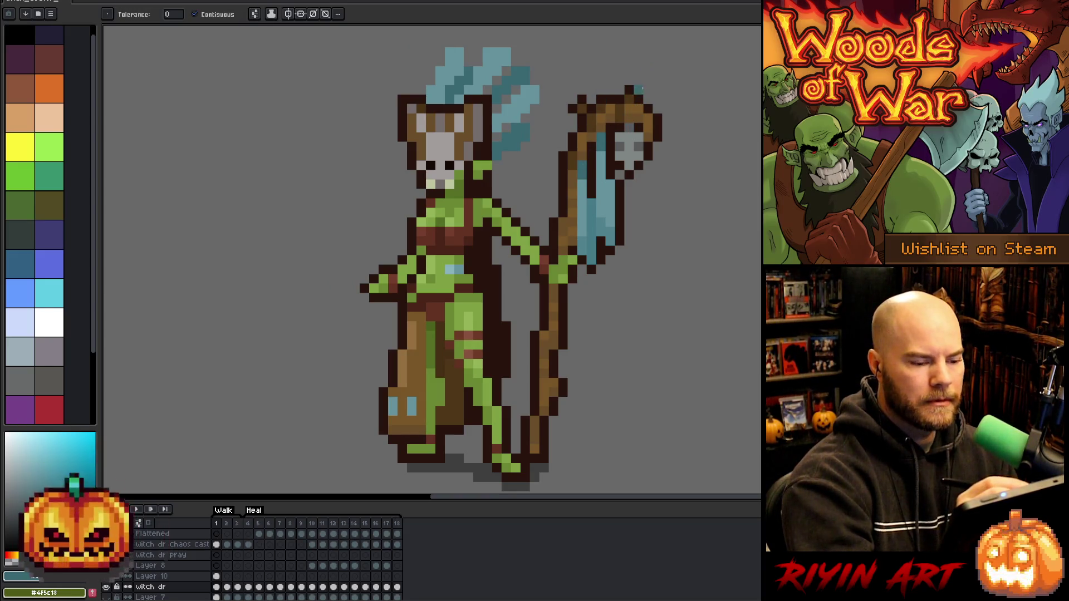
pyautogui.keyDown('alt'); pyautogui.click(595, 123); pyautogui.keyUp('alt')
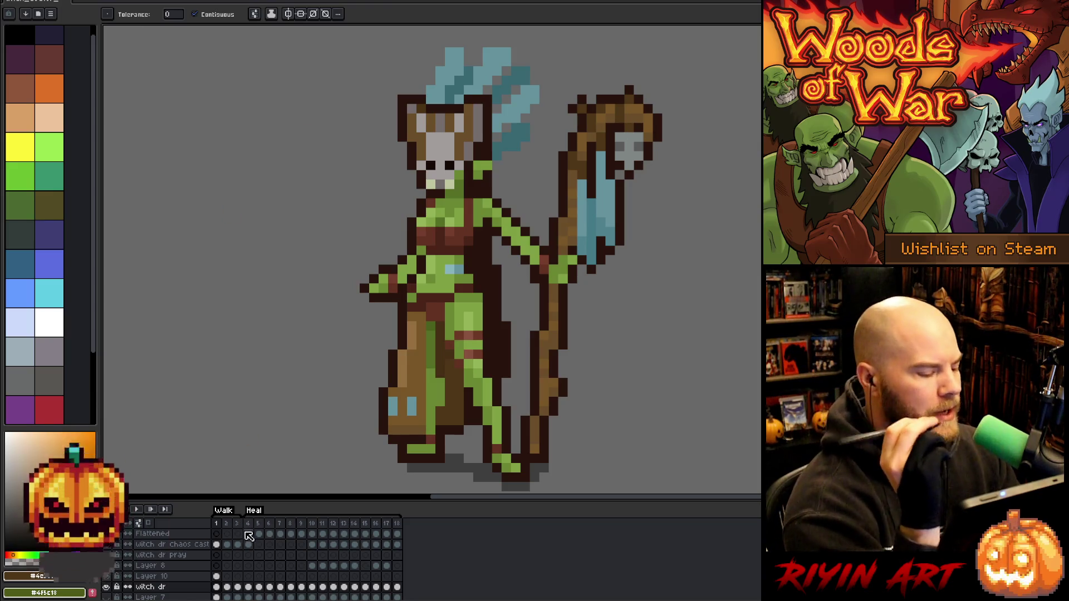
# Preview the animation playback, then eyedrop the bright green outline colour
pyautogui.press('Return')
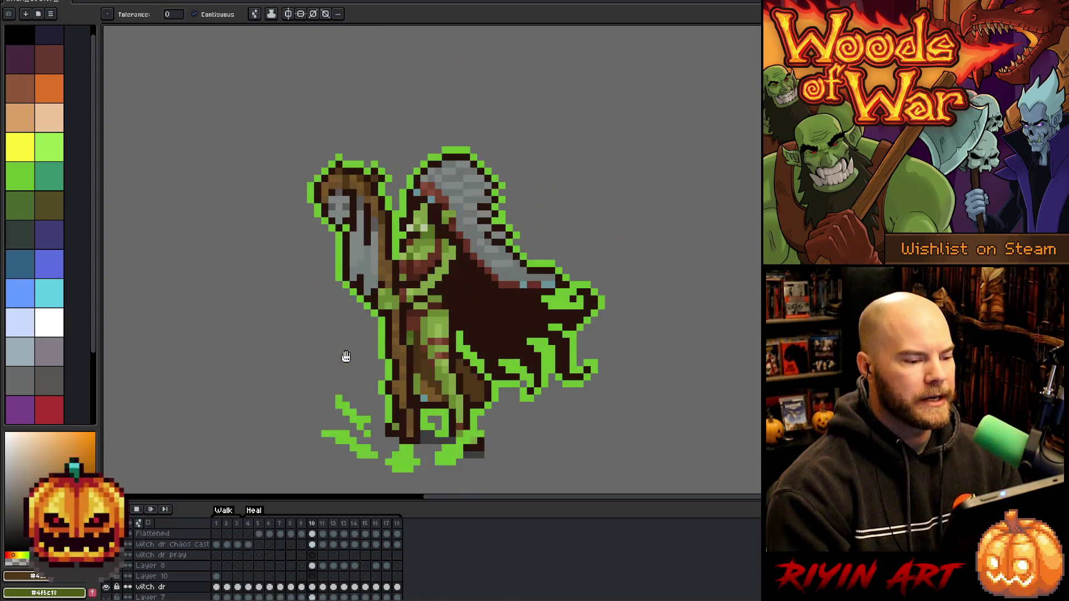
pyautogui.press('Return')
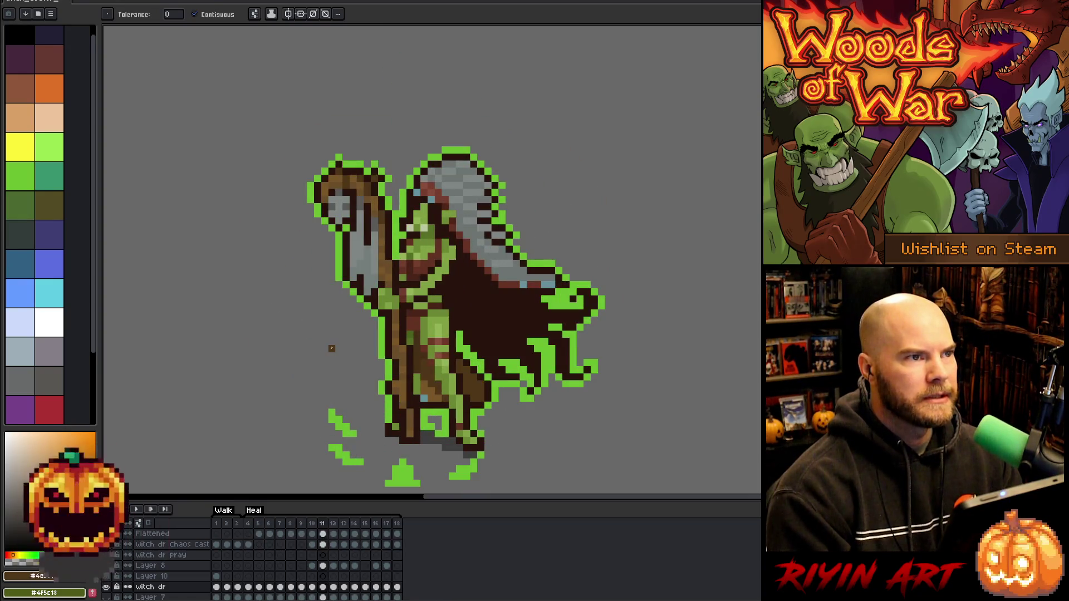
pyautogui.press('i')
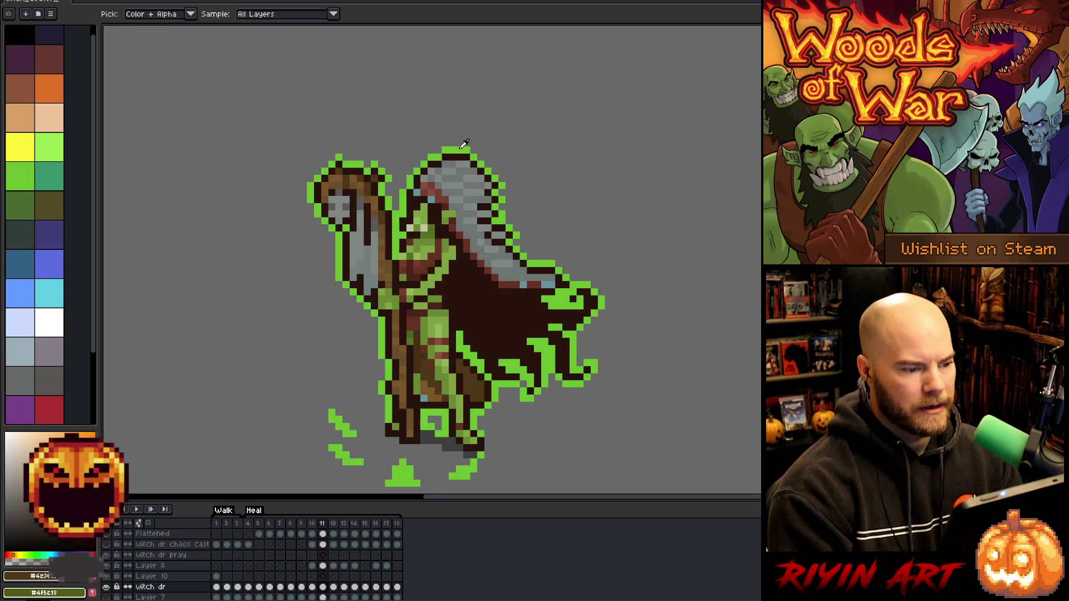
pyautogui.click(461, 148)
# On frame 1 of Layer 10, pencil a tall green vertical block left of the headdress
pyautogui.click(218, 524)
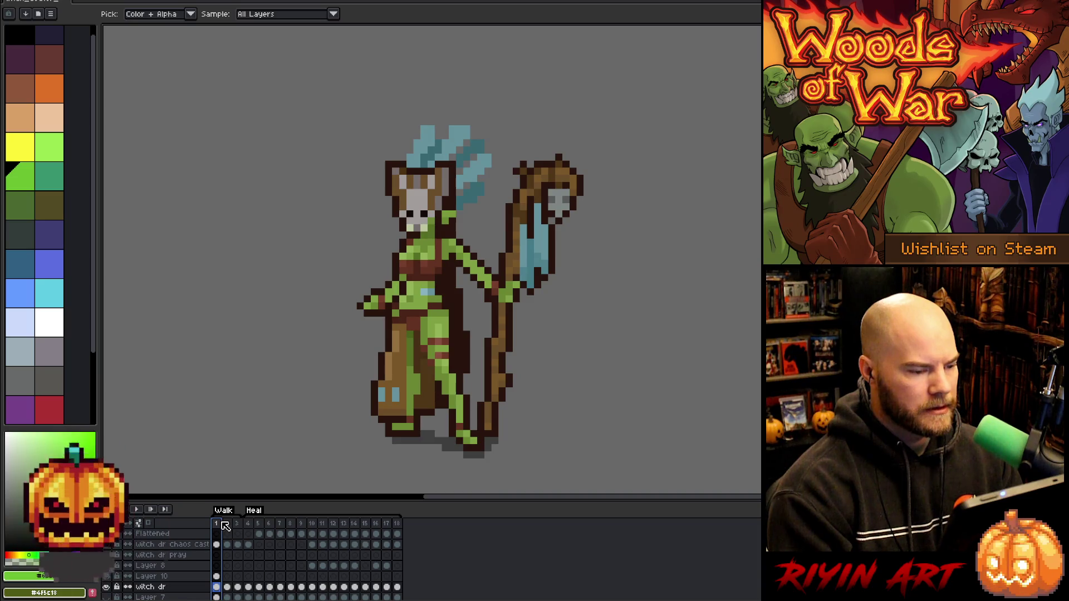
pyautogui.click(217, 576)
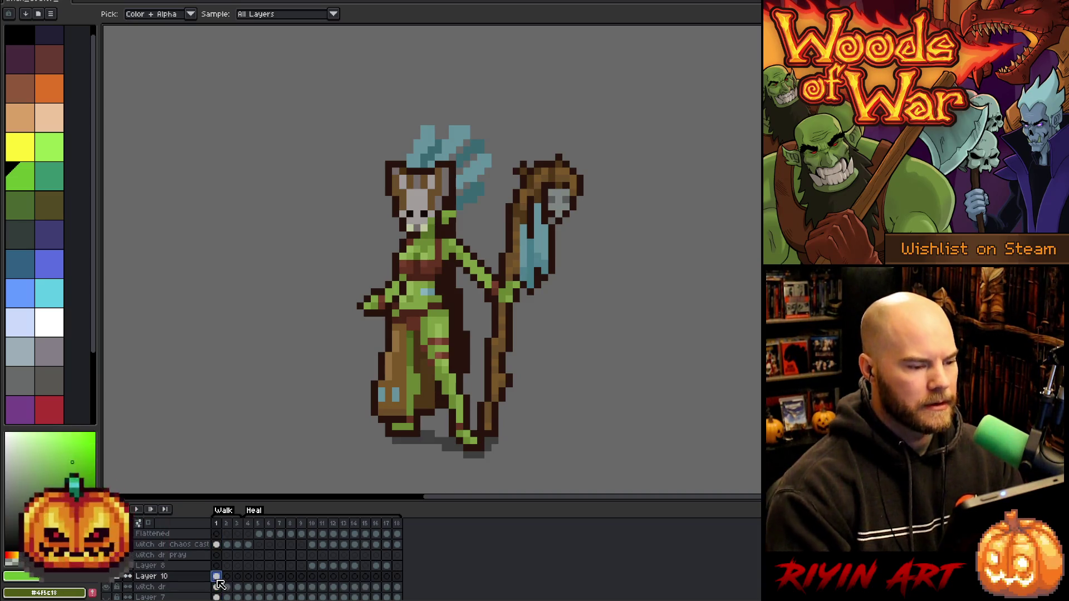
pyautogui.press('b')
pyautogui.moveTo(360, 128); pyautogui.dragTo(366, 222)
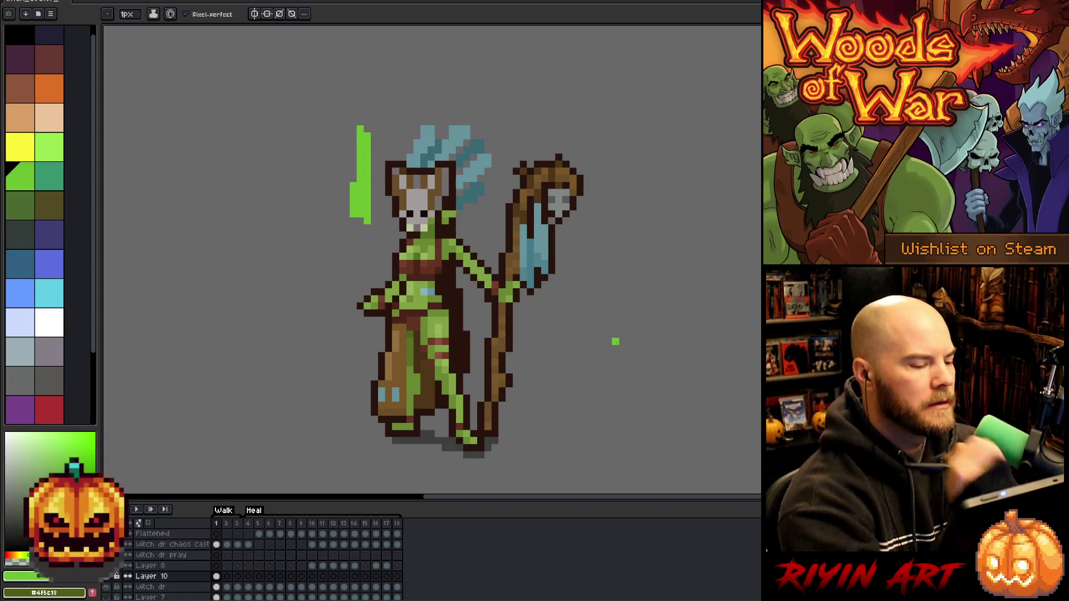
# Draw a short light-blue line across the waist, then sample darker blue, light cyan and light green
pyautogui.keyDown('alt'); pyautogui.click(427, 291); pyautogui.keyUp('alt')
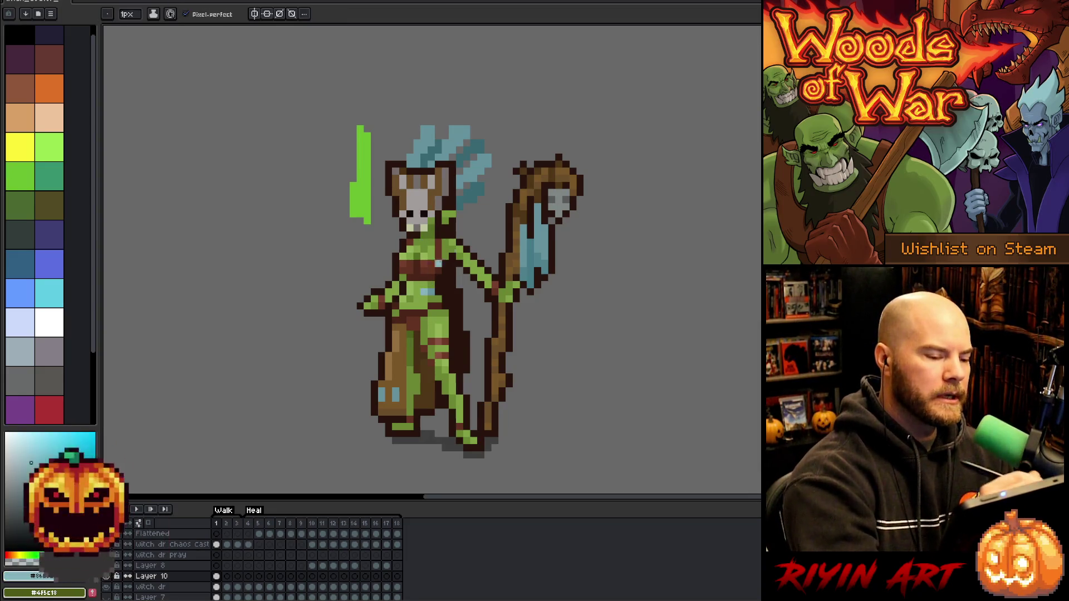
pyautogui.moveTo(410, 290); pyautogui.dragTo(435, 290)
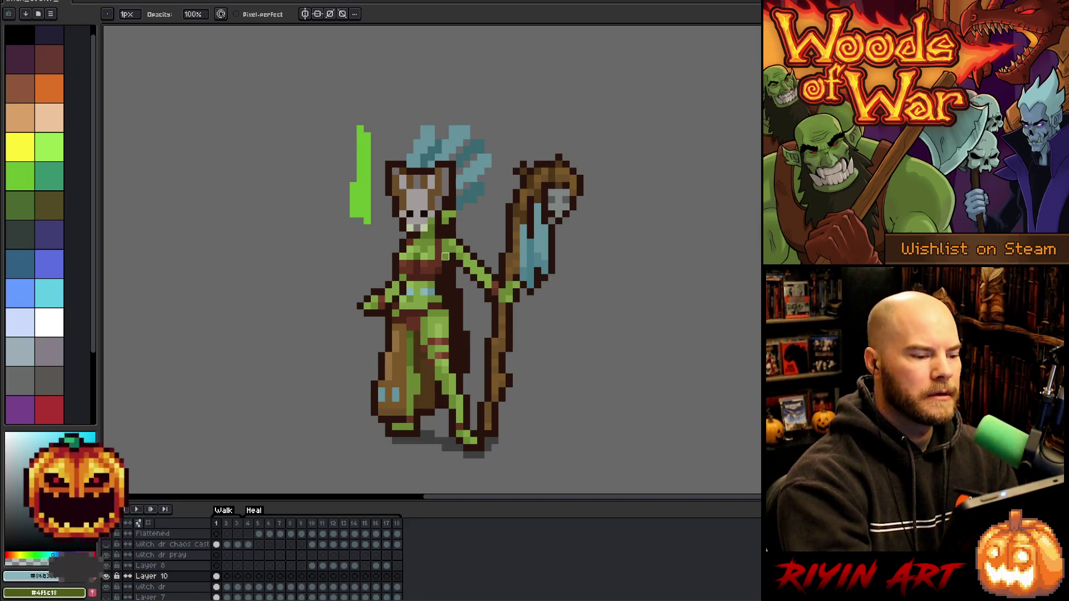
pyautogui.keyDown('alt'); pyautogui.click(438, 297); pyautogui.keyUp('alt')
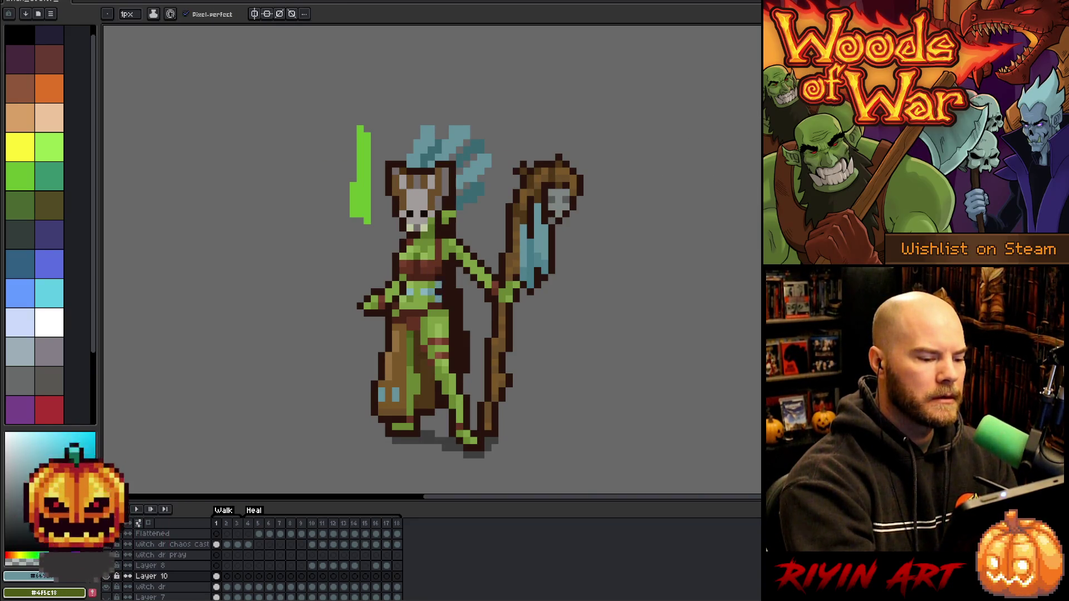
pyautogui.keyDown('alt'); pyautogui.click(424, 300); pyautogui.keyUp('alt')
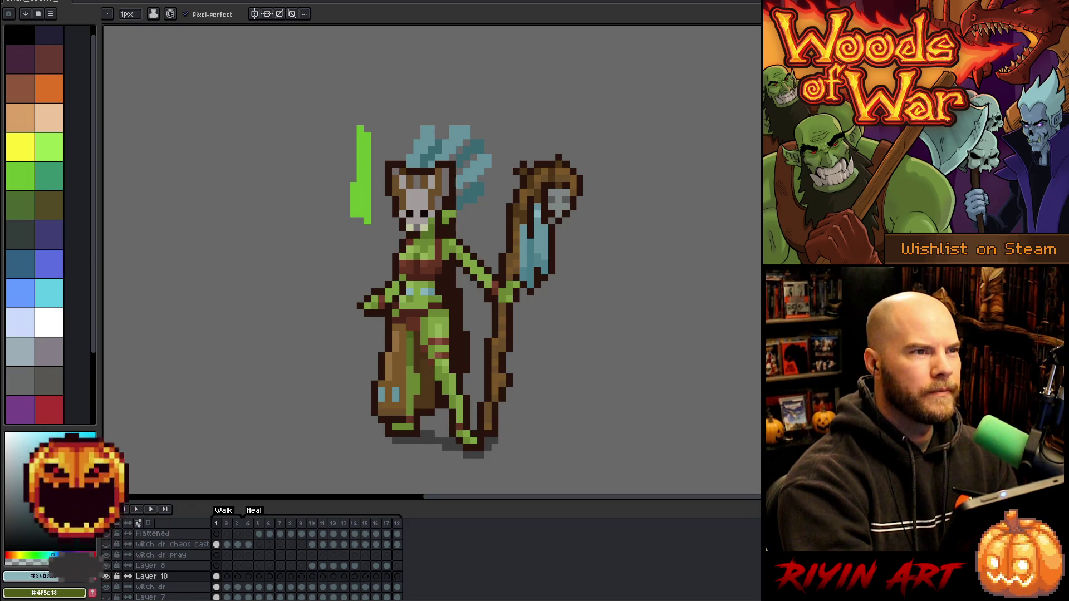
pyautogui.keyDown('alt'); pyautogui.click(423, 271); pyautogui.keyUp('alt')
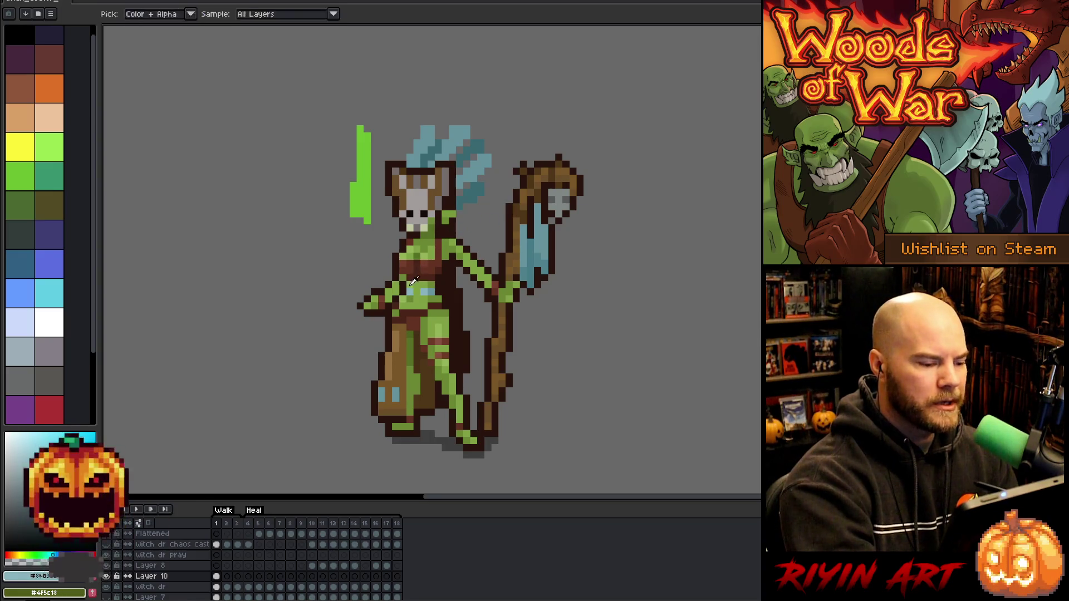
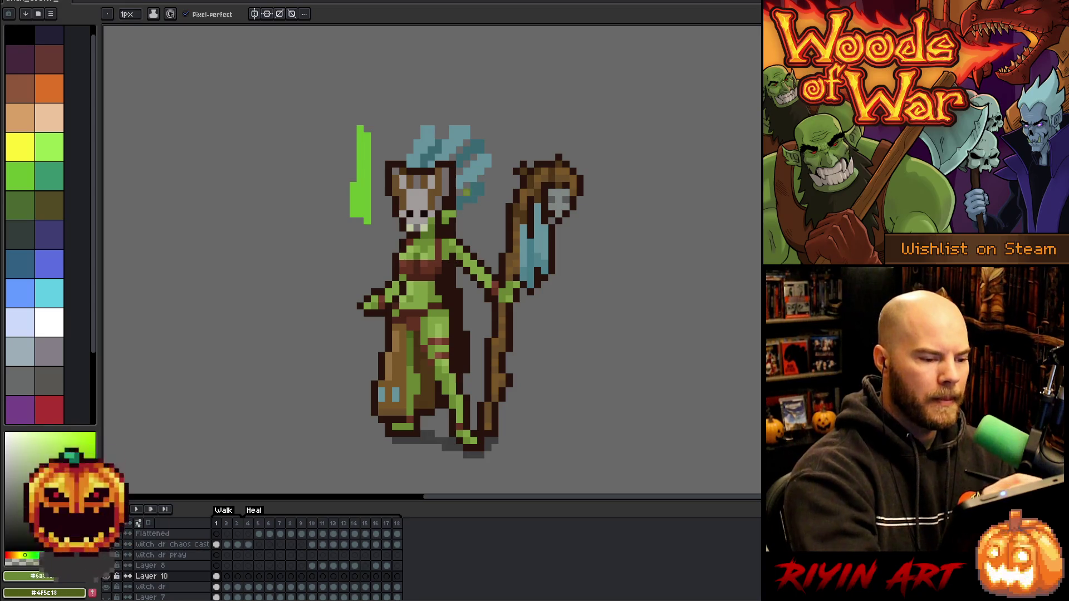
# Eyedrop the chest's light blue and pencil a few matching light-blue pixels onto the chest
pyautogui.press('v')
pyautogui.press('b')
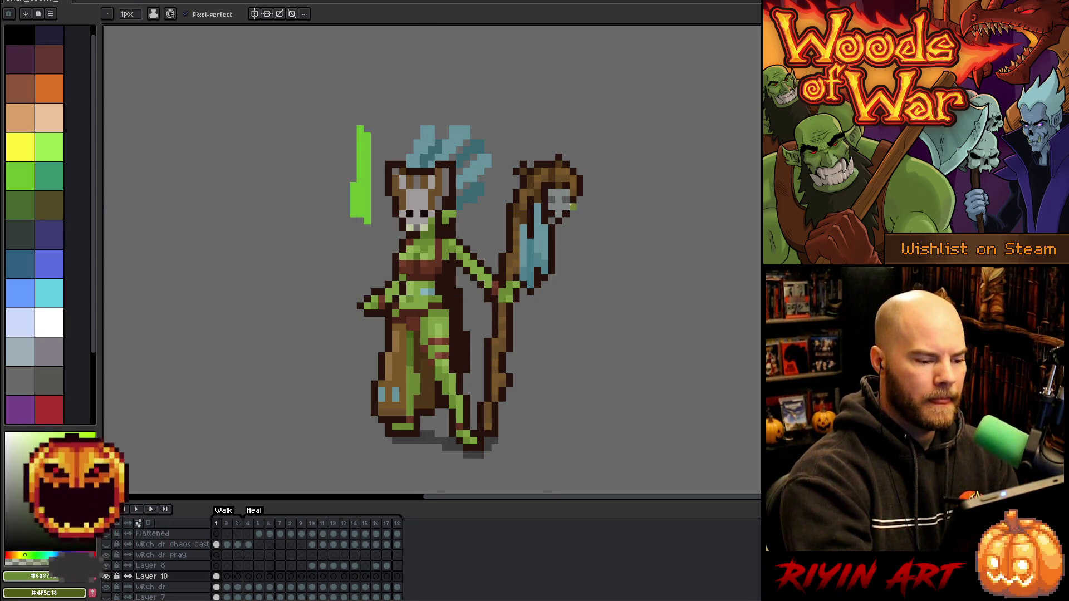
pyautogui.press('i')
pyautogui.click(430, 291)
pyautogui.press('b')
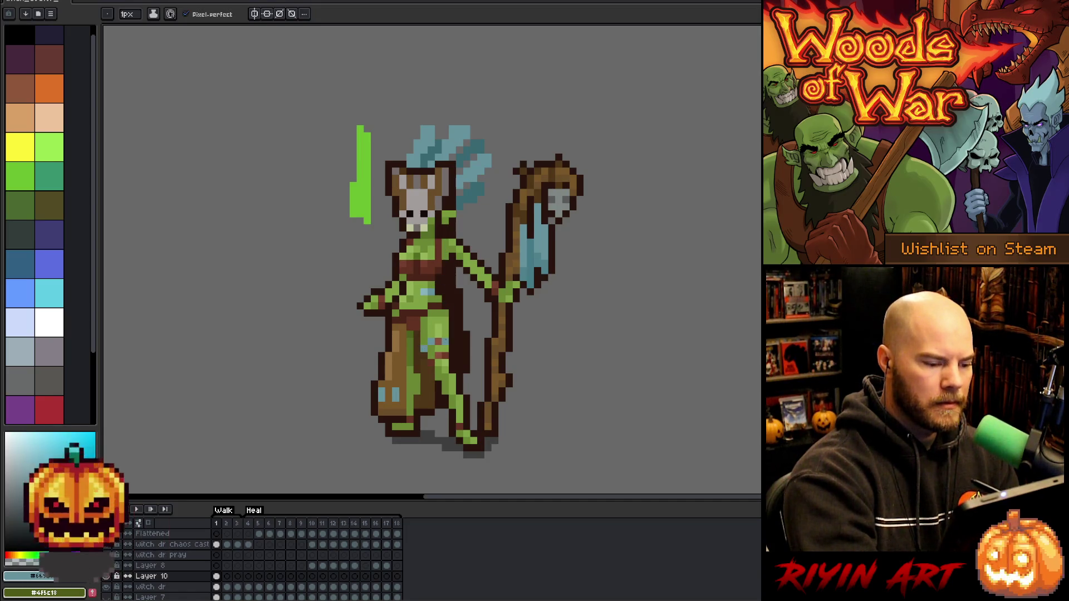
pyautogui.click(427, 290)
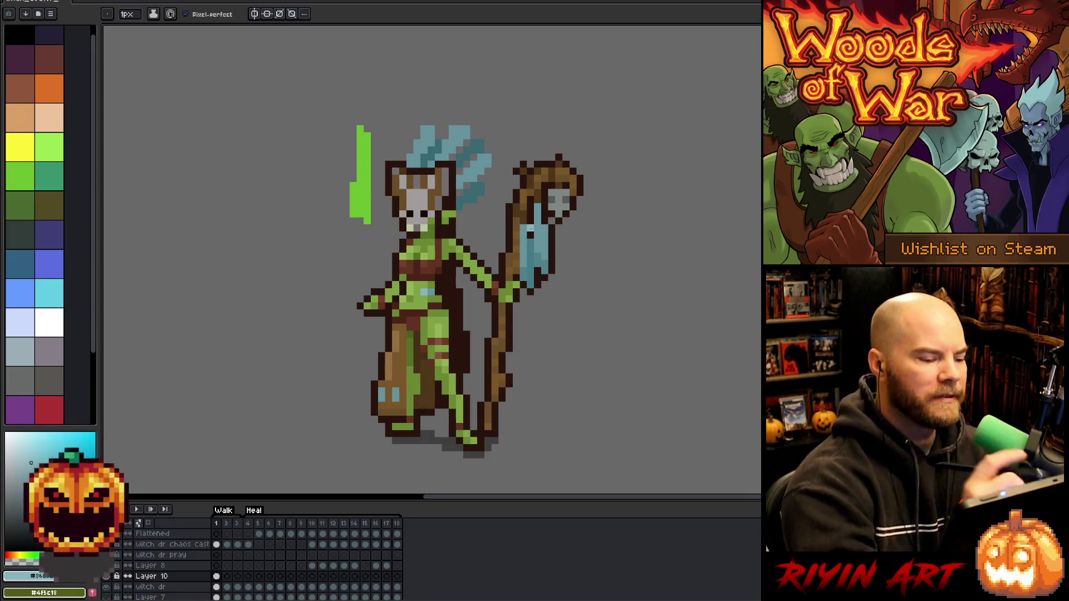
# Sample the body green and bucket-fill the blue headdress feathers with it
pyautogui.press('i')
pyautogui.click(423, 301)
pyautogui.press('g')
pyautogui.click(459, 133)
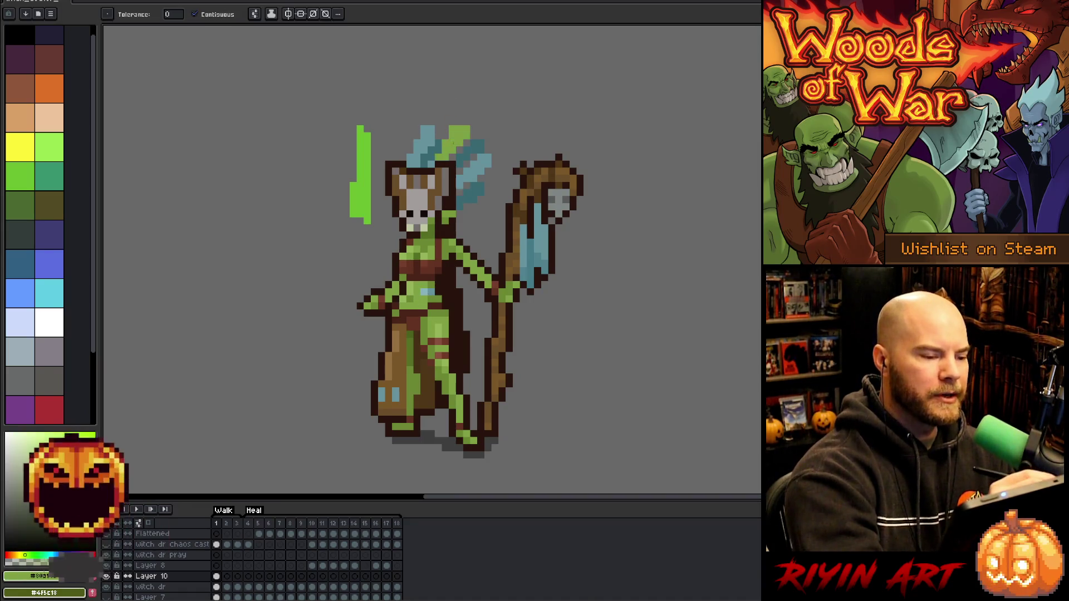
pyautogui.click(427, 134)
pyautogui.click(479, 167)
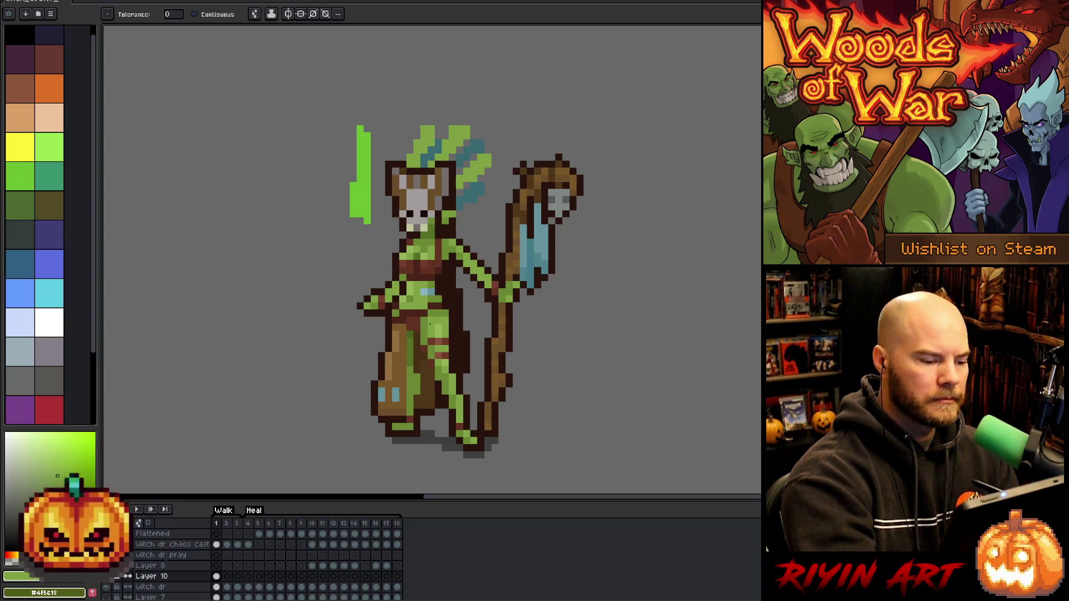
pyautogui.click(476, 186)
# Shade the lower-right and top feathers with darker greens sampled from the sprite
pyautogui.keyDown('alt'); pyautogui.click(415, 328); pyautogui.keyUp('alt')
pyautogui.press('b')
pyautogui.press('g')
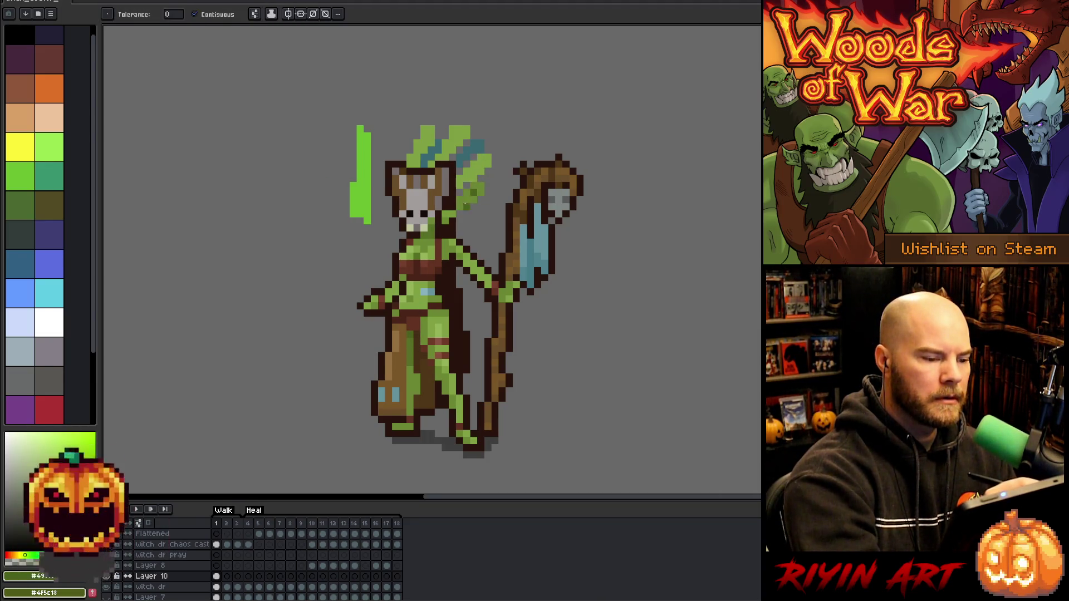
pyautogui.click(471, 195)
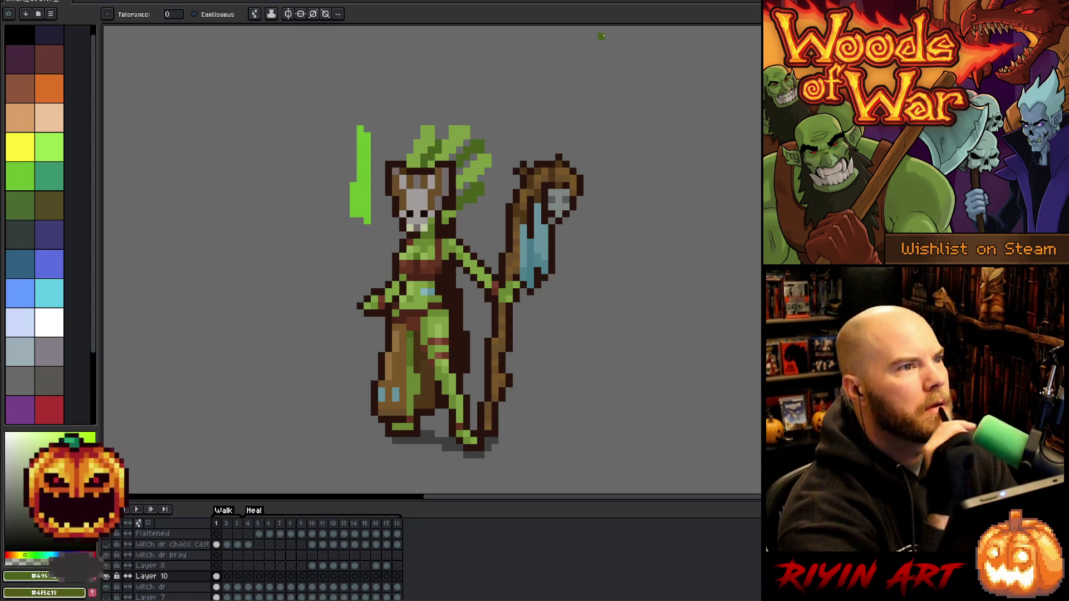
pyautogui.press('b')
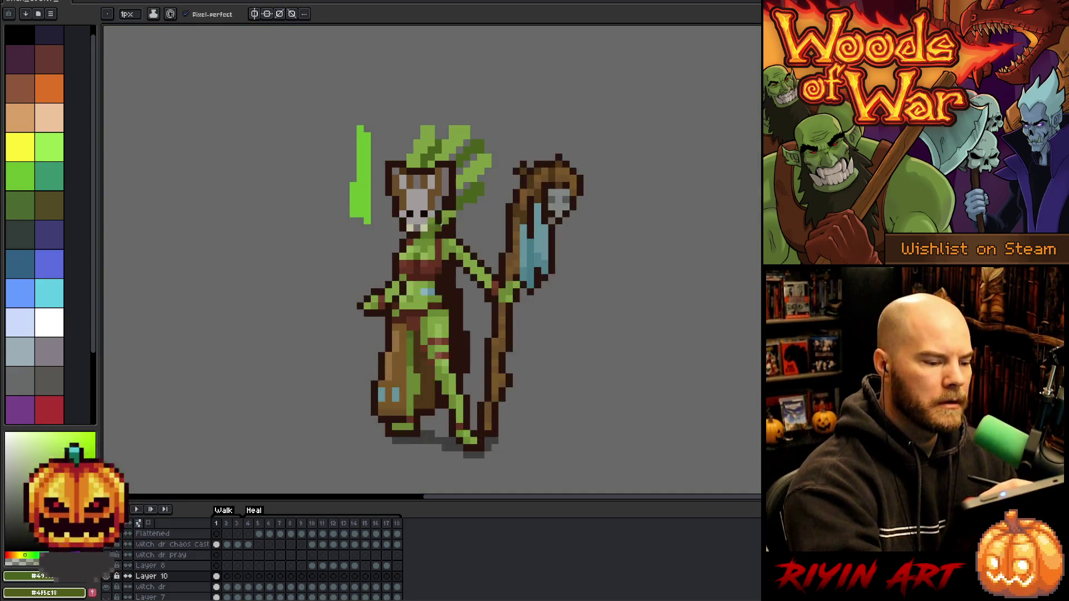
pyautogui.keyDown('alt'); pyautogui.click(431, 238); pyautogui.keyUp('alt')
pyautogui.press('g')
pyautogui.click(466, 150)
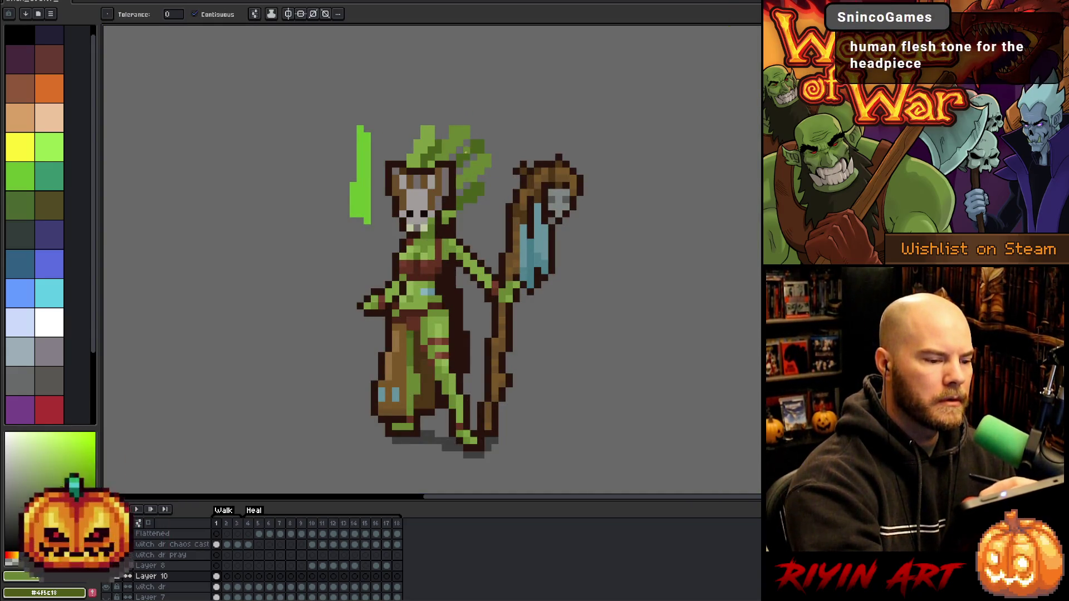
pyautogui.click(424, 140)
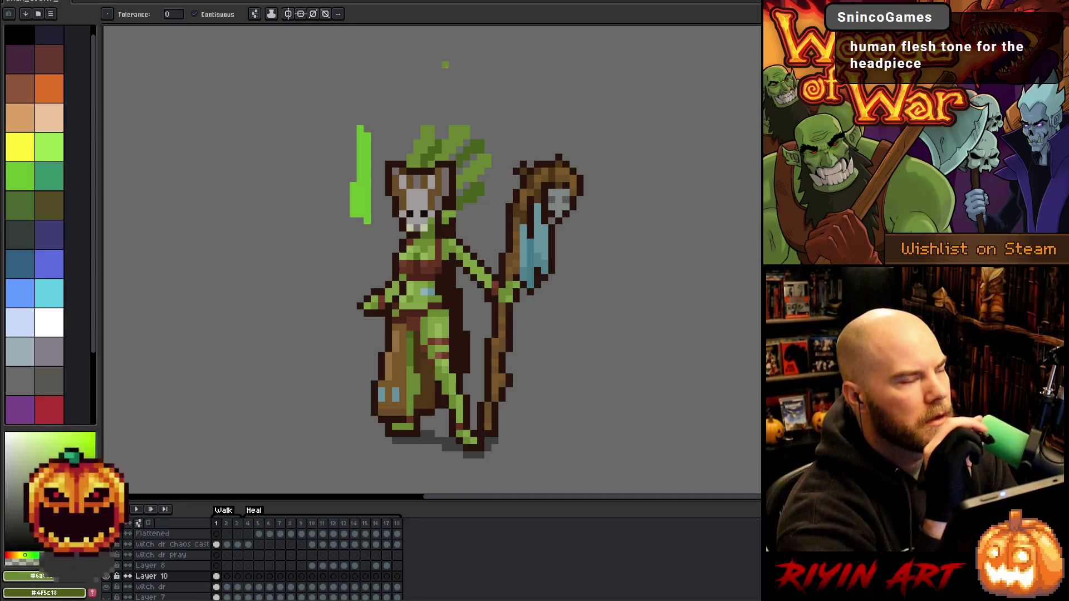
# Lasso the green headdress, enlarge it over the skull mask, and sample a light green
pyautogui.press('m')
pyautogui.moveTo(393, 167)
pyautogui.mouseDown()
pyautogui.moveTo(405, 139)
pyautogui.moveTo(493, 139)
pyautogui.moveTo(478, 212)
pyautogui.moveTo(451, 214)
pyautogui.moveTo(454, 167)
pyautogui.mouseUp()
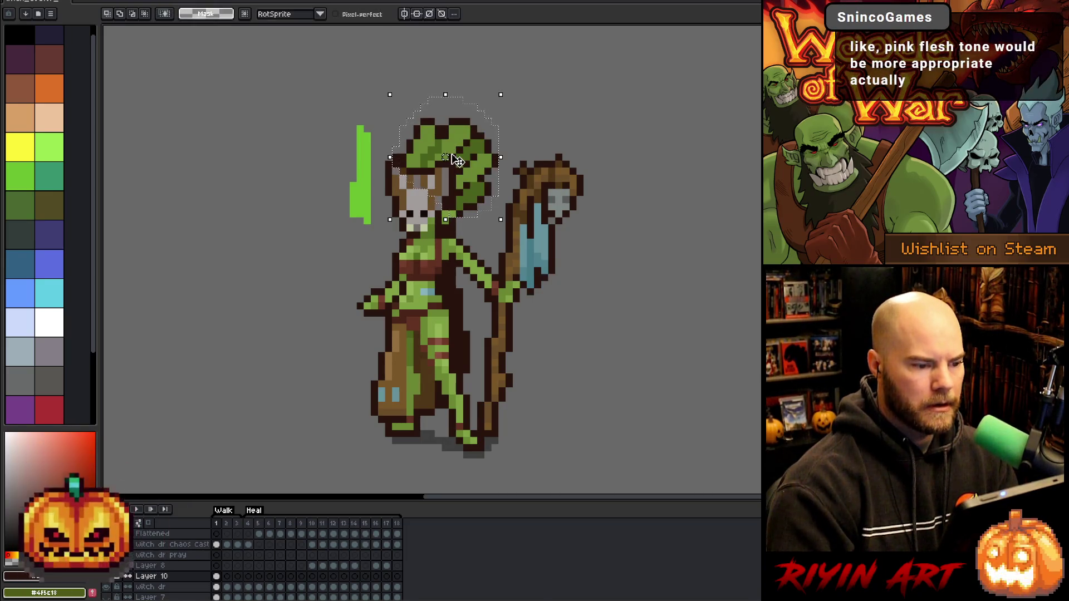
pyautogui.hotkey('ctrl', 'd')
pyautogui.press('b')
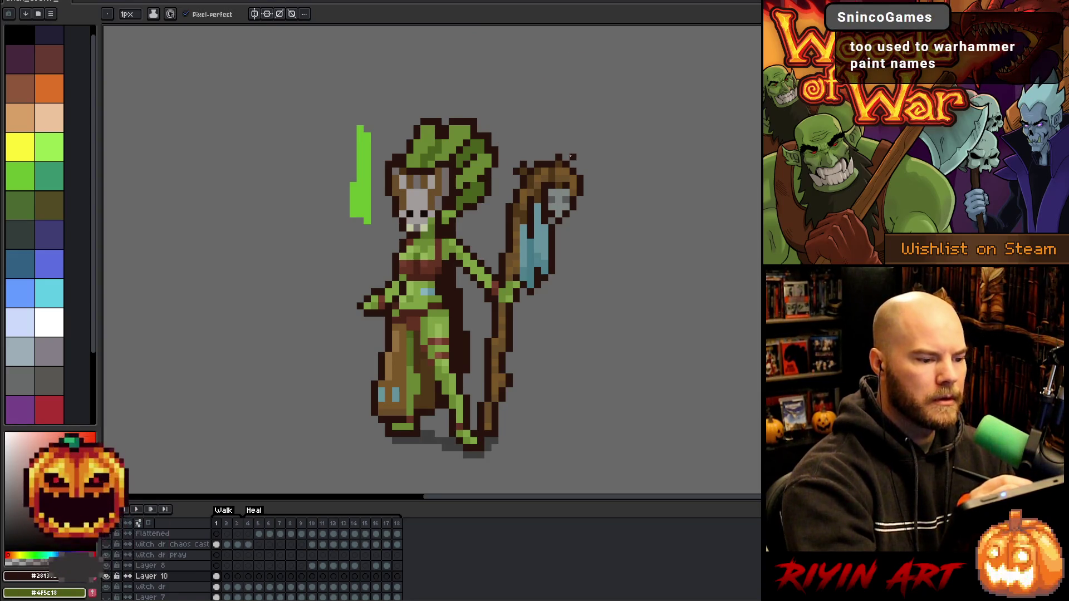
pyautogui.keyDown('alt'); pyautogui.click(445, 129); pyautogui.keyUp('alt')
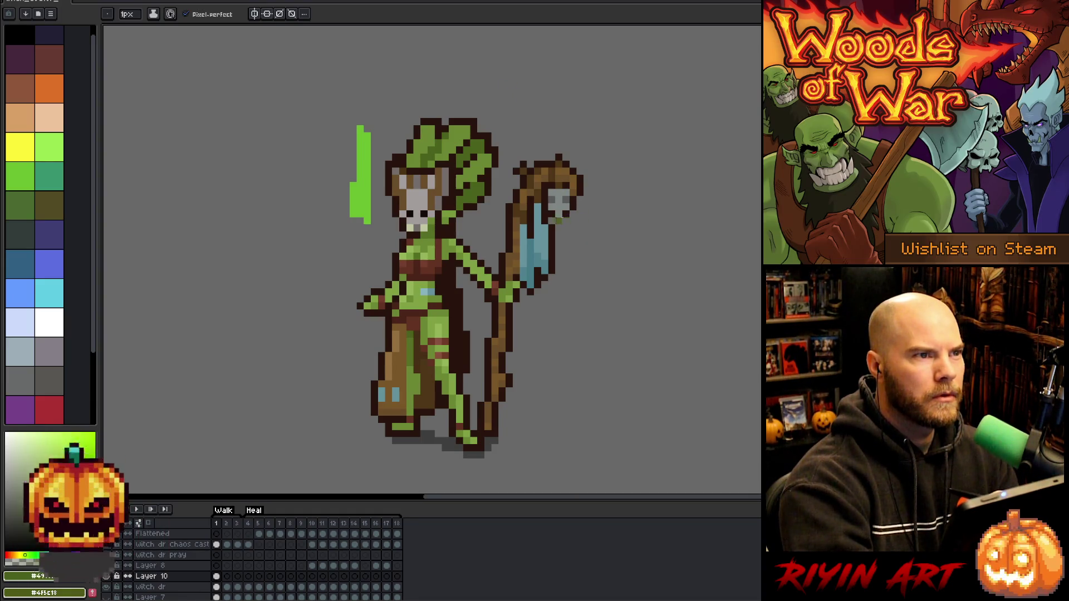
# Add a green pixel to the staff's blue banner, then make 'witch dr' the active layer
pyautogui.press('h')
pyautogui.moveTo(526, 188); pyautogui.dragTo(529, 171)
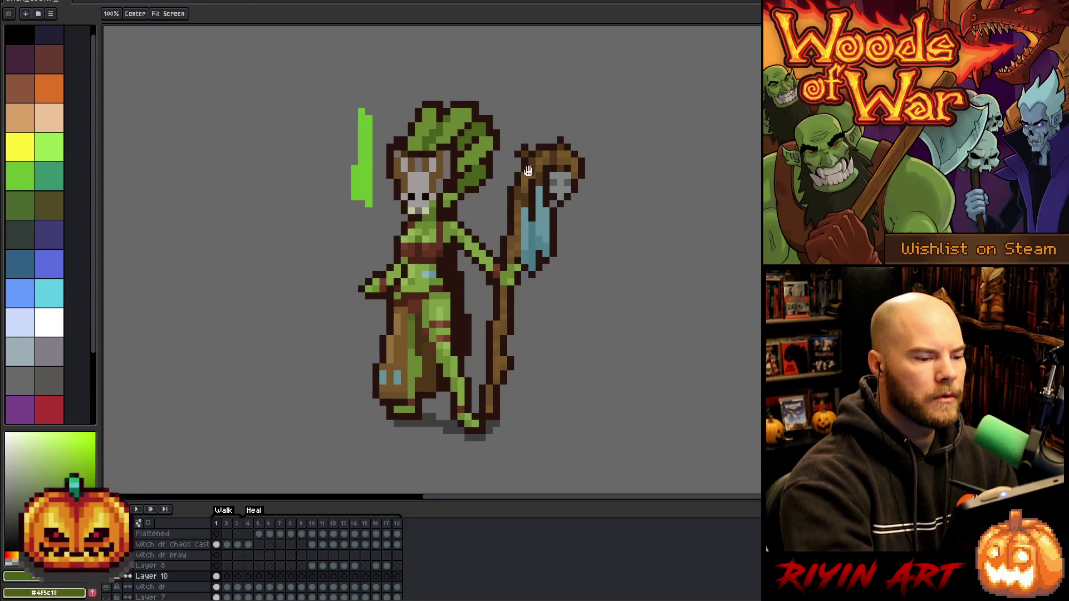
pyautogui.moveTo(580, 225); pyautogui.dragTo(593, 234)
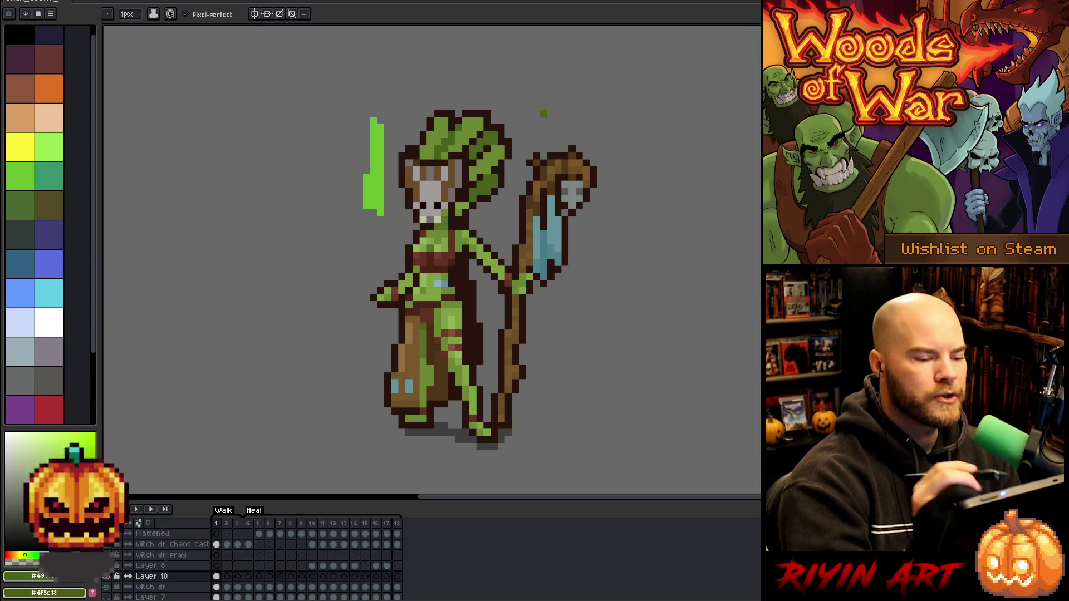
pyautogui.press('alt')
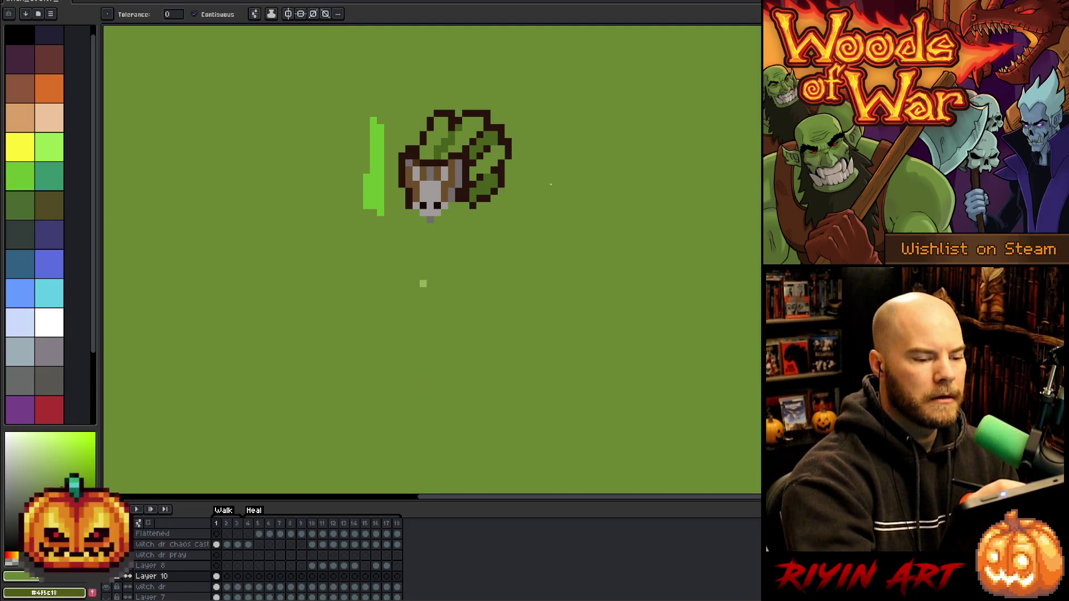
pyautogui.click(472, 305)
pyautogui.click(216, 587)
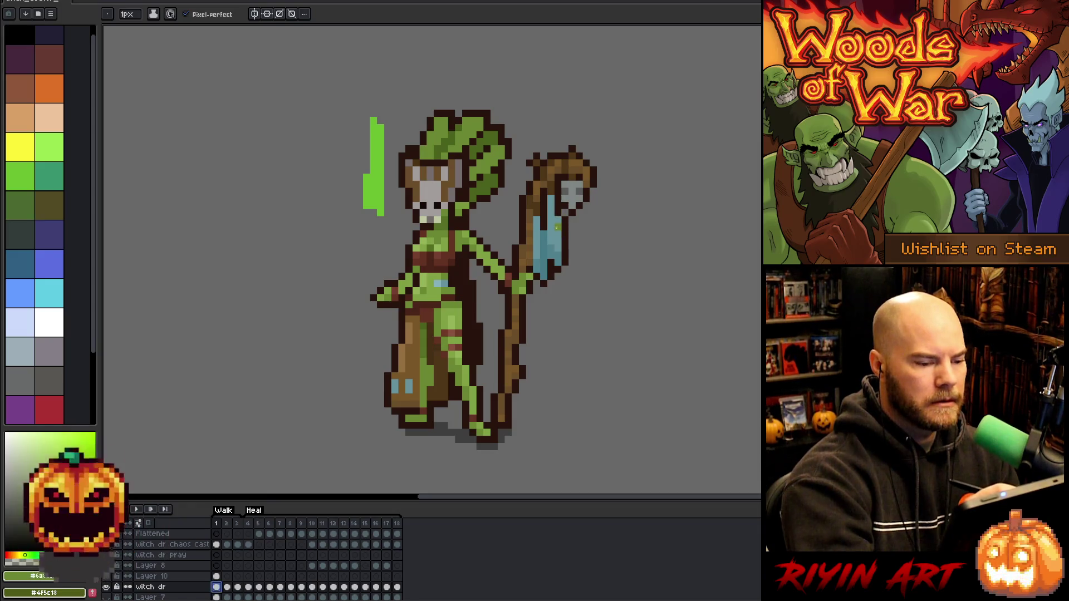
# Select the staff banner, drop it on Layer 10, and undo a trial green fill
pyautogui.press('m')
pyautogui.moveTo(549, 196)
pyautogui.mouseDown()
pyautogui.moveTo(559, 265)
pyautogui.moveTo(533, 276)
pyautogui.moveTo(538, 220)
pyautogui.moveTo(550, 241)
pyautogui.mouseUp()
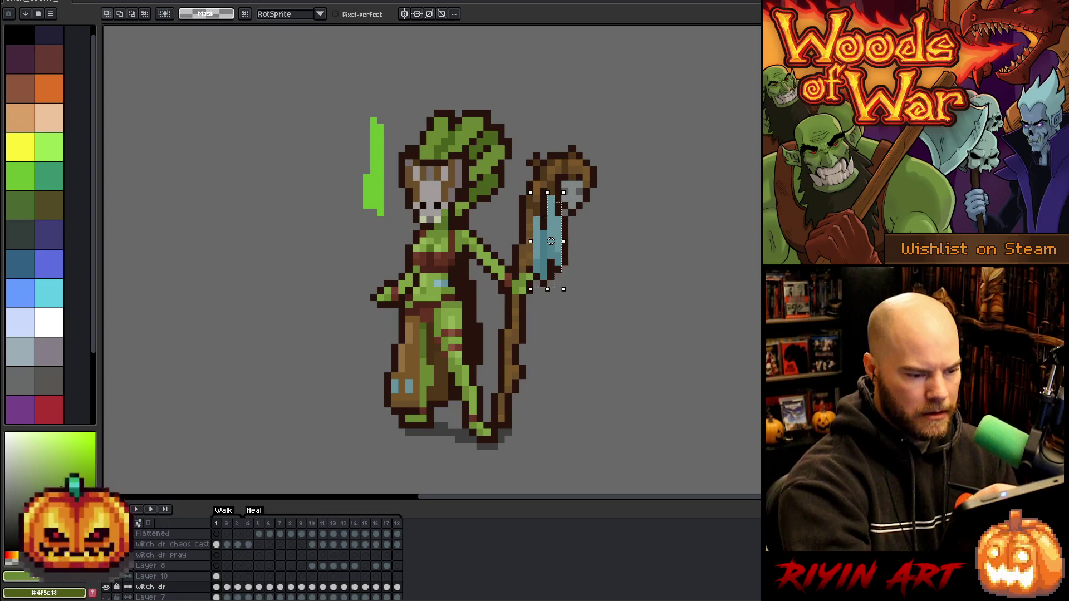
pyautogui.hotkey('alt', 'Up')
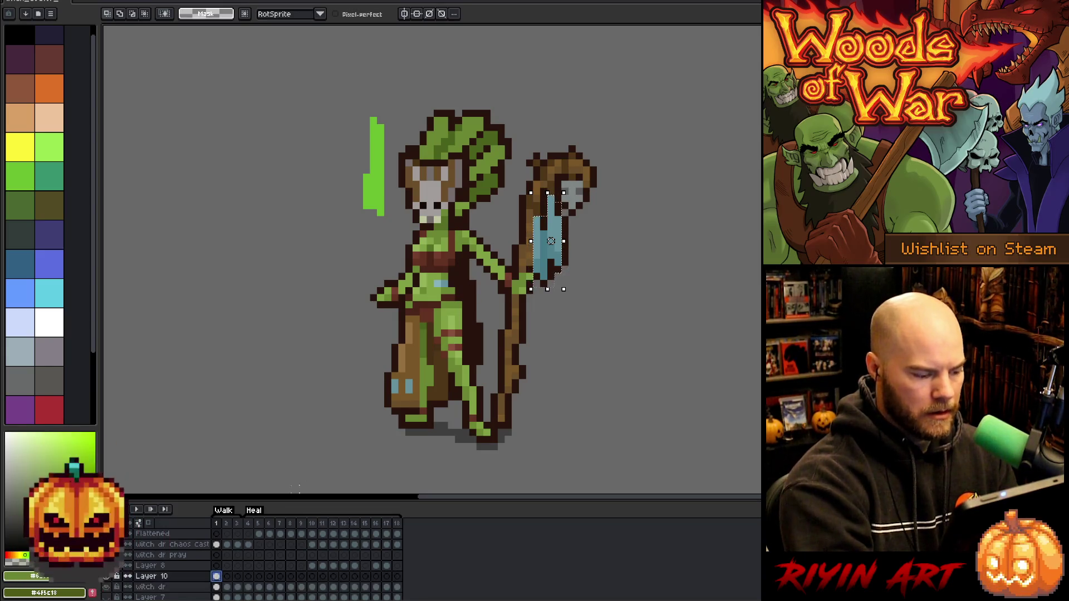
pyautogui.hotkey('ctrl', 'd')
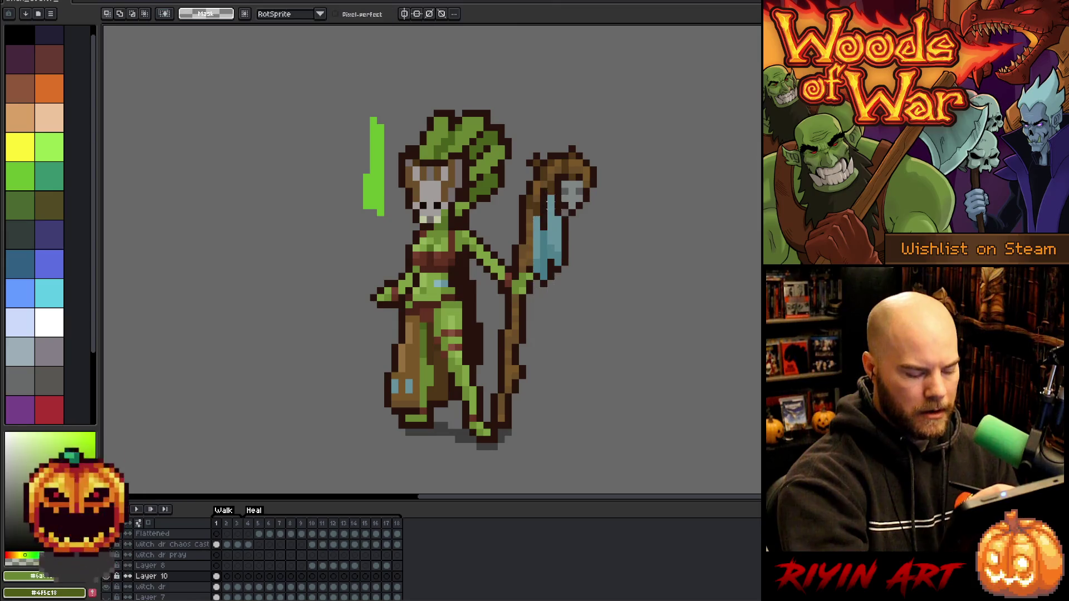
pyautogui.press('b')
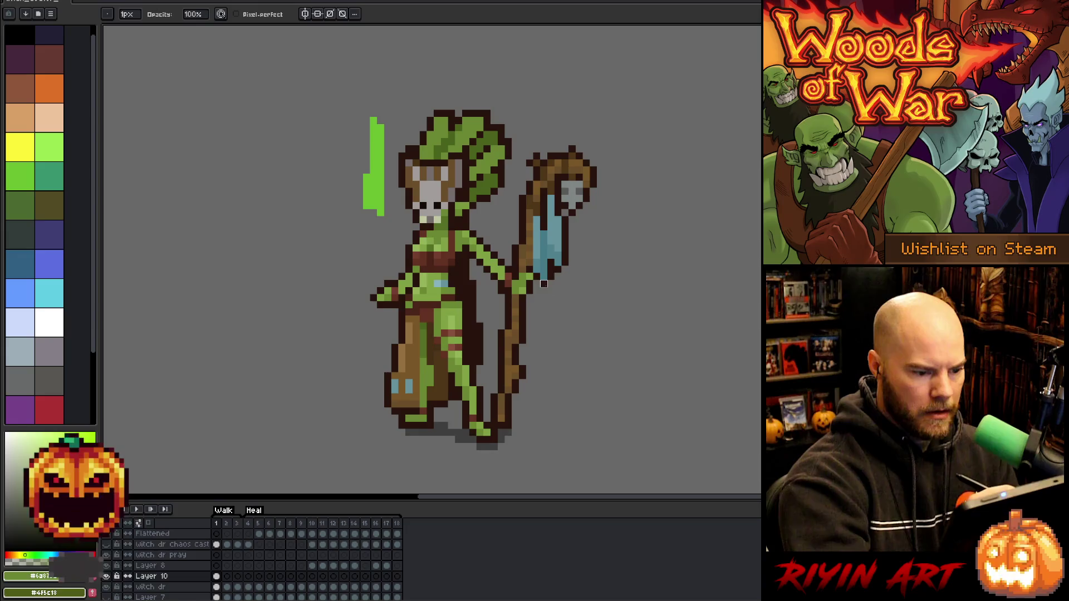
pyautogui.press('e')
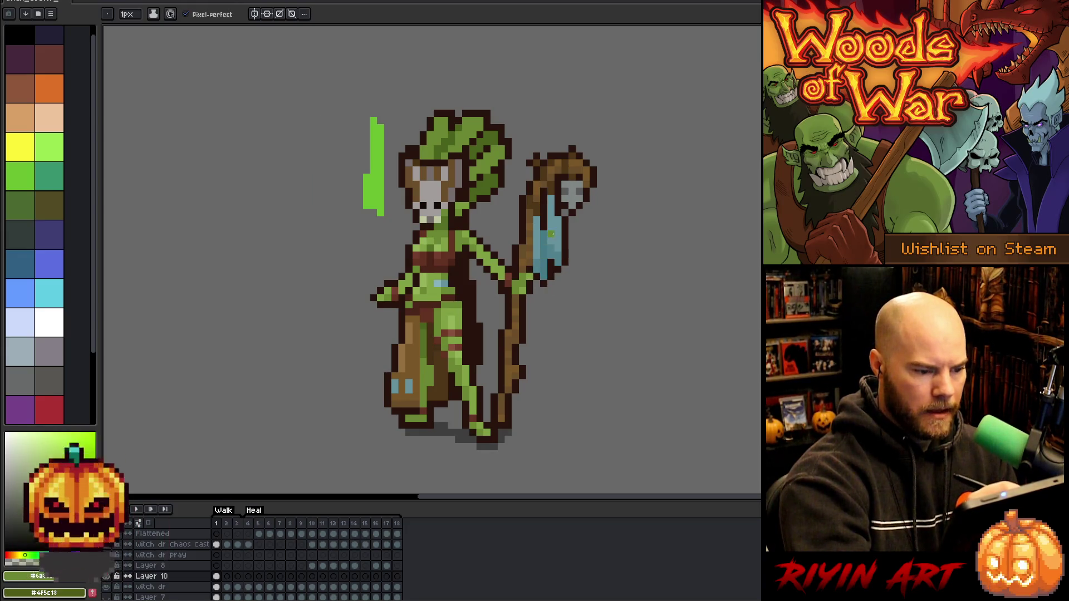
pyautogui.press('g')
pyautogui.click(552, 234)
pyautogui.hotkey('ctrl', 'z')
# Sample the body green and bucket-fill the banner's remaining blue patches green
pyautogui.press('e')
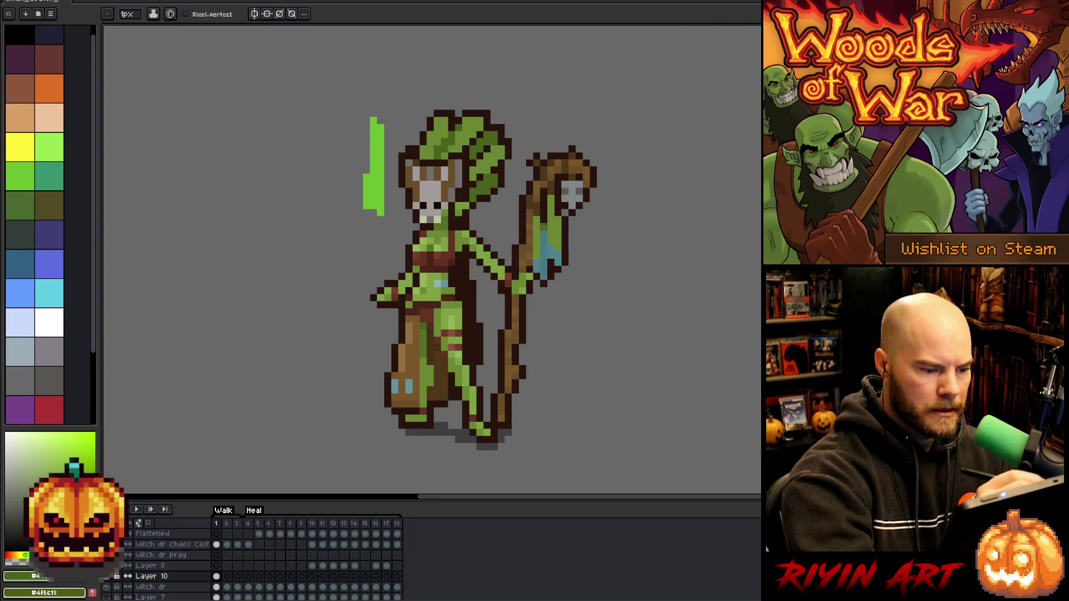
pyautogui.press('g')
pyautogui.click(543, 245)
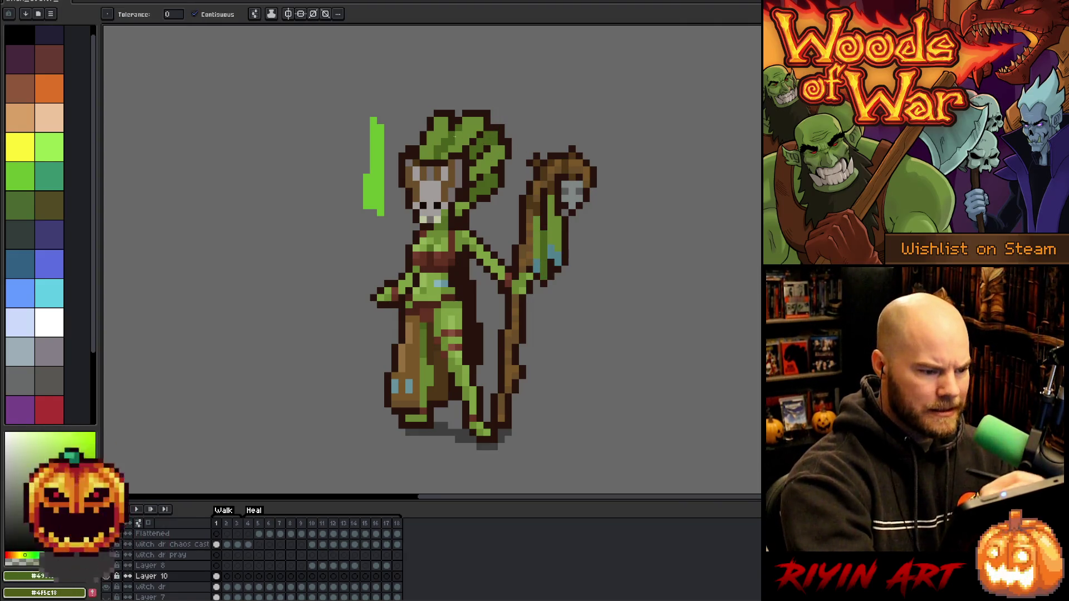
pyautogui.press('i')
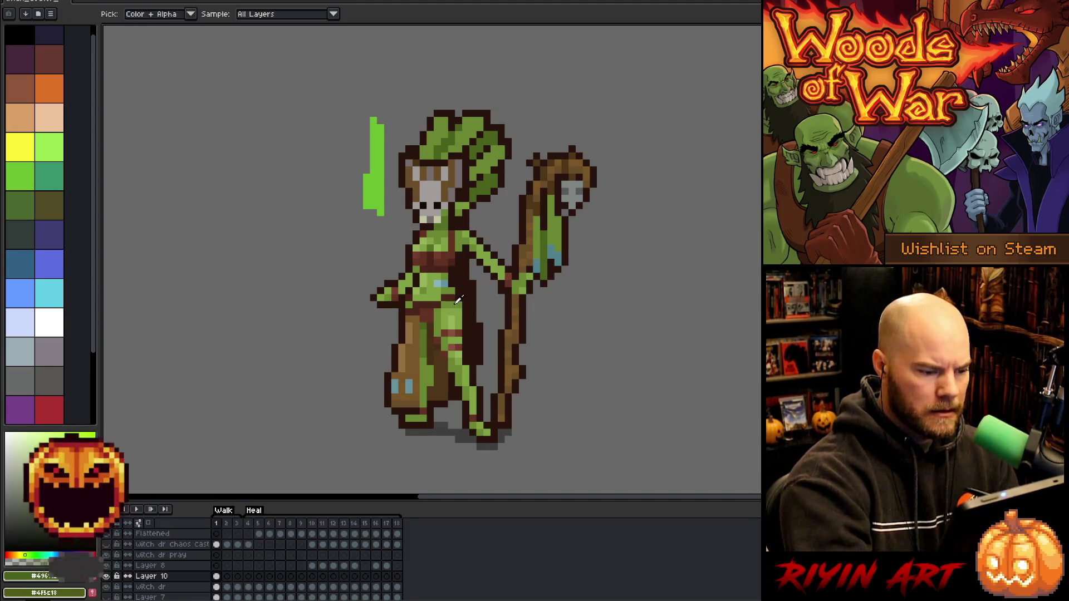
pyautogui.press('g')
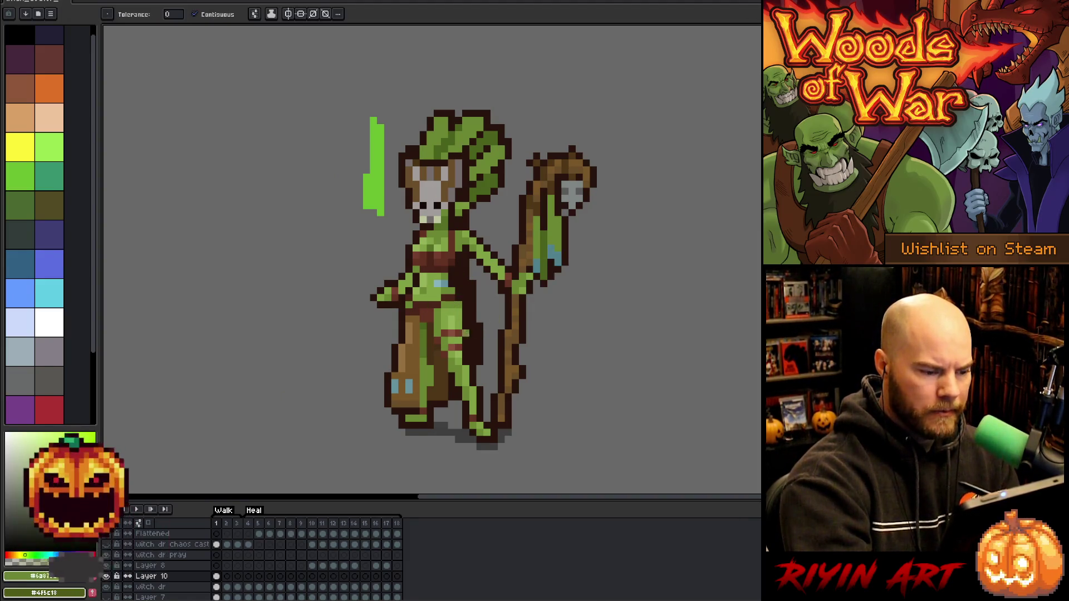
pyautogui.press('i')
pyautogui.click(430, 333)
pyautogui.press('g')
pyautogui.click(557, 240)
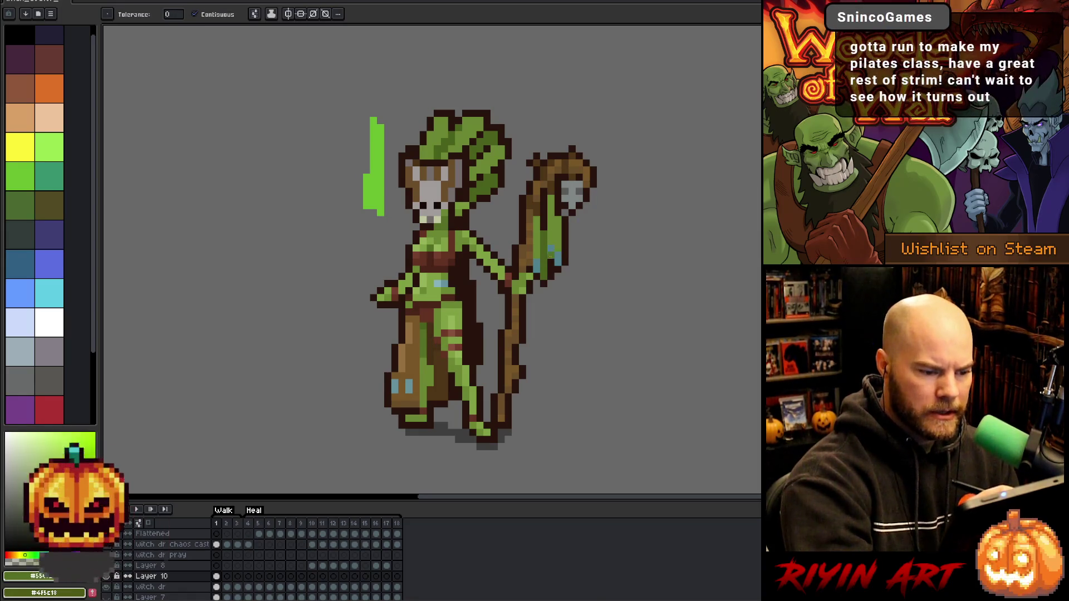
pyautogui.click(554, 255)
pyautogui.click(536, 267)
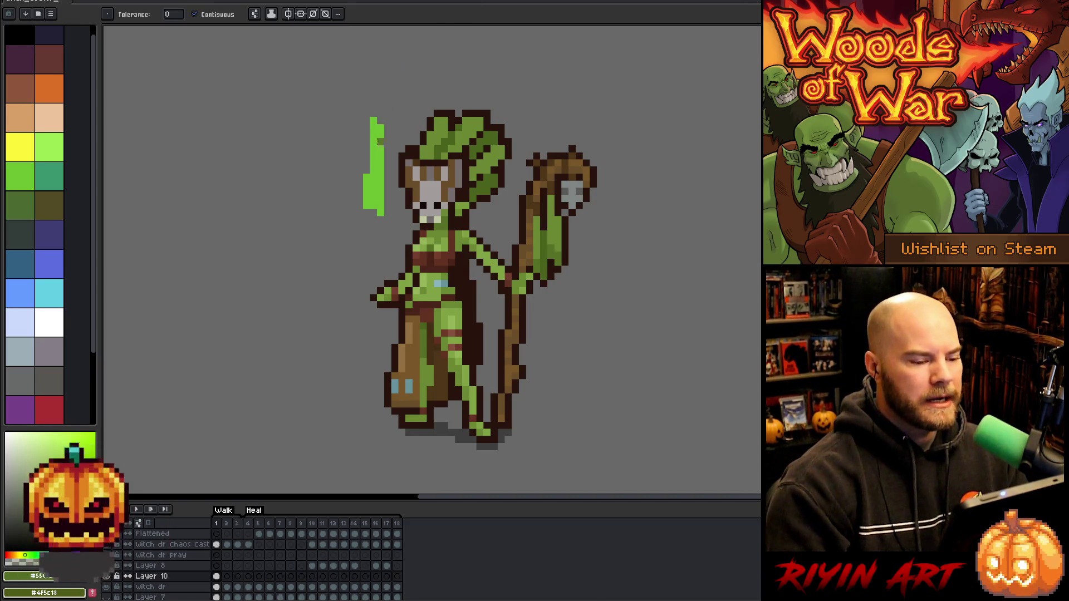
# Toggle a layer's visibility to compare the head, leaving every layer visible
pyautogui.click(108, 582)
pyautogui.click(110, 582)
pyautogui.click(112, 580)
pyautogui.click(114, 580)
pyautogui.press('b')
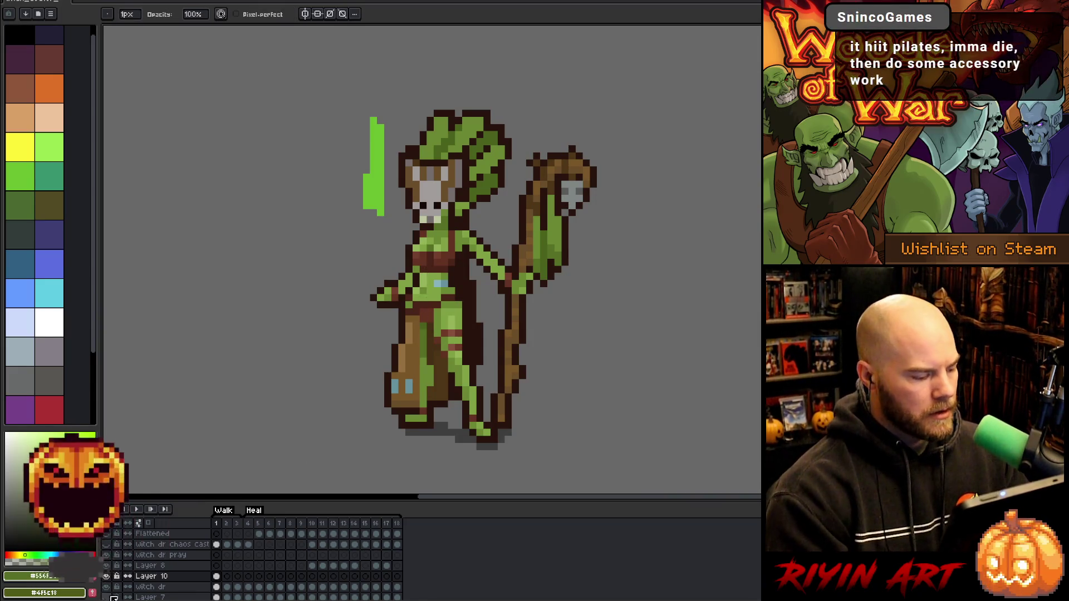
# Toggle Layer 10's visibility repeatedly to see which pieces belong to it
pyautogui.click(109, 581)
pyautogui.click(109, 581)
pyautogui.click(109, 581)
pyautogui.click(109, 580)
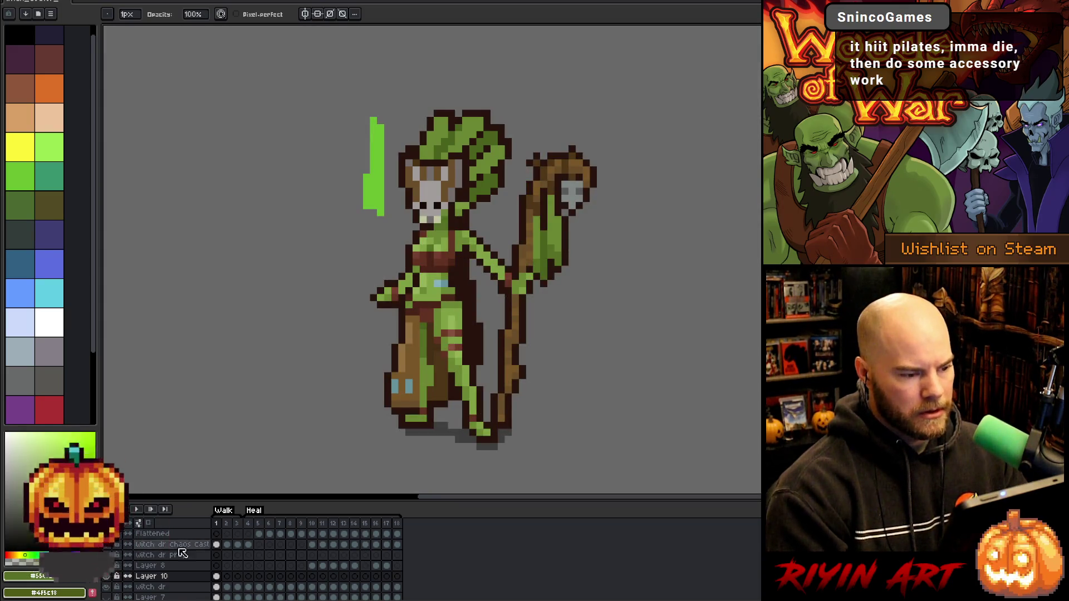
pyautogui.click(109, 581)
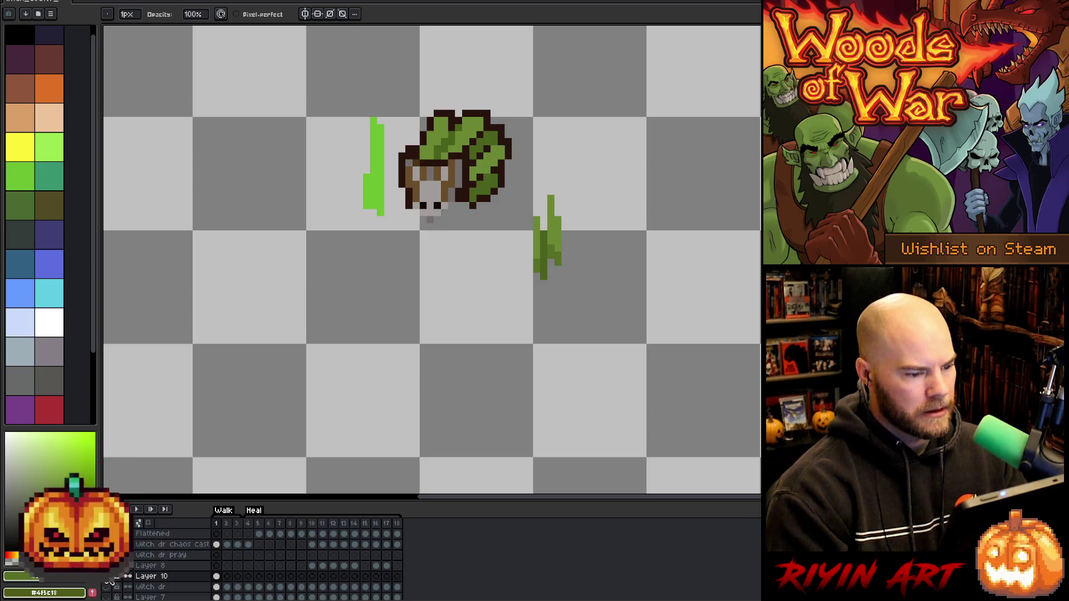
pyautogui.click(108, 580)
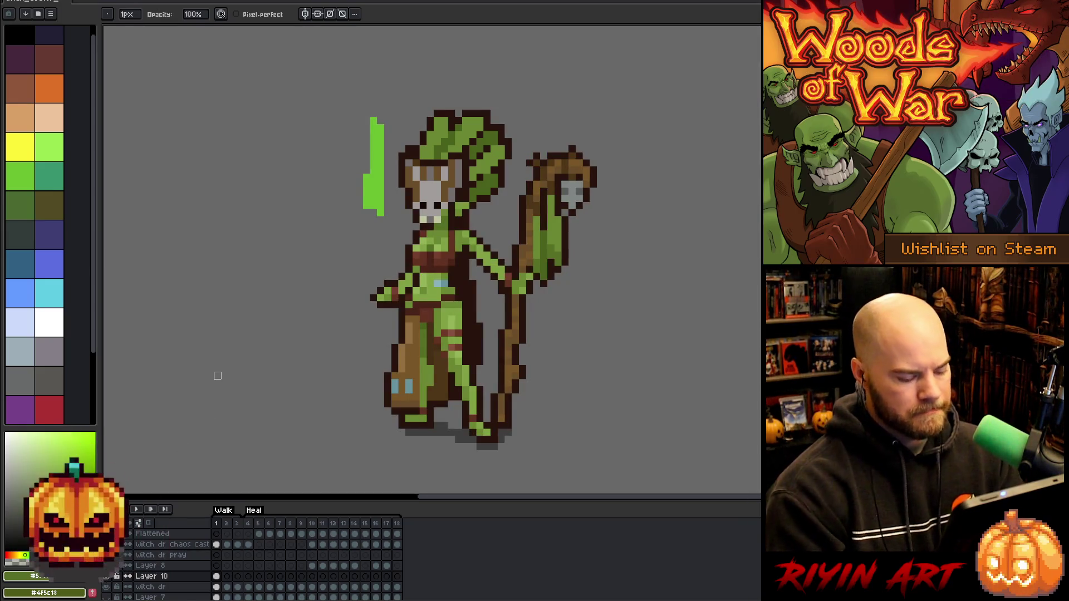
# Select all leaf greens using Color Range on #6a8732 with tolerance about 51
pyautogui.hotkey('shift', 'c')
pyautogui.moveTo(286, 152); pyautogui.dragTo(461, 130)
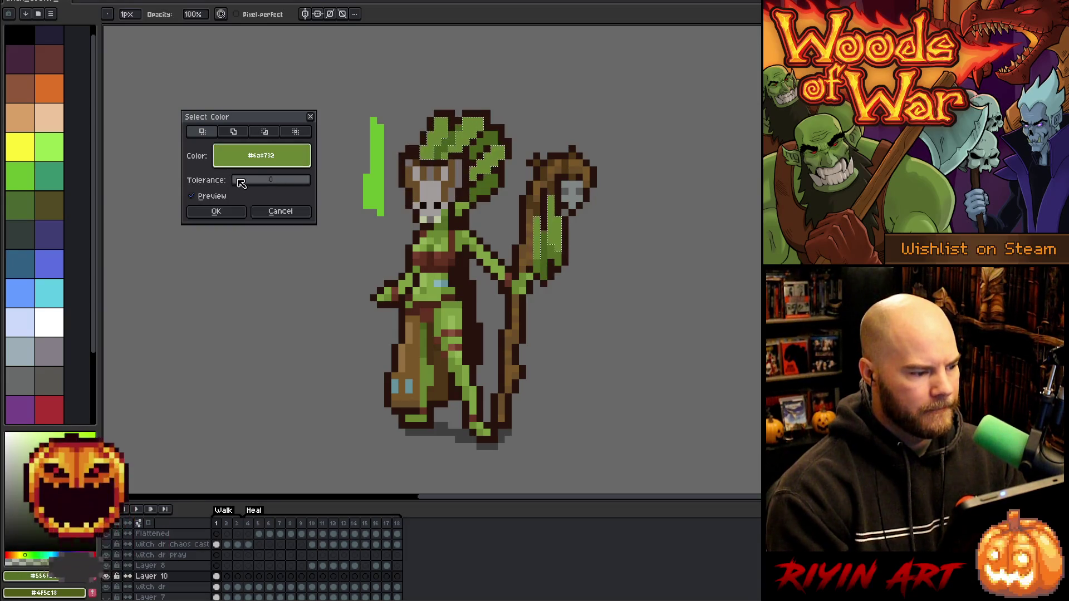
pyautogui.moveTo(241, 183); pyautogui.dragTo(254, 185)
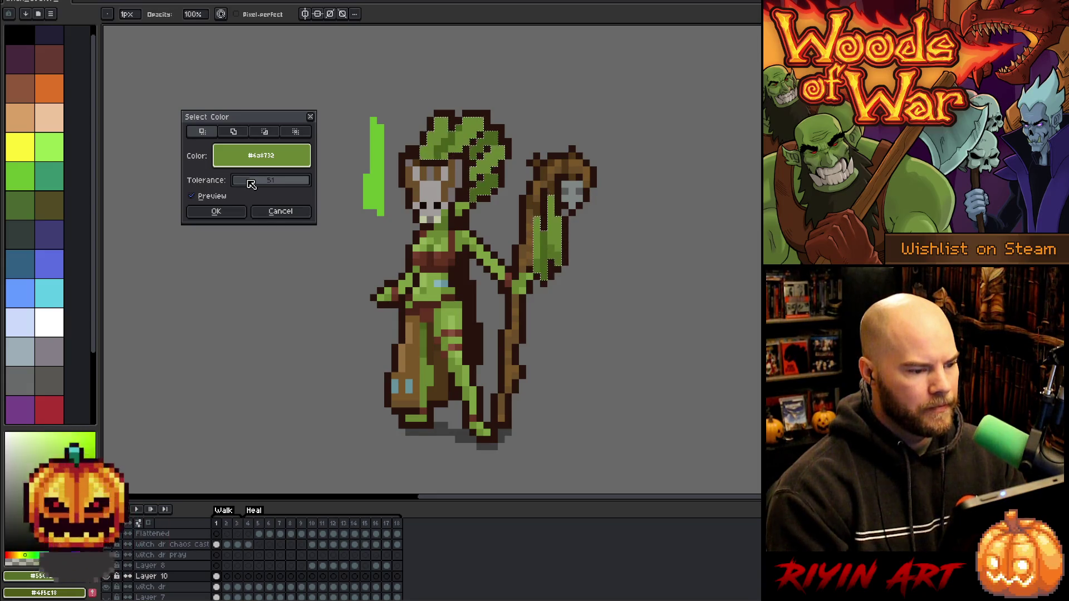
pyautogui.click(217, 212)
pyautogui.press('v')
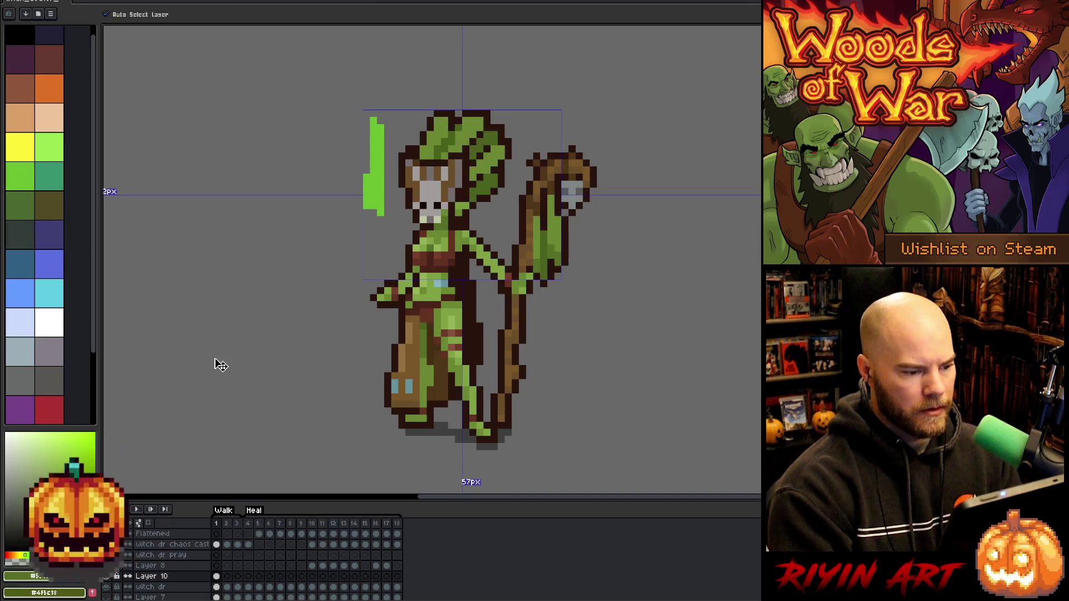
pyautogui.hotkey('ctrl', 'u')
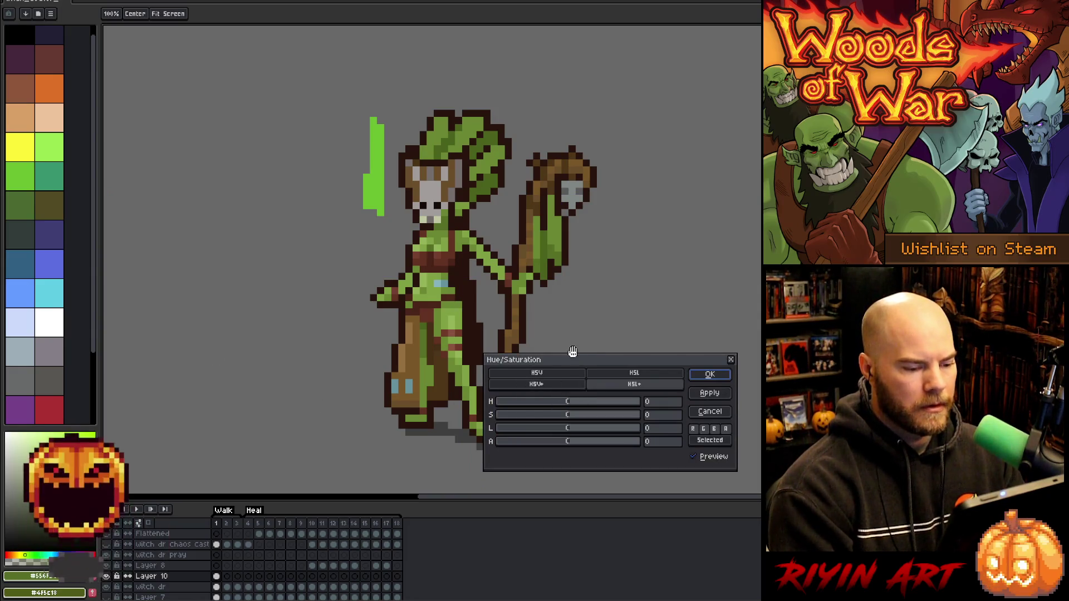
pyautogui.moveTo(580, 361); pyautogui.dragTo(215, 326)
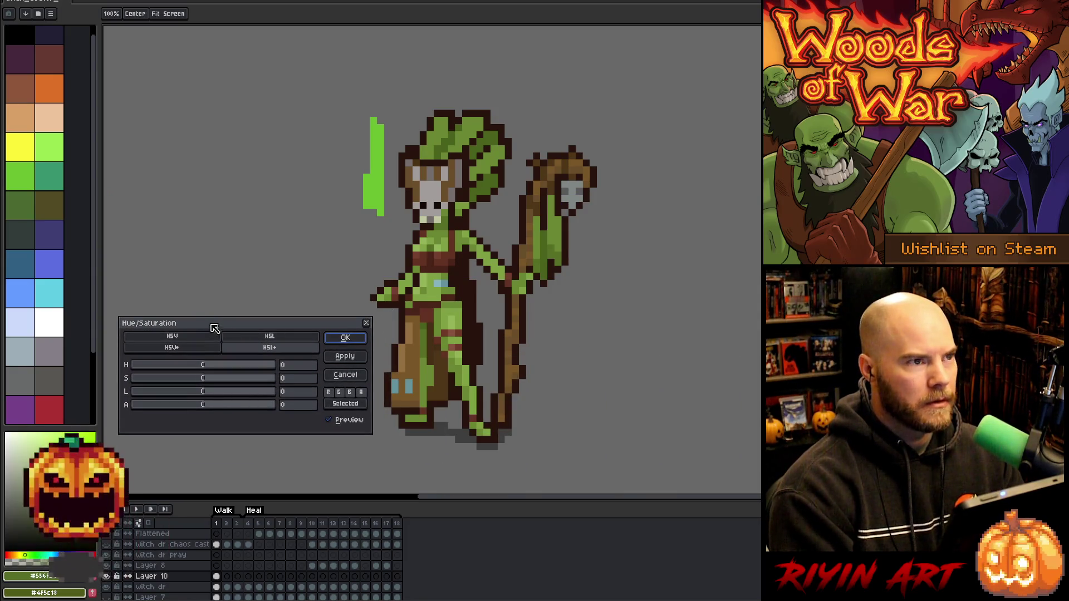
pyautogui.moveTo(207, 365); pyautogui.dragTo(157, 377)
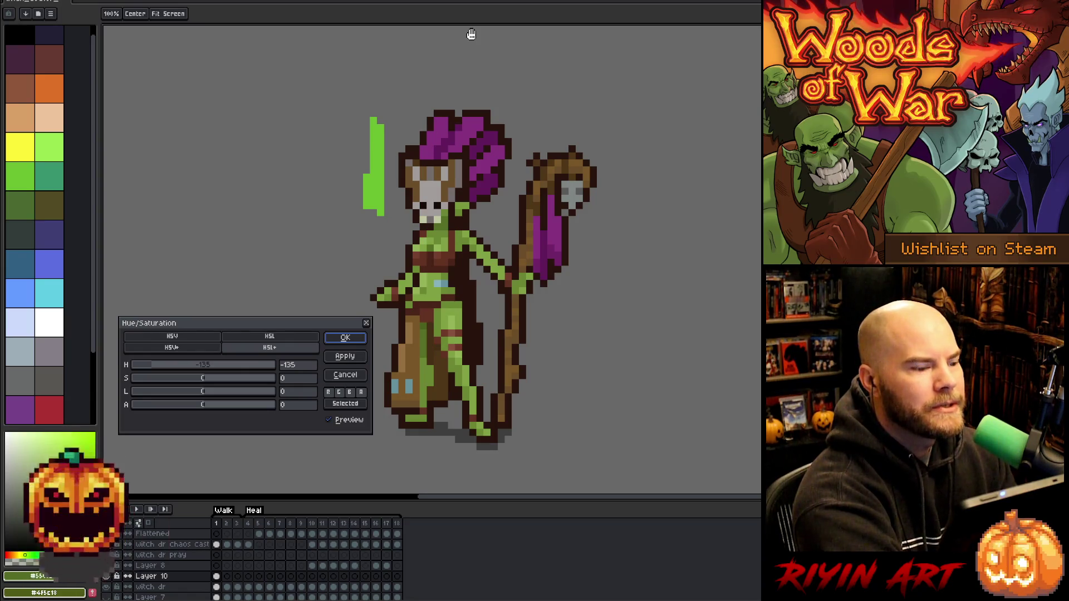
pyautogui.click(359, 378)
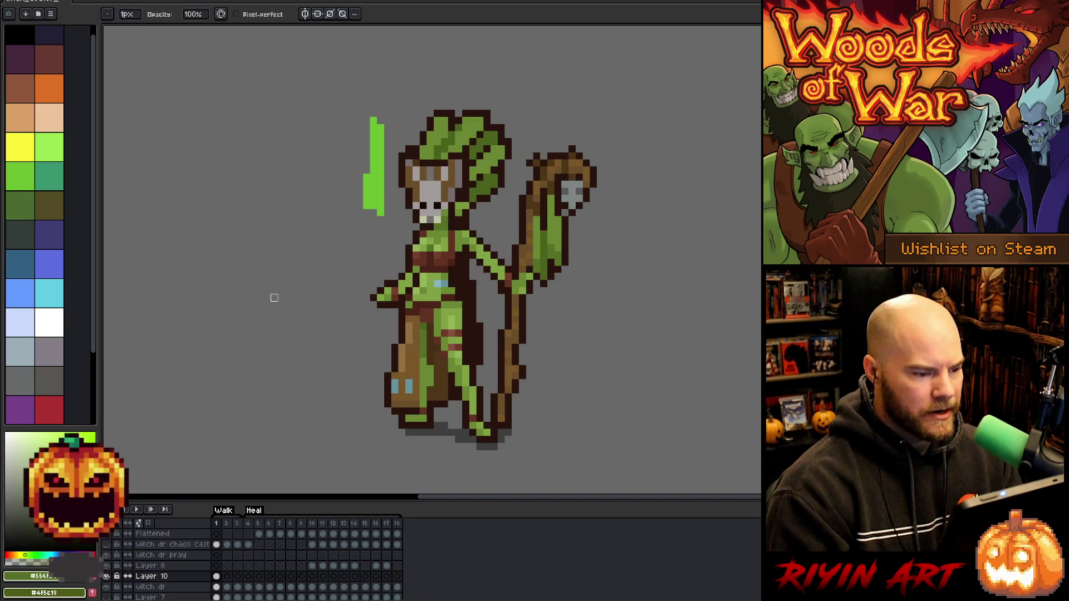
# Select the blue belt and boot pixels, solo Layer 10, and fill them with leaf green
pyautogui.click(217, 587)
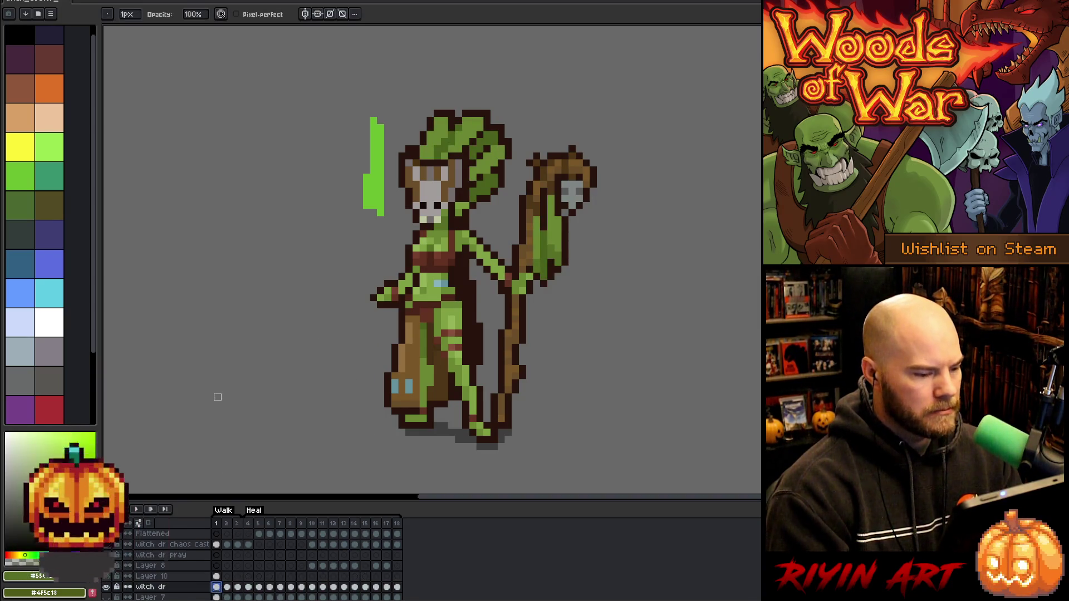
pyautogui.press('m')
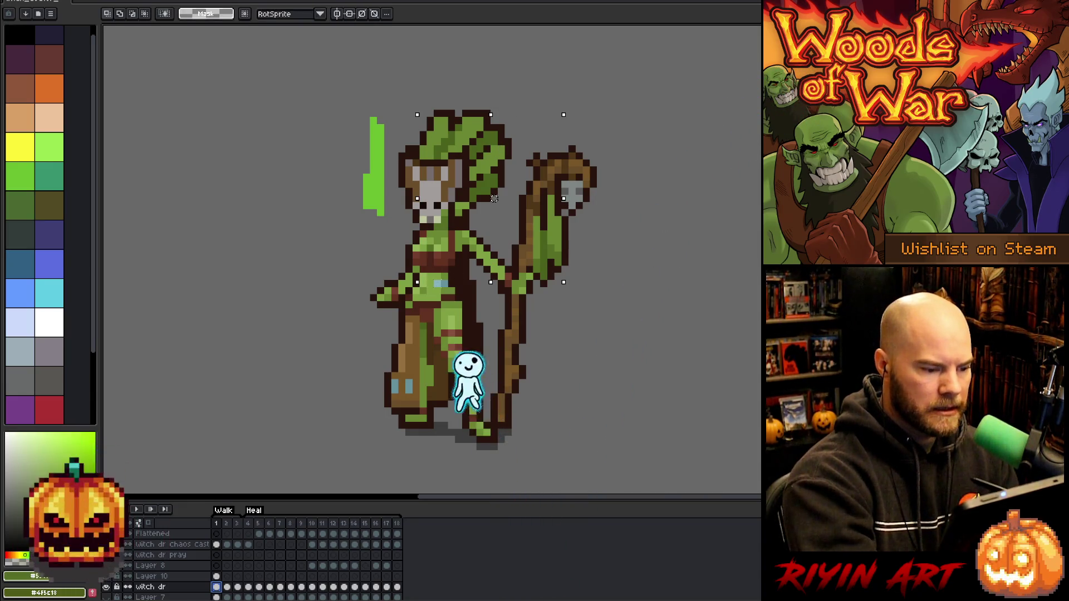
pyautogui.moveTo(431, 276); pyautogui.dragTo(451, 291)
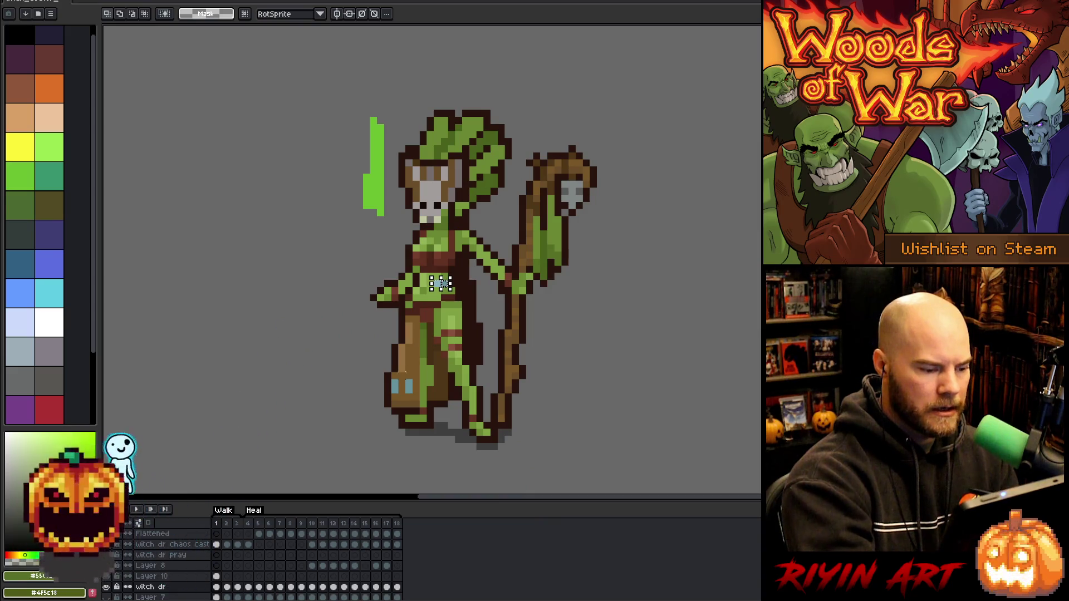
pyautogui.moveTo(391, 379); pyautogui.dragTo(414, 394)
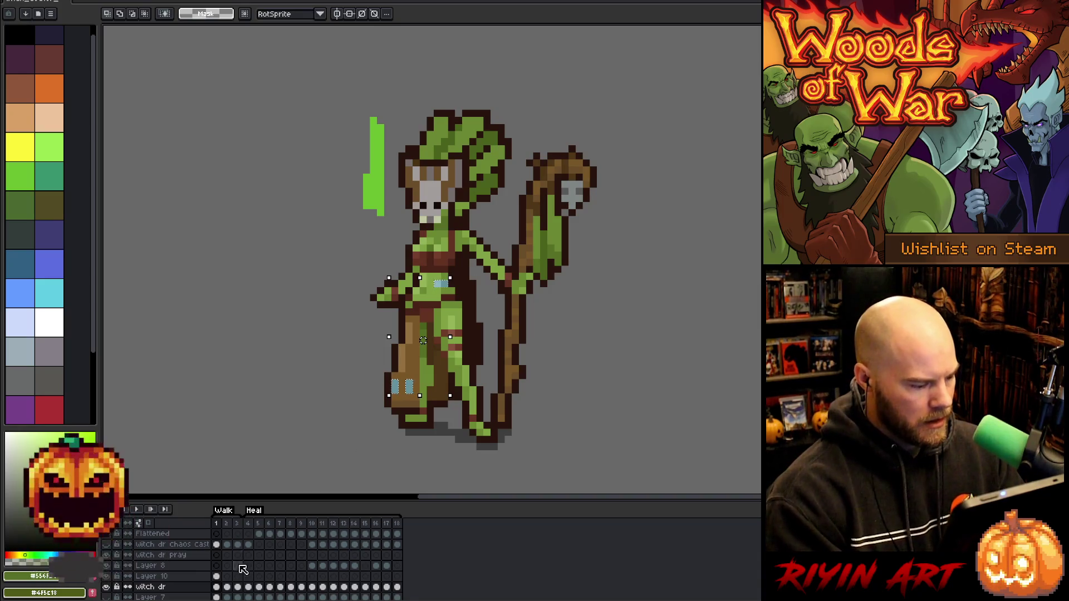
pyautogui.click(217, 577)
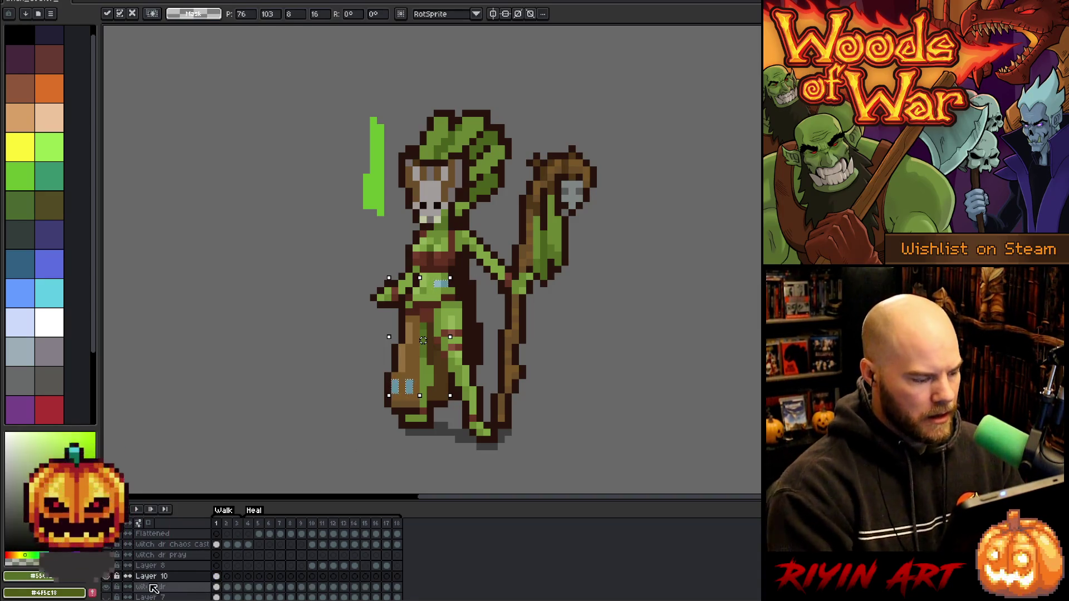
pyautogui.hotkey('ctrl', 'shift', 'h')
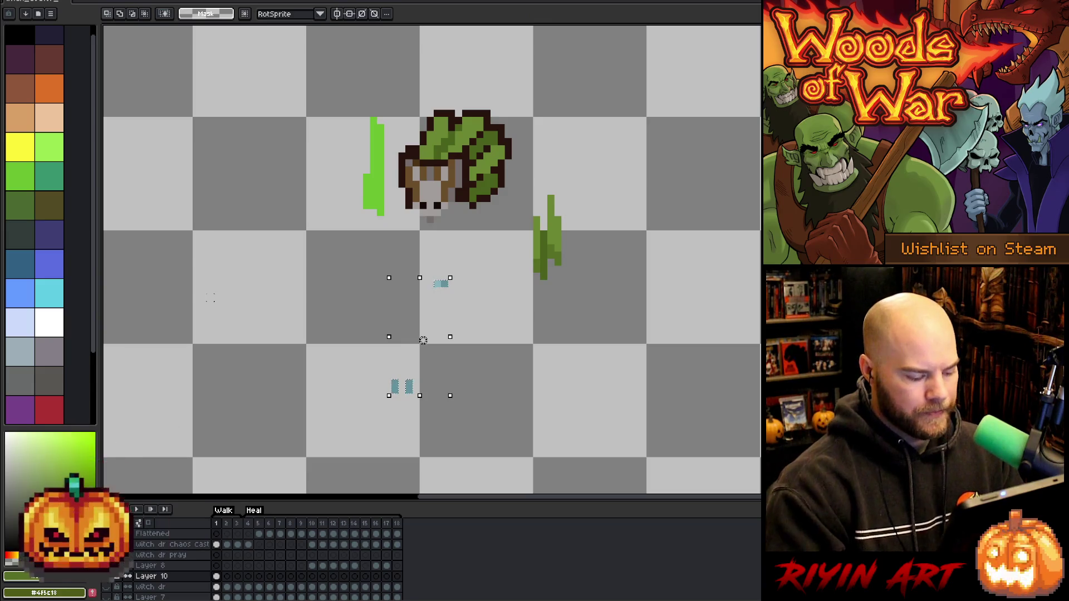
pyautogui.press('b')
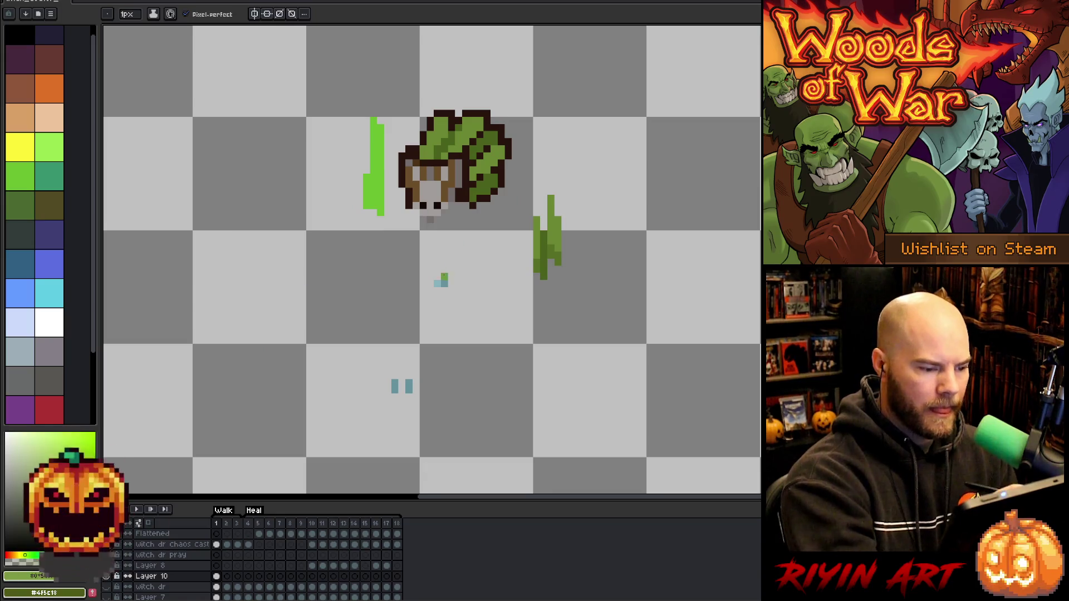
pyautogui.press('g')
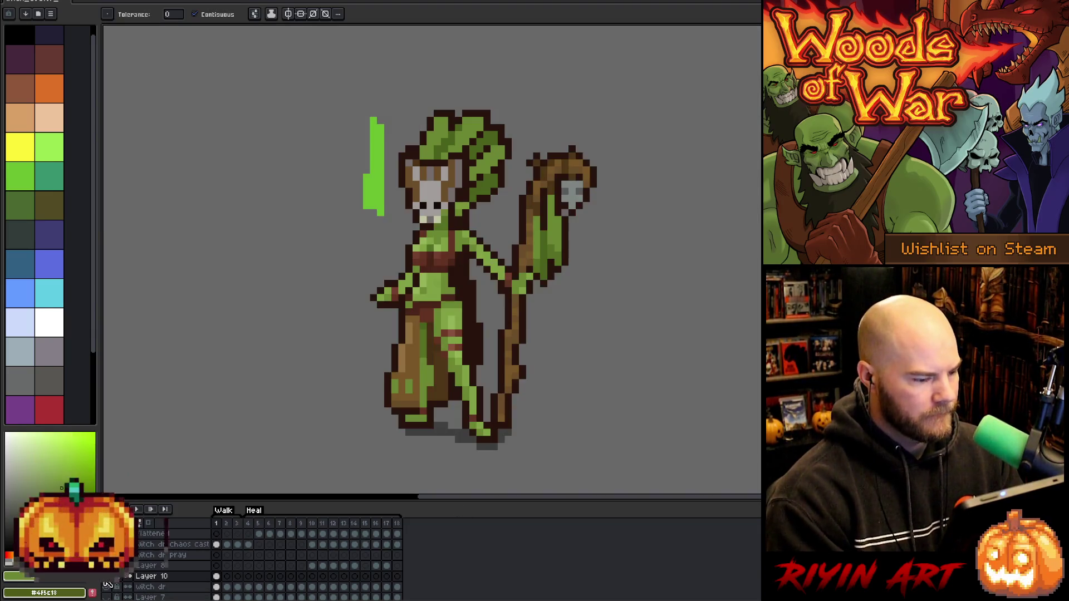
pyautogui.click(127, 586)
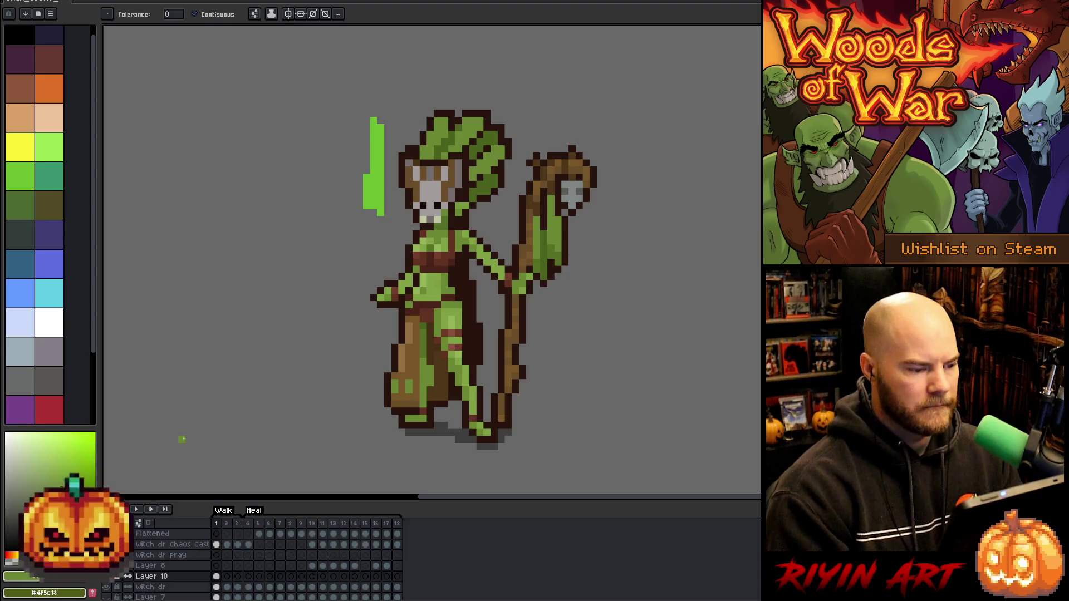
pyautogui.keyDown('alt'); pyautogui.click(190, 439); pyautogui.keyUp('alt')
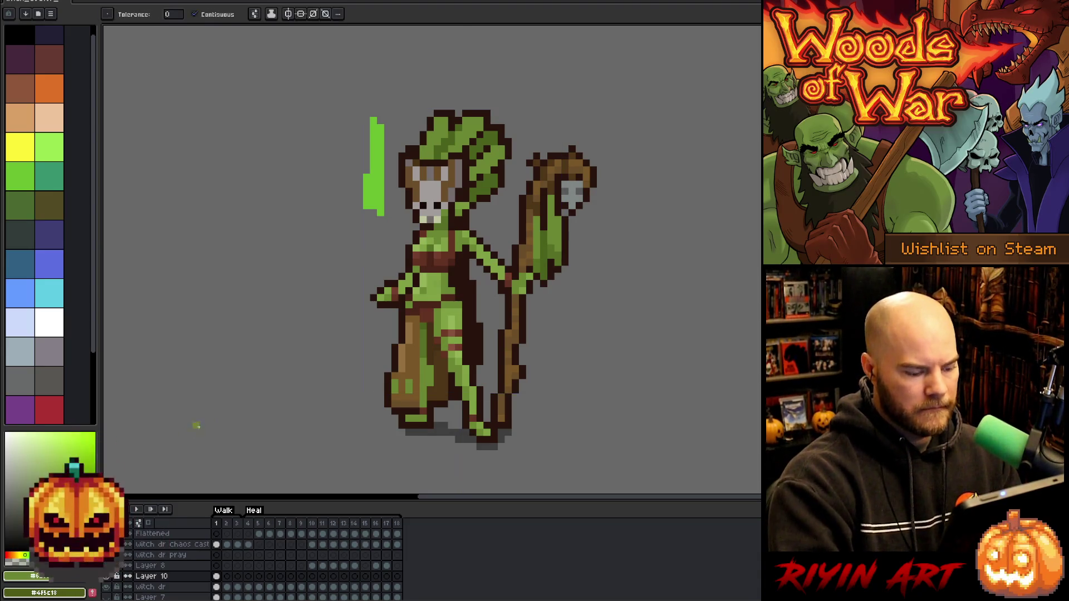
pyautogui.hotkey('ctrl', 'shift', 'c')
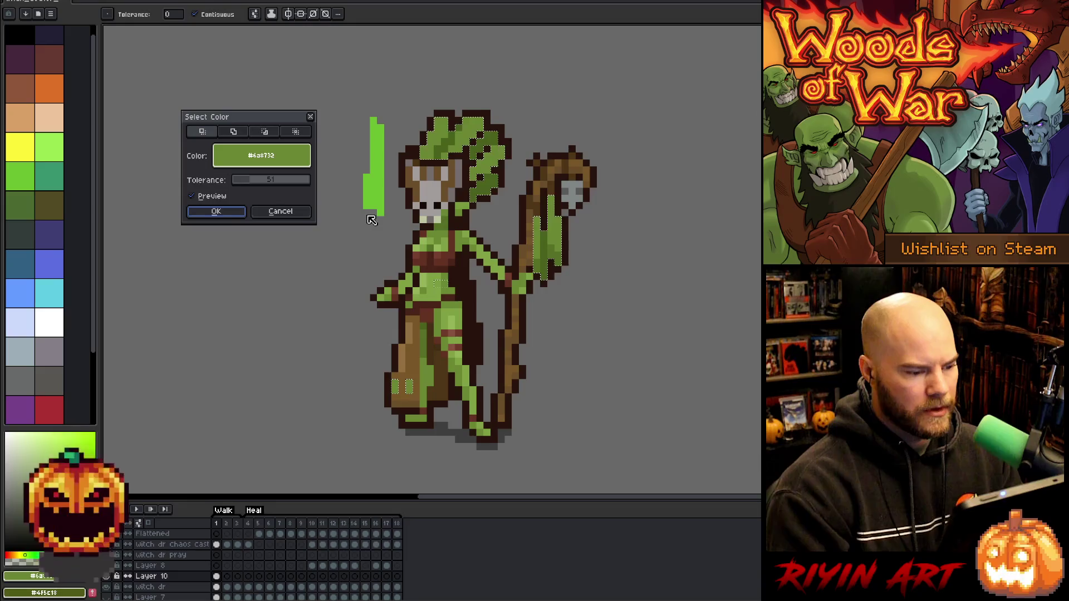
# Confirm the green colour selection and shift its hue to about -76 for a crimson preview
pyautogui.click(226, 212)
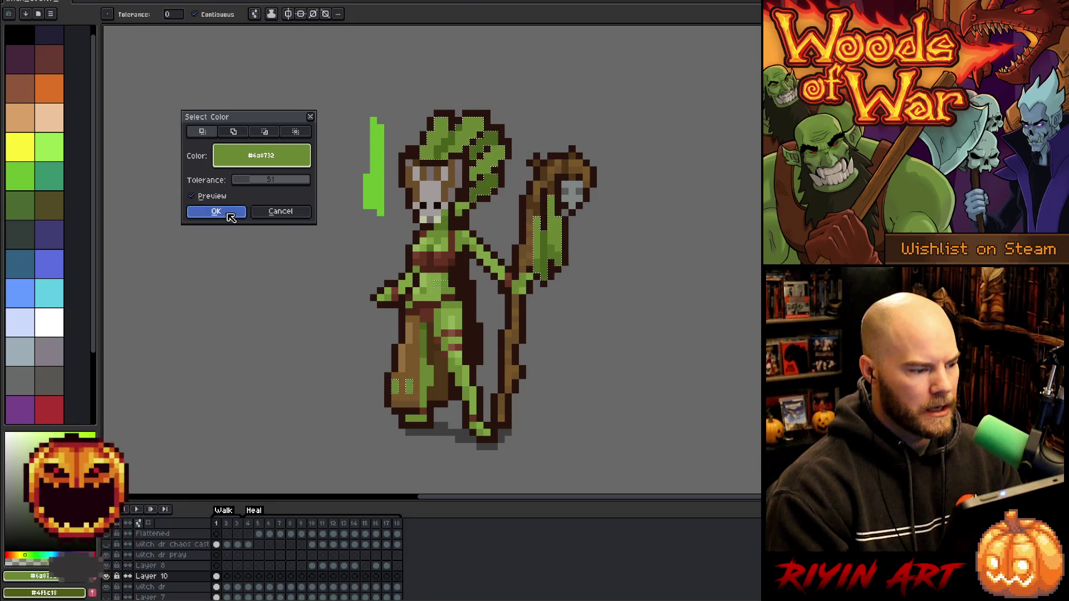
pyautogui.hotkey('ctrl', 'u')
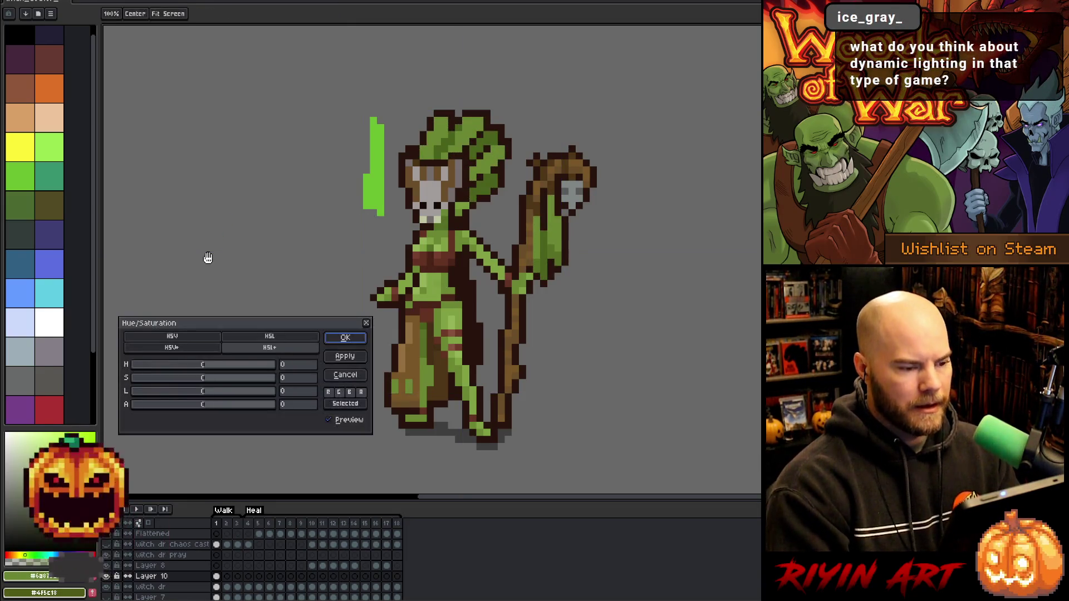
pyautogui.click(312, 365)
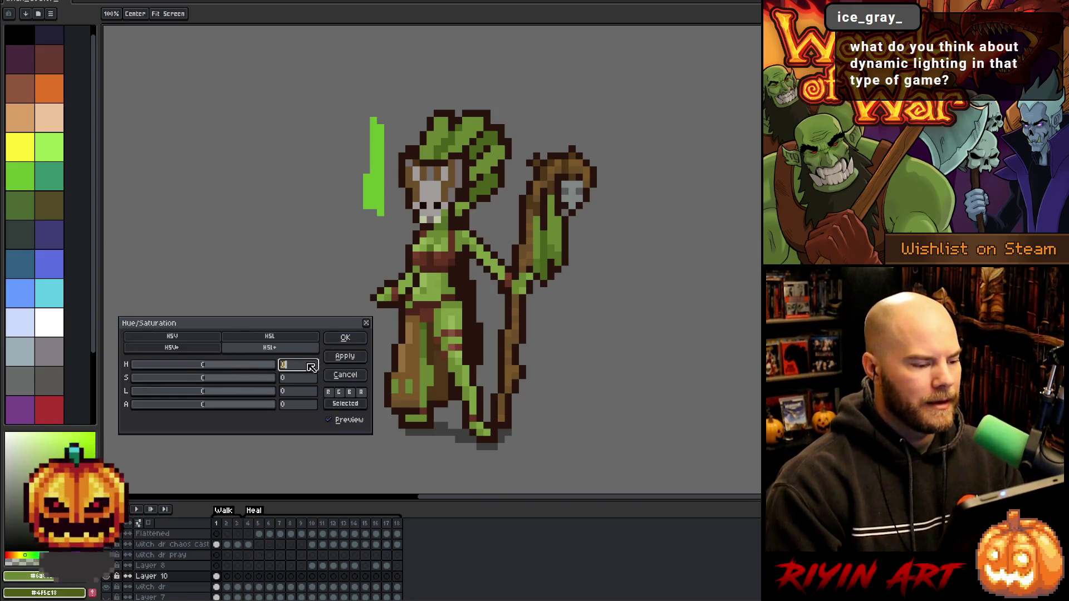
pyautogui.write('40')
pyautogui.press('Return')
pyautogui.moveTo(192, 370)
pyautogui.mouseDown()
pyautogui.moveTo(144, 372)
pyautogui.moveTo(178, 373)
pyautogui.mouseUp()
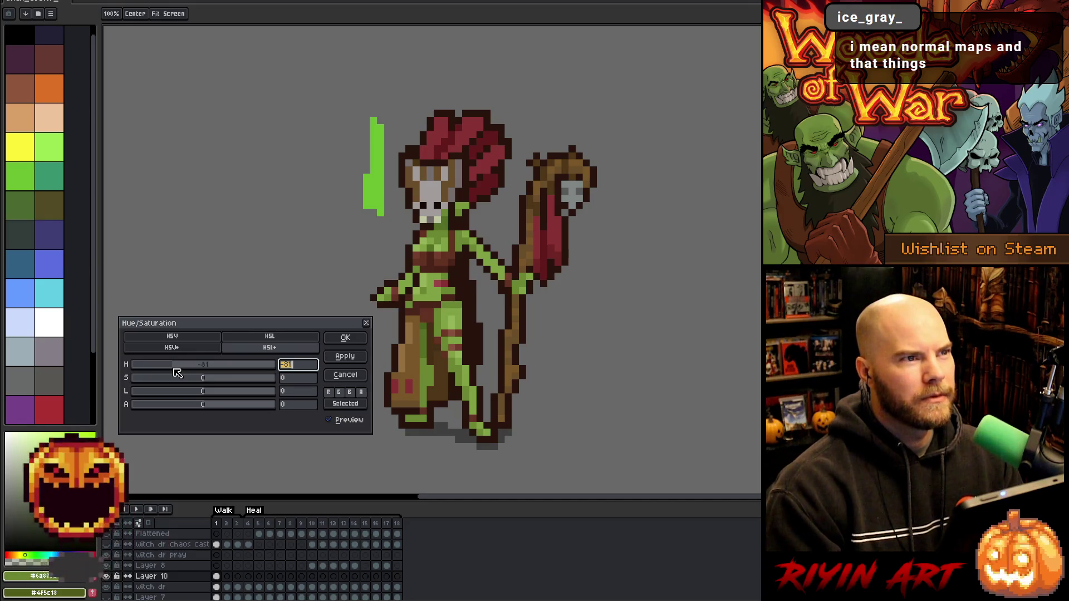
pyautogui.moveTo(178, 373); pyautogui.dragTo(176, 375)
pyautogui.moveTo(176, 375); pyautogui.dragTo(177, 375)
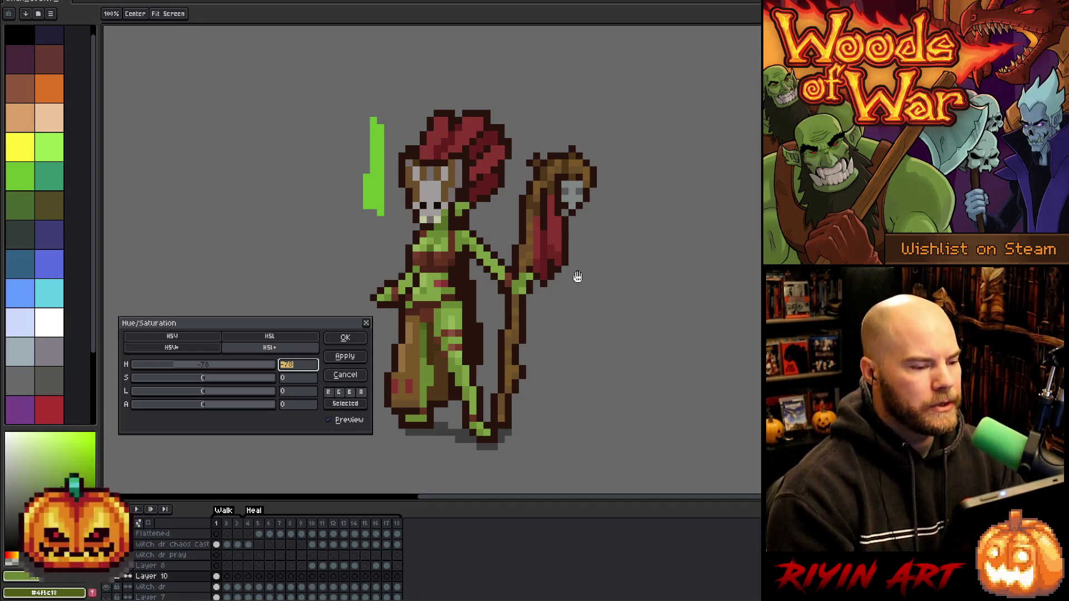
# Raise saturation to 13 and apply the deep red hue shift
pyautogui.moveTo(210, 384)
pyautogui.mouseDown()
pyautogui.moveTo(229, 382)
pyautogui.moveTo(206, 383)
pyautogui.moveTo(217, 384)
pyautogui.mouseUp()
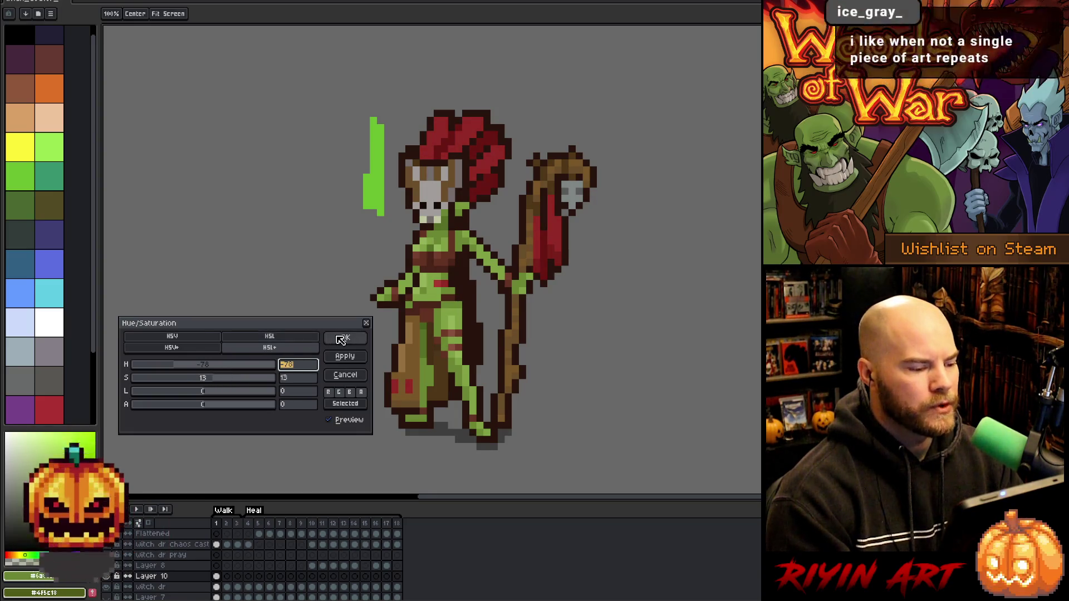
pyautogui.click(345, 338)
pyautogui.press('w')
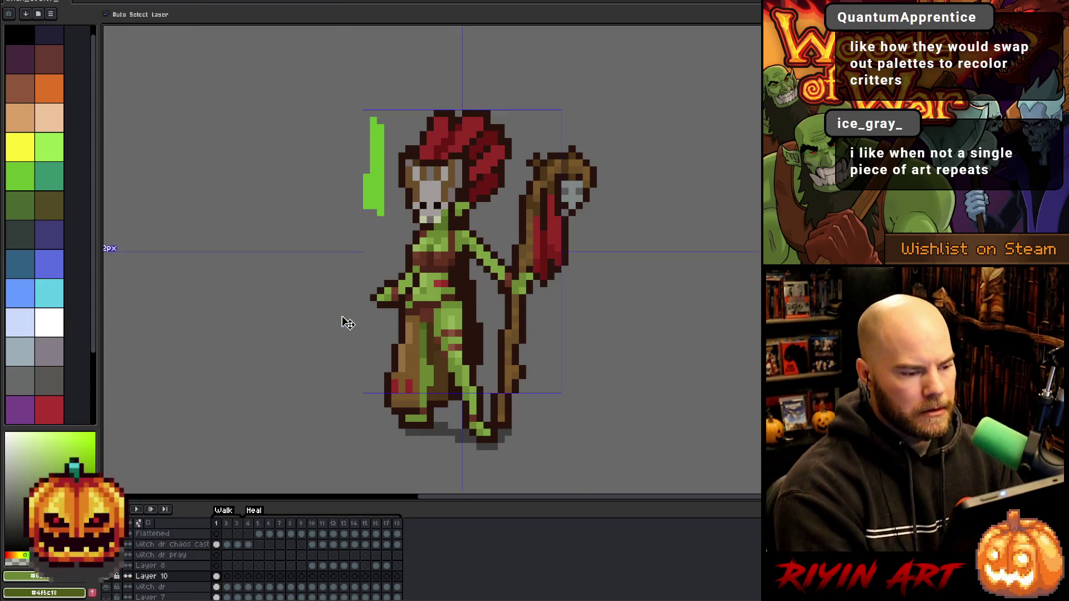
# Select every pixel of the headdress red with Color Range at tolerance 0, then open Hue/Saturation (Ctrl+U)
pyautogui.click(469, 132)
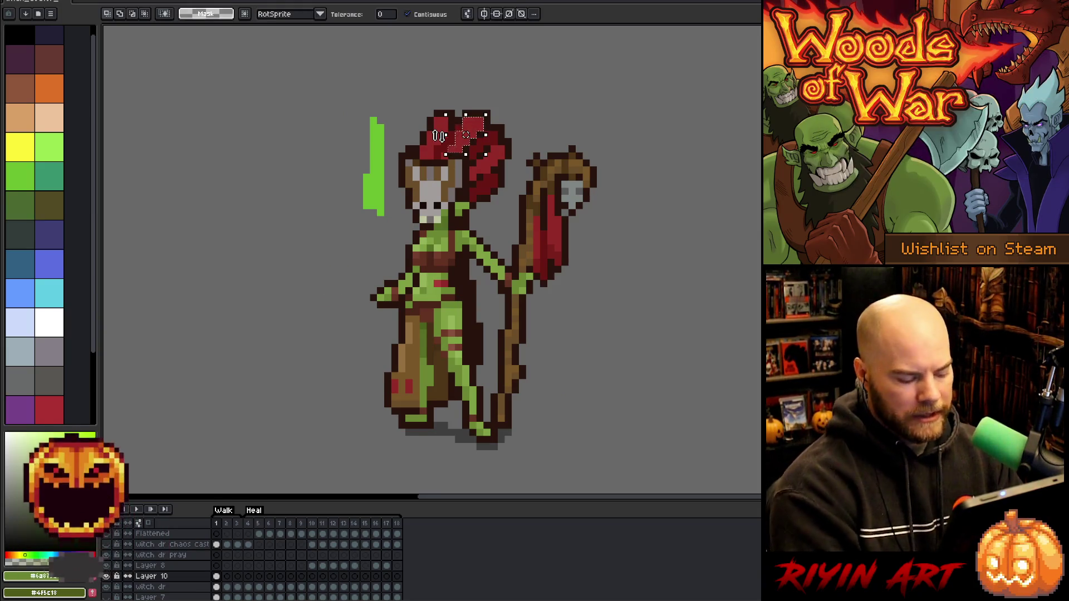
pyautogui.click(244, 14)
pyautogui.click(468, 129)
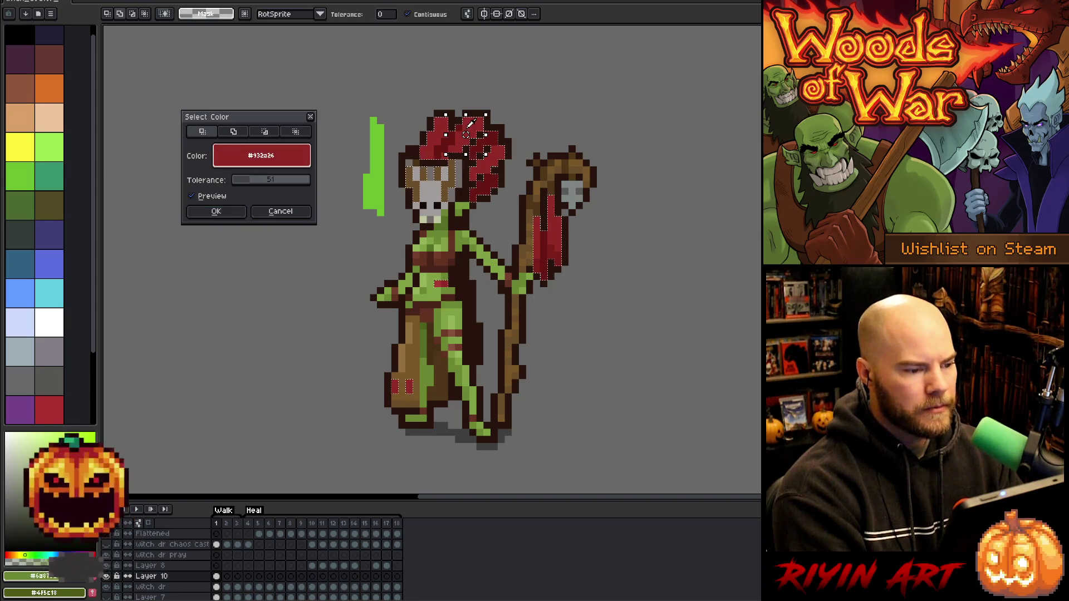
pyautogui.moveTo(297, 184); pyautogui.dragTo(223, 184)
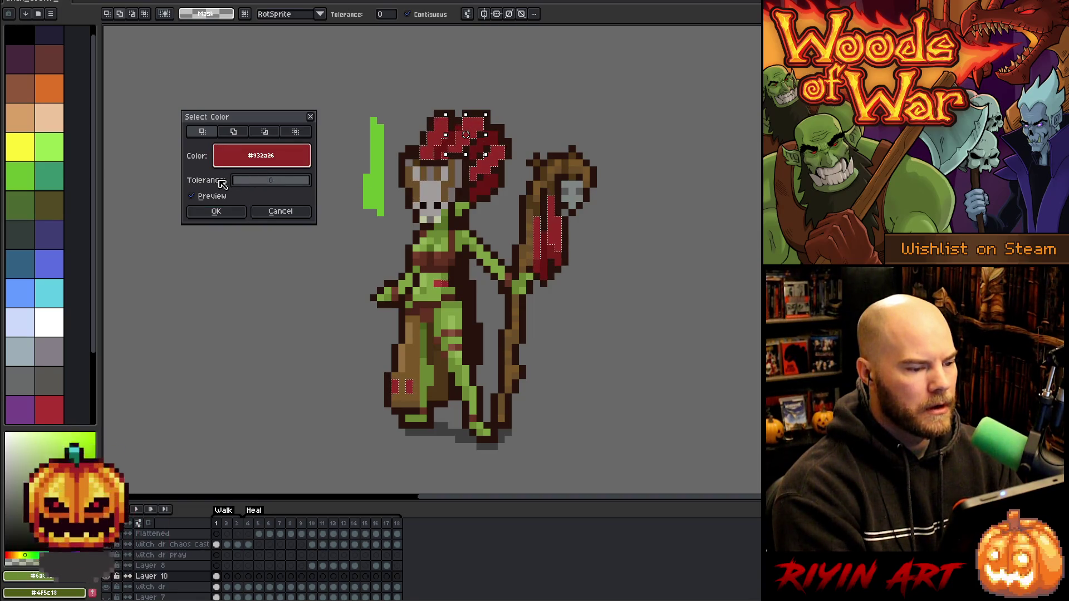
pyautogui.click(239, 211)
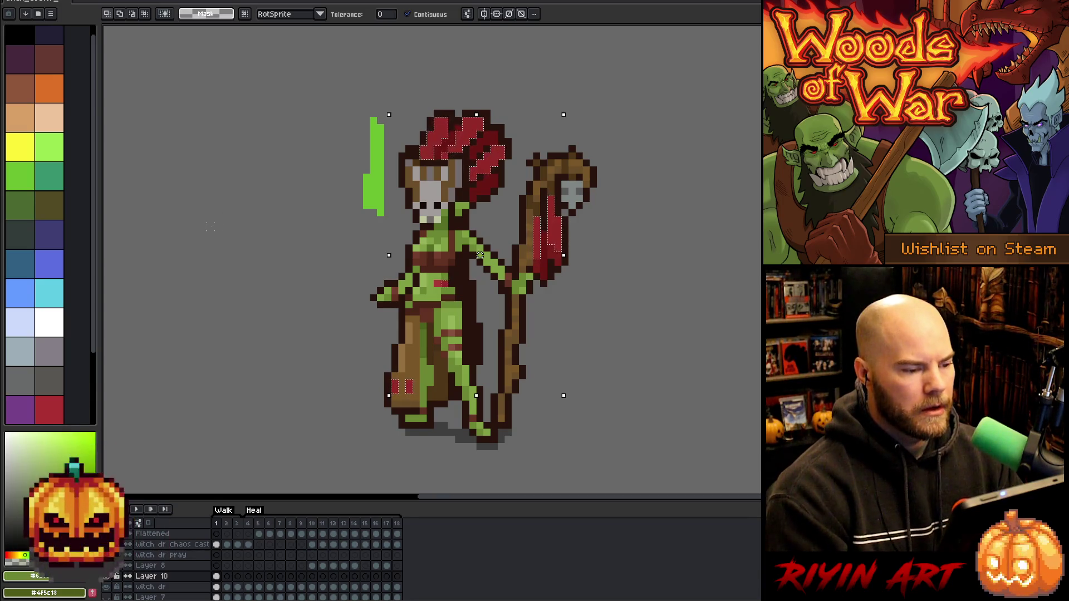
pyautogui.press('m')
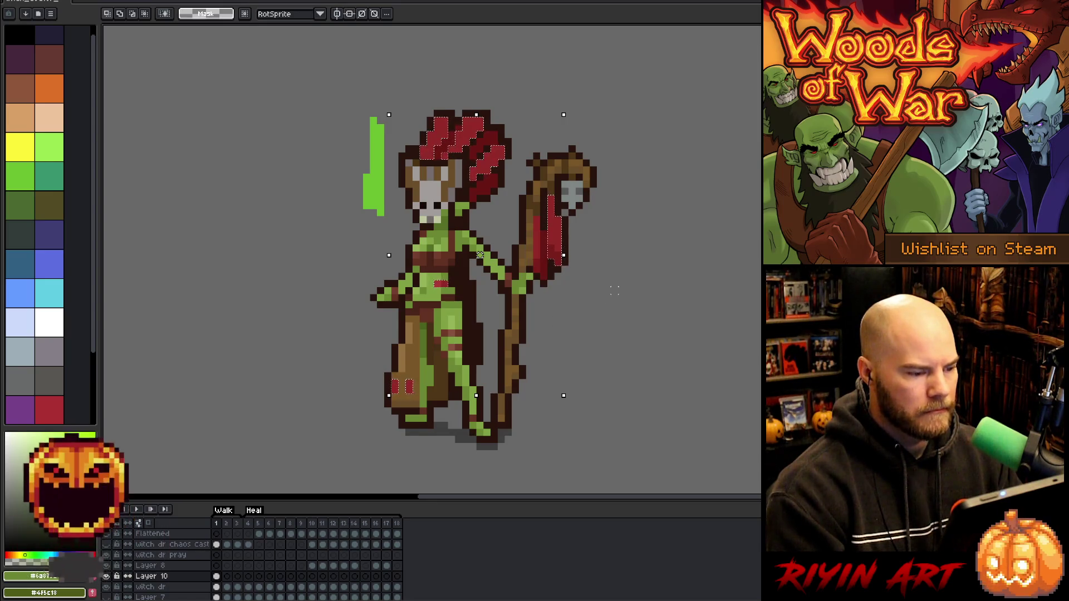
pyautogui.hotkey('ctrl', 'u')
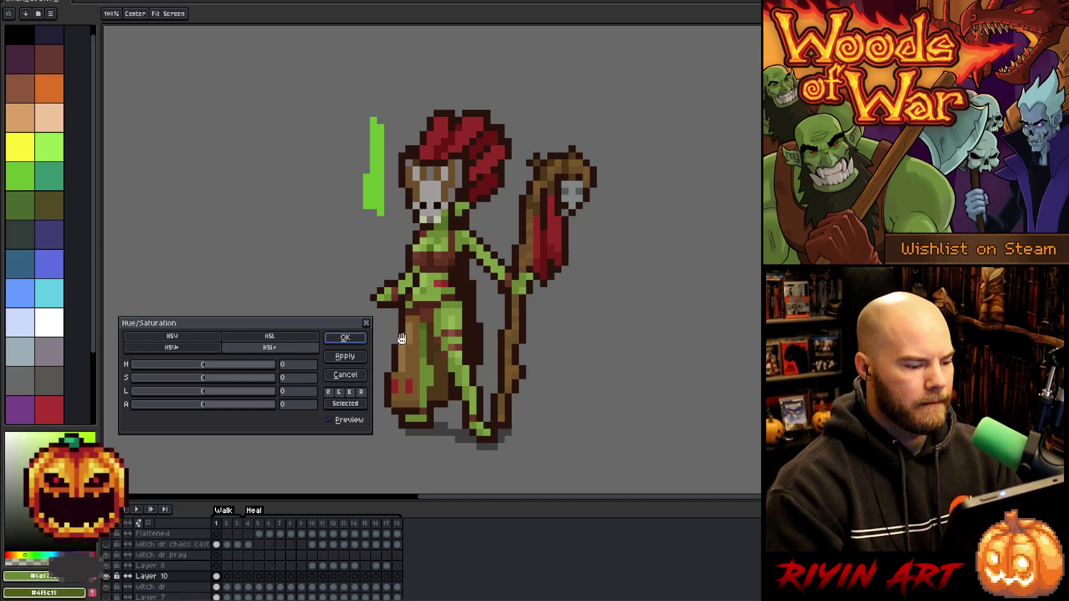
# Discard the first orange hue try and subtract the lower body from the red selection
pyautogui.moveTo(206, 364)
pyautogui.mouseDown()
pyautogui.moveTo(222, 368)
pyautogui.moveTo(199, 378)
pyautogui.moveTo(218, 379)
pyautogui.moveTo(225, 394)
pyautogui.moveTo(220, 366)
pyautogui.moveTo(207, 383)
pyautogui.mouseUp()
pyautogui.scroll(-11, 209, 393)
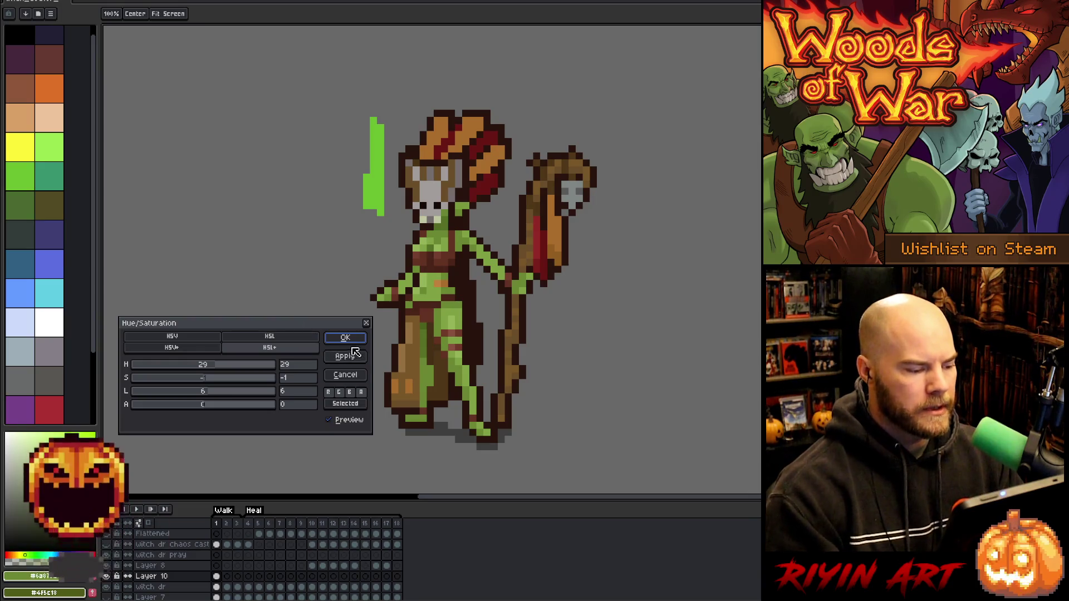
pyautogui.click(349, 380)
pyautogui.moveTo(265, 252); pyautogui.dragTo(455, 437)
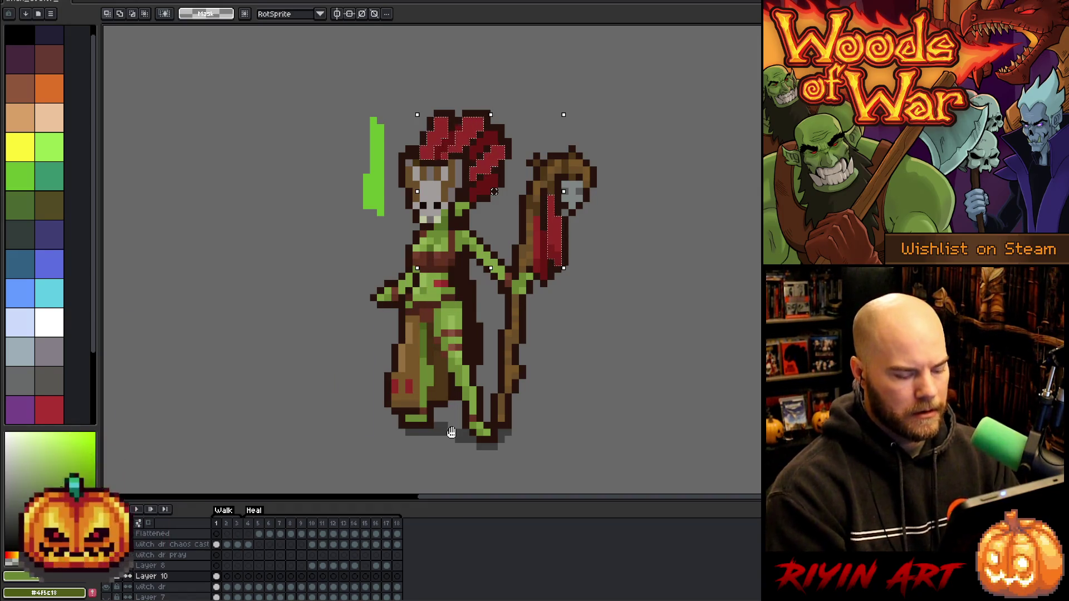
# Recolour the selected red orange-brown with hue 29, saturation -1 and lightness 6
pyautogui.hotkey('ctrl', 'u')
pyautogui.click(302, 367)
pyautogui.write('29')
pyautogui.click(299, 381)
pyautogui.write('-1')
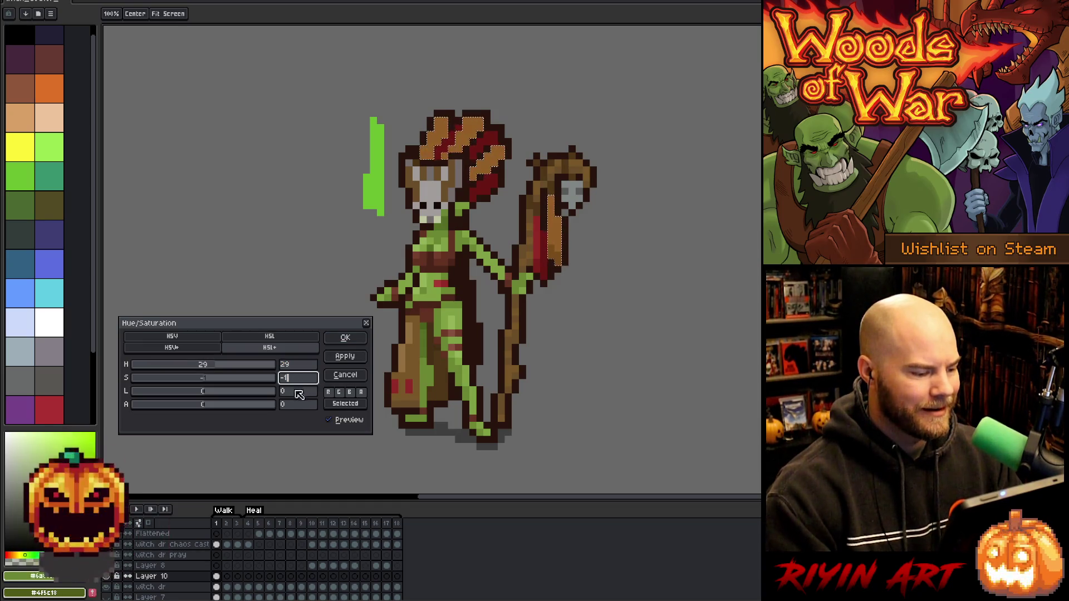
pyautogui.click(298, 393)
pyautogui.write('6')
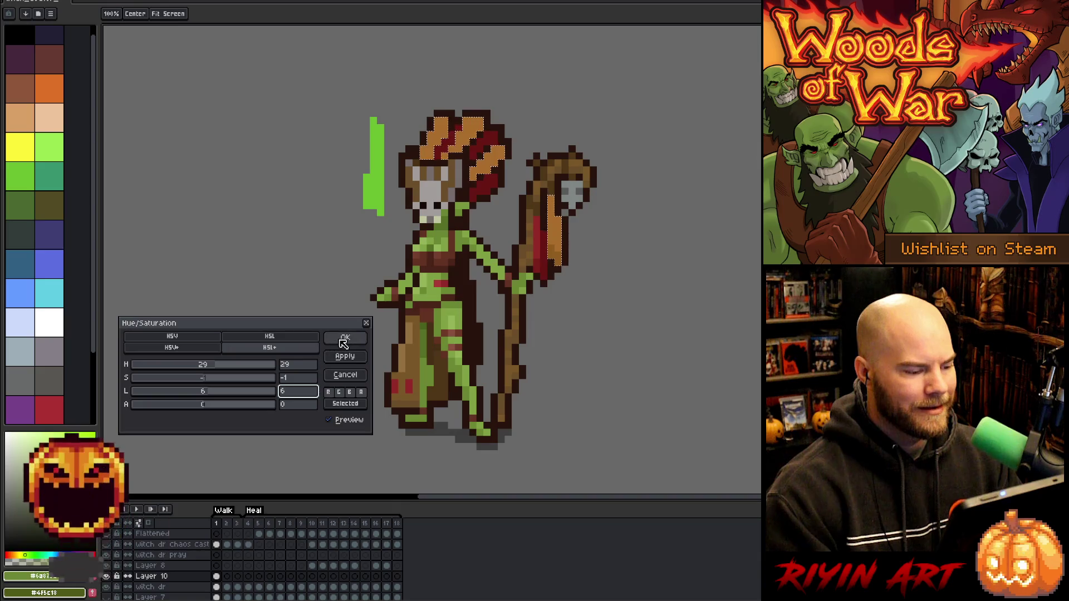
pyautogui.click(343, 341)
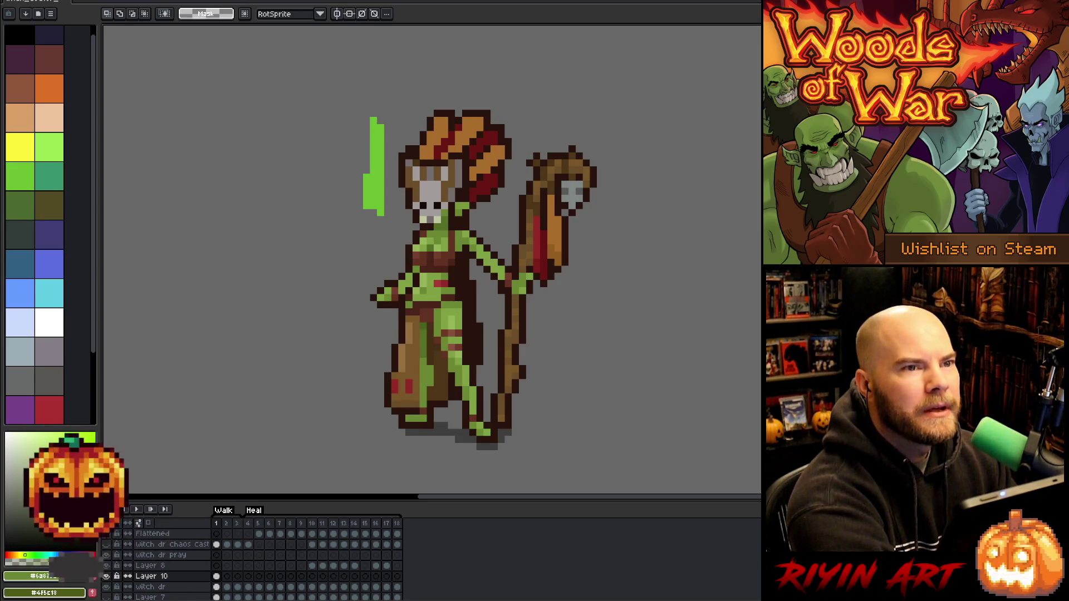
# Redraw the staff head in brown extending right over the skull, then pick the headdress dark red in Color Range
pyautogui.press('b')
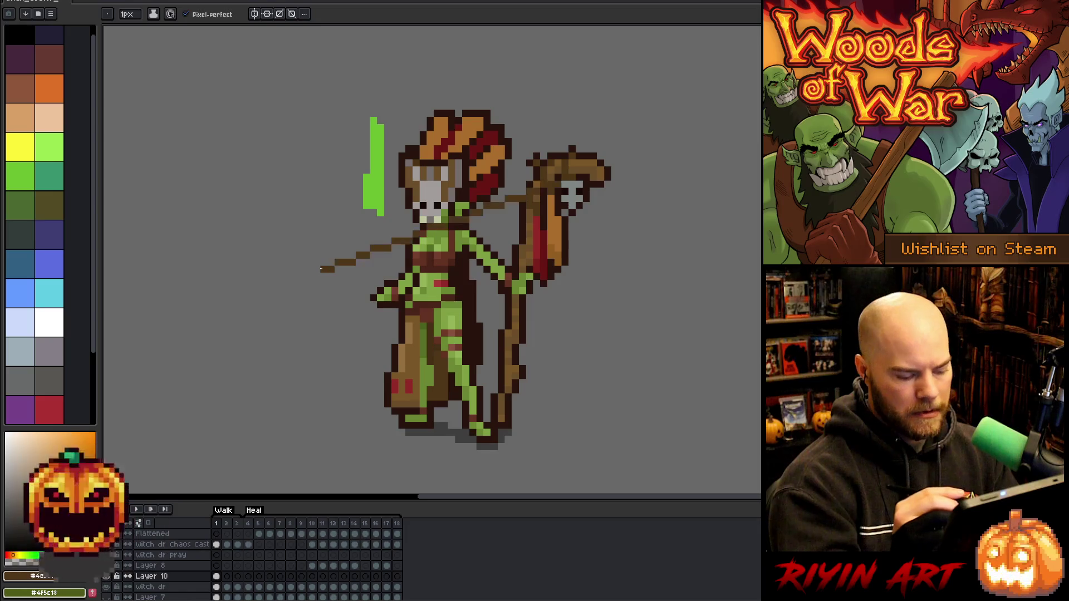
pyautogui.hotkey('shift', 'c')
pyautogui.click(486, 138)
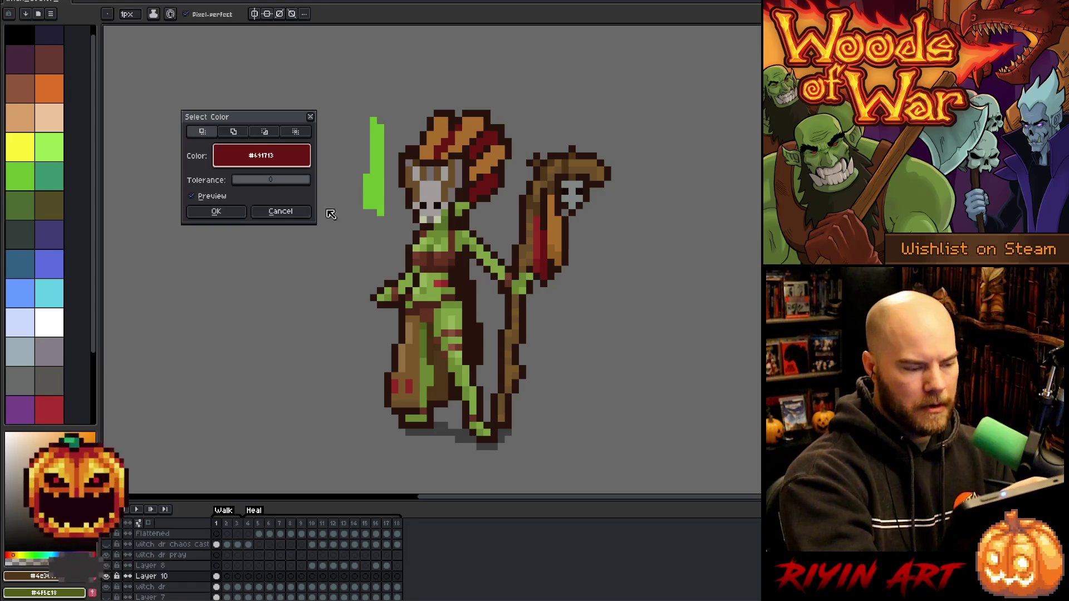
# Add brown pixels along the staff by the hand, then select the remaining dark reds at tolerance 51
pyautogui.click(280, 211)
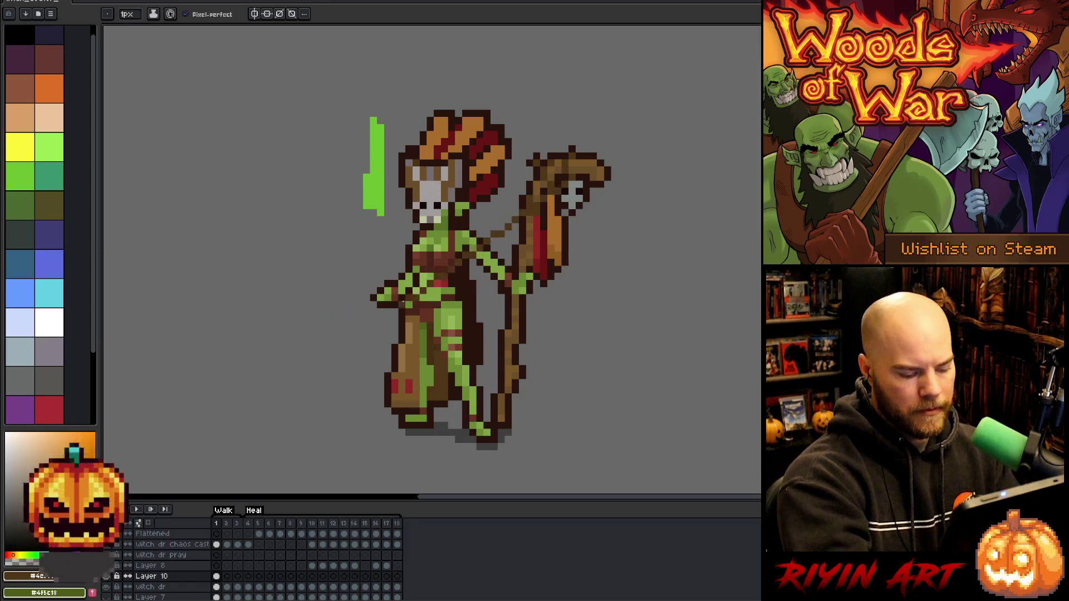
pyautogui.moveTo(490, 278); pyautogui.dragTo(471, 308)
pyautogui.hotkey('shift', 'c')
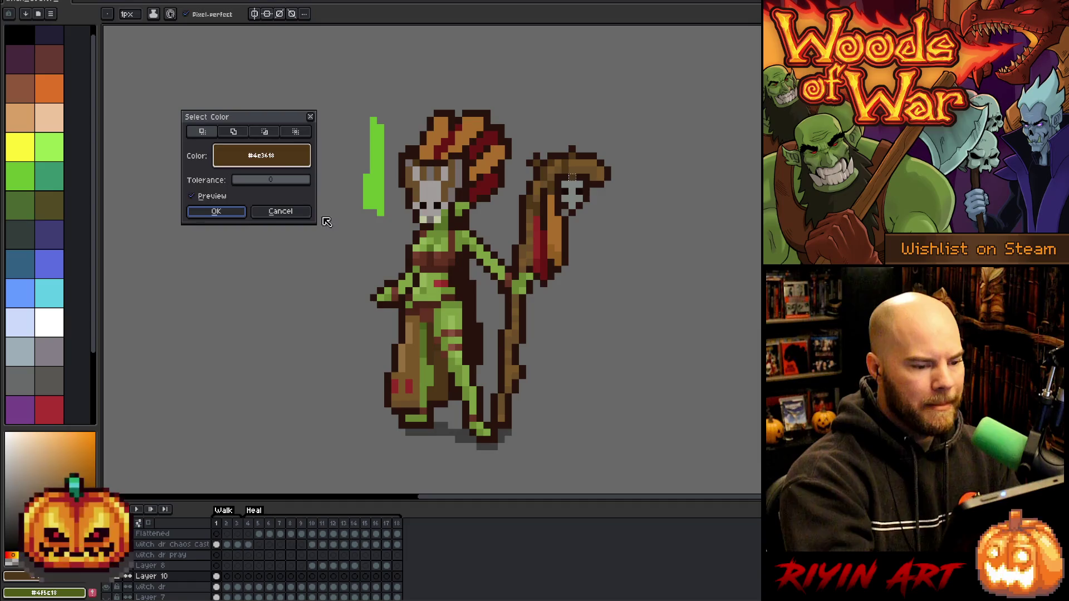
pyautogui.click(454, 134)
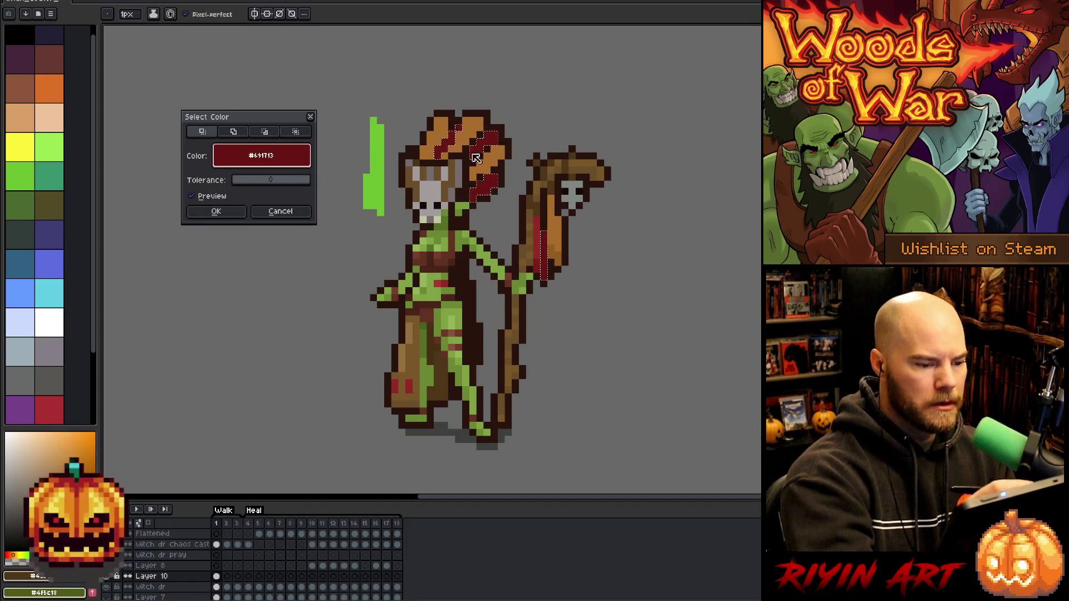
pyautogui.moveTo(234, 179)
pyautogui.mouseDown()
pyautogui.moveTo(258, 174)
pyautogui.moveTo(248, 167)
pyautogui.moveTo(250, 185)
pyautogui.moveTo(239, 187)
pyautogui.mouseUp()
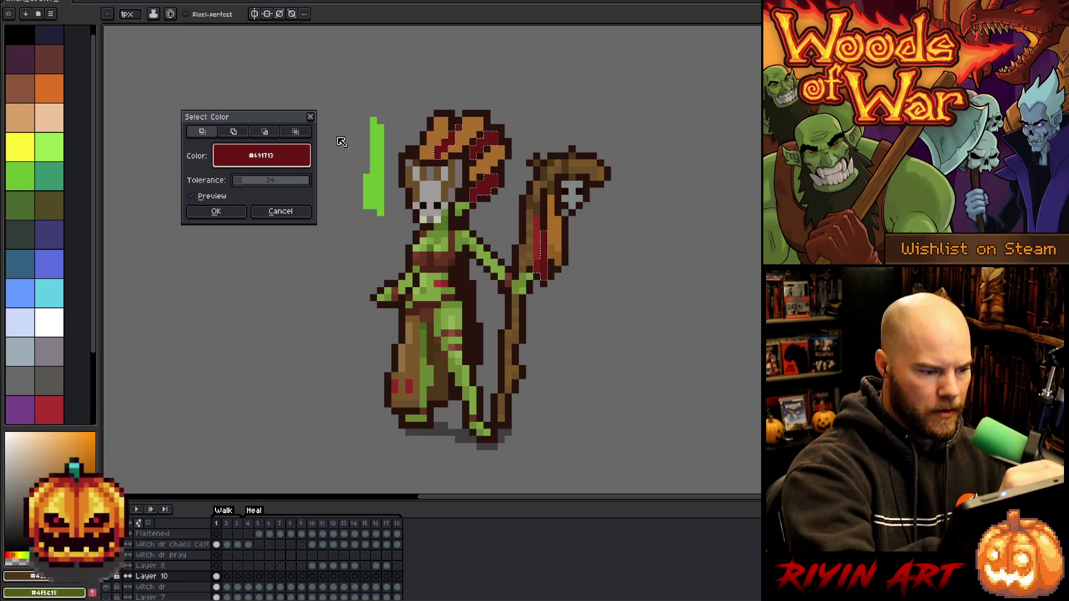
pyautogui.moveTo(245, 177); pyautogui.dragTo(254, 184)
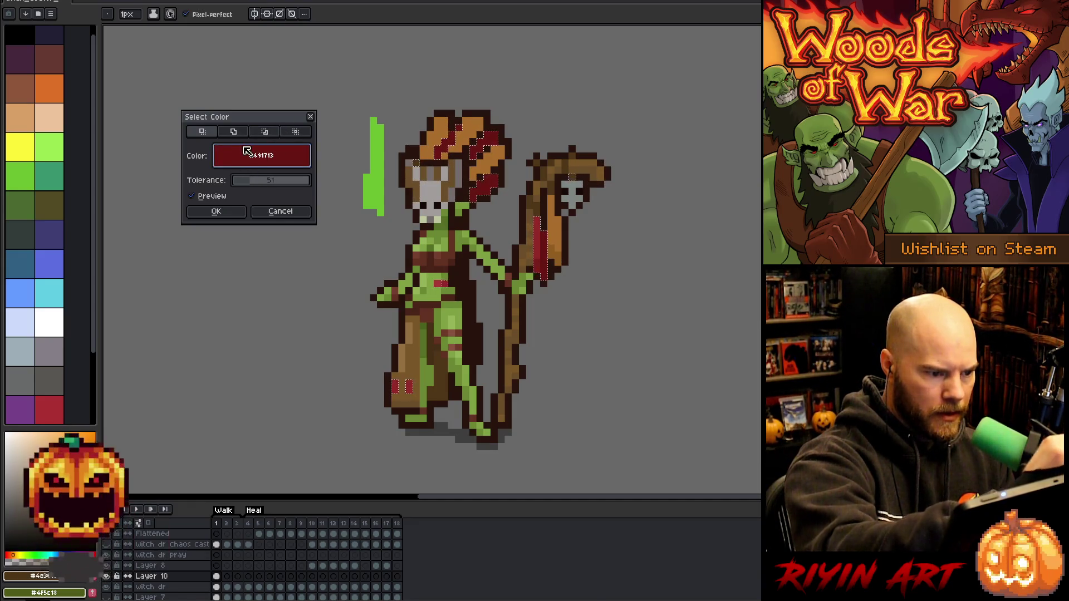
pyautogui.click(216, 212)
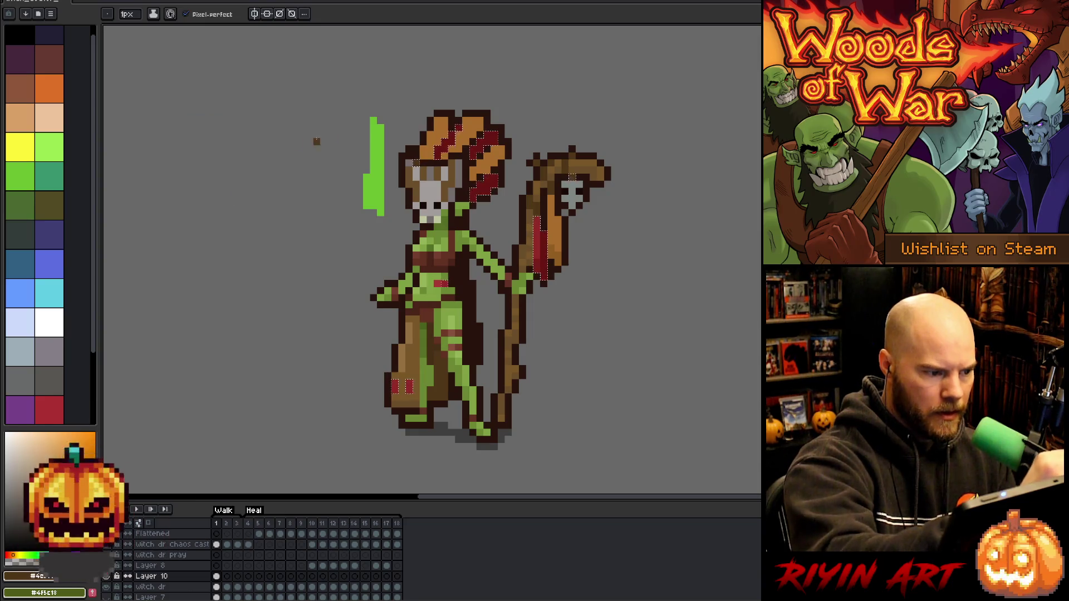
pyautogui.press('m')
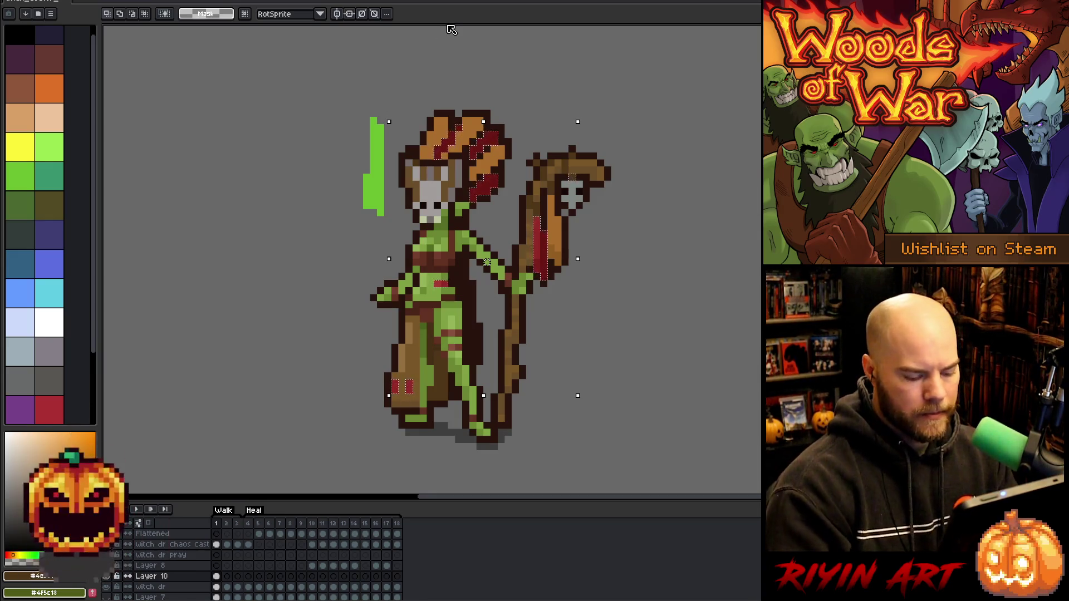
pyautogui.hotkey('ctrl', 'u')
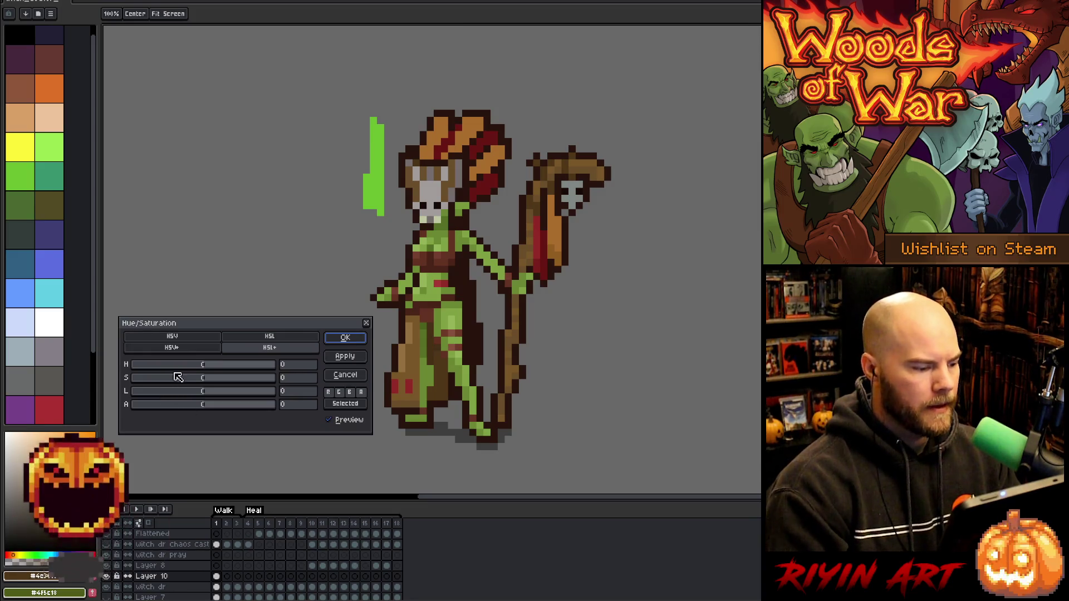
# Turn the selected reds teal with hue -180, saturation -1 and lightness 2
pyautogui.moveTo(212, 380)
pyautogui.mouseDown()
pyautogui.moveTo(234, 378)
pyautogui.moveTo(220, 390)
pyautogui.mouseUp()
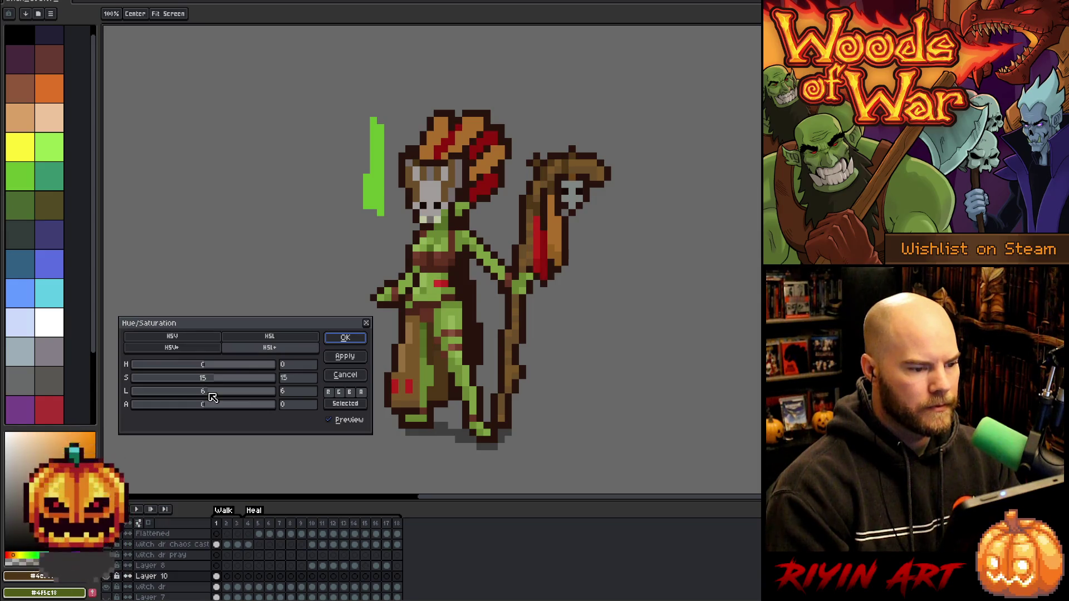
pyautogui.moveTo(212, 396)
pyautogui.mouseDown()
pyautogui.moveTo(215, 365)
pyautogui.moveTo(146, 366)
pyautogui.mouseUp()
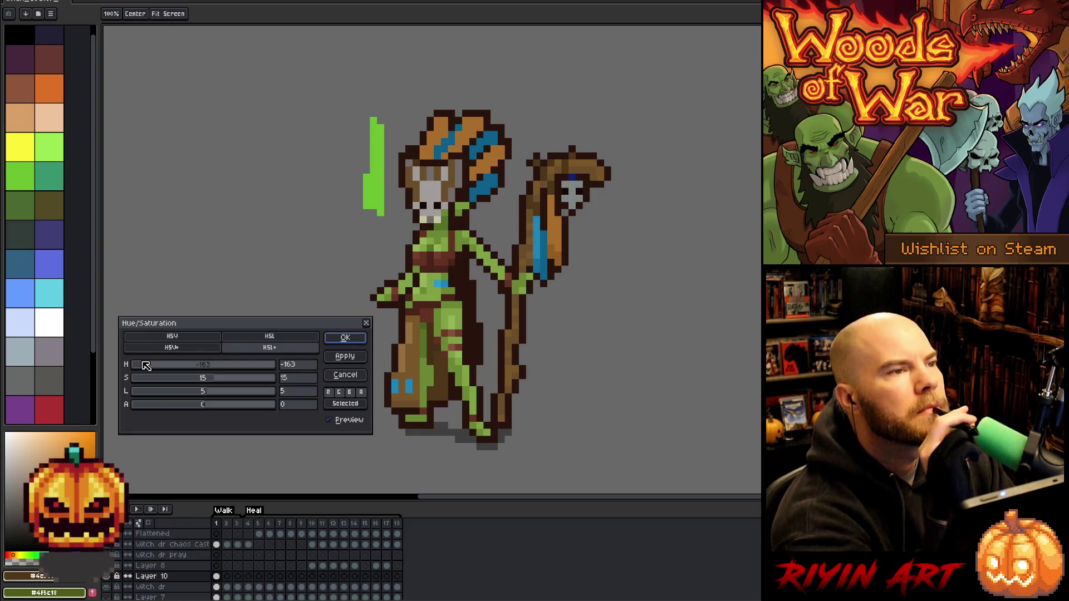
pyautogui.moveTo(146, 365); pyautogui.dragTo(140, 364)
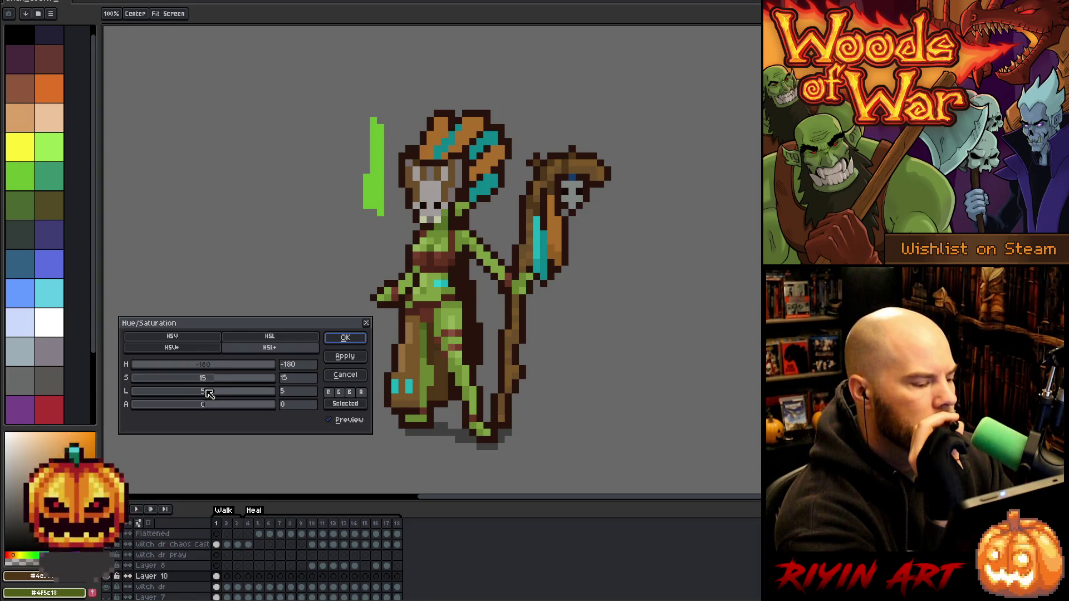
pyautogui.moveTo(207, 393); pyautogui.dragTo(207, 395)
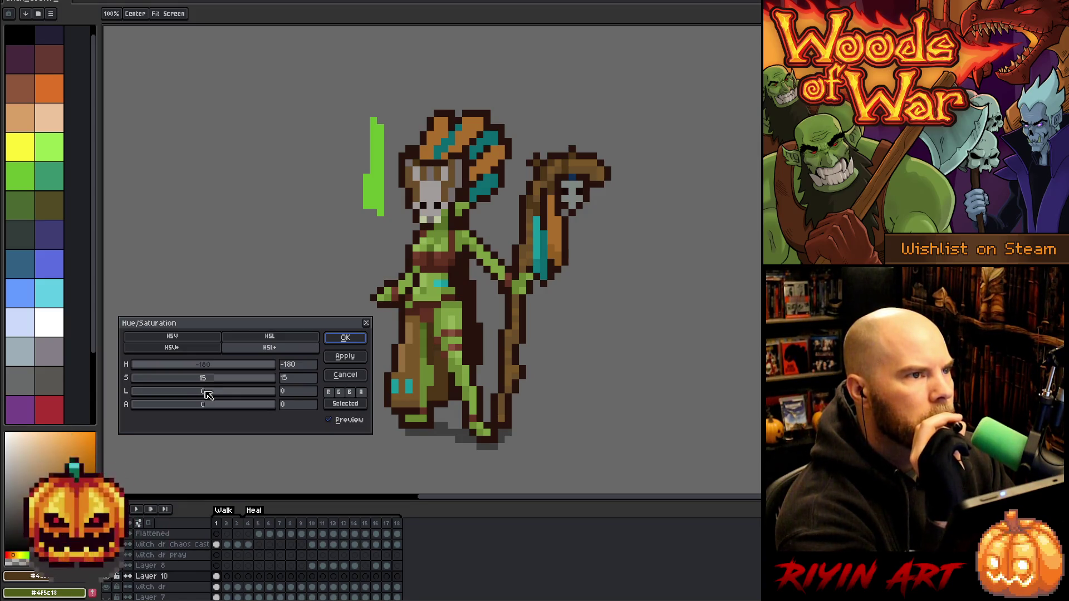
pyautogui.moveTo(208, 395); pyautogui.dragTo(211, 394)
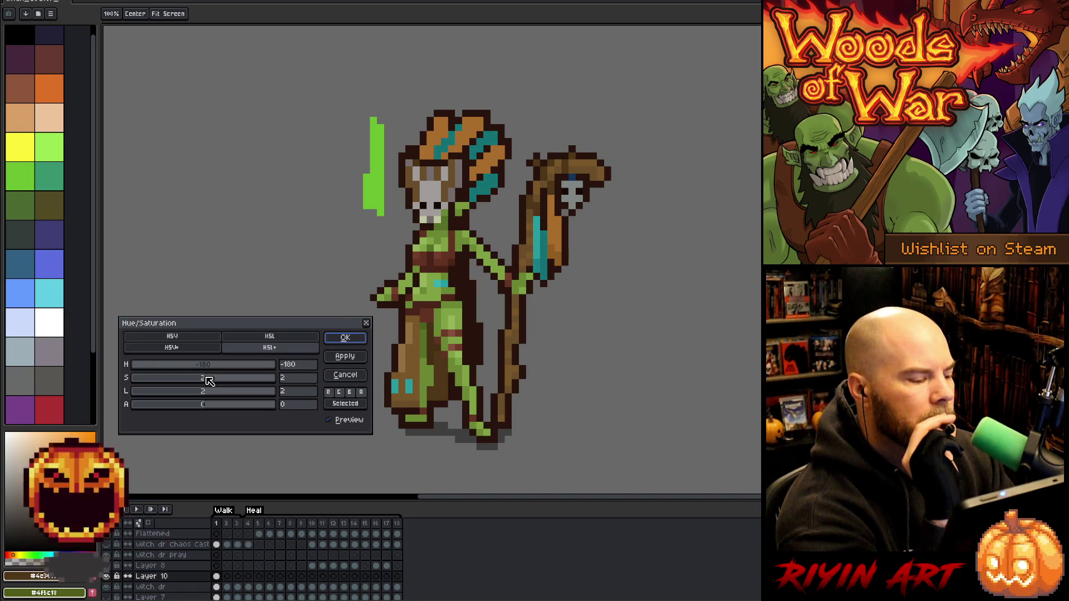
pyautogui.moveTo(209, 380); pyautogui.dragTo(207, 382)
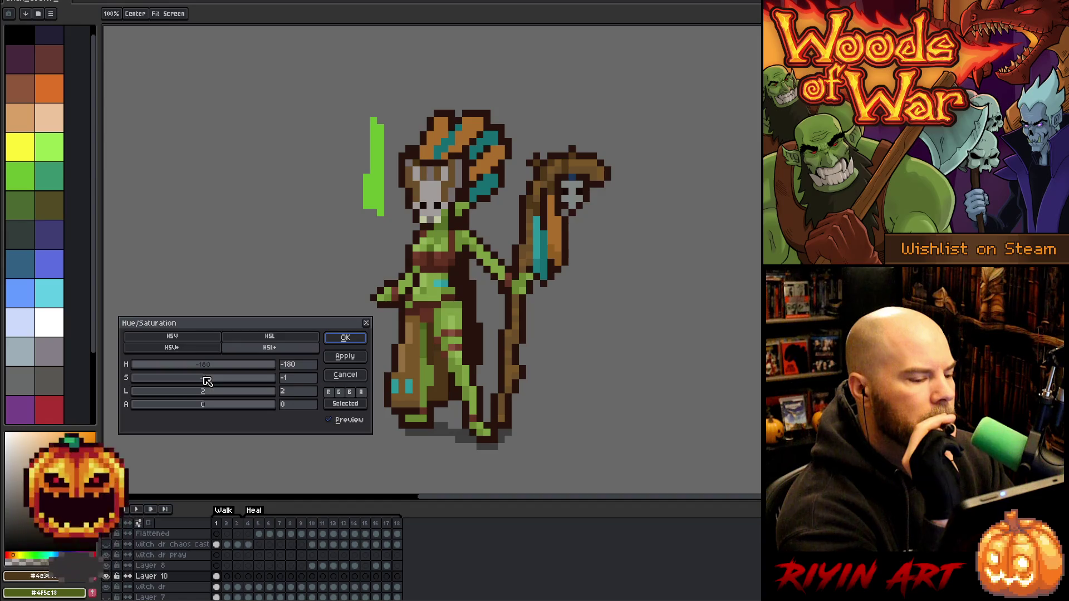
pyautogui.click(345, 338)
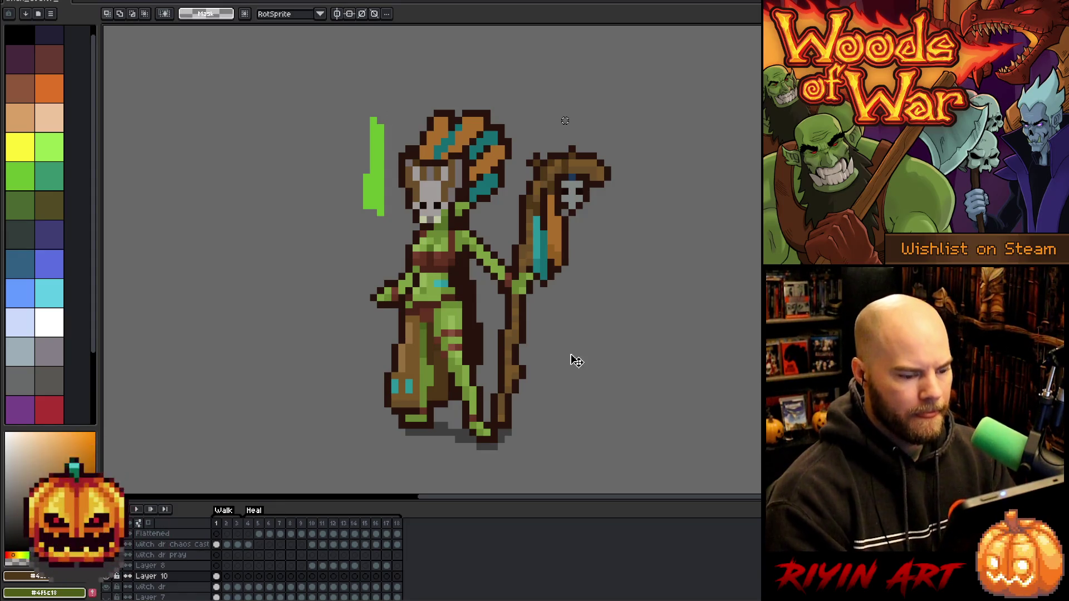
# Try a saturation boost in a reopened Hue/Saturation, then cancel it
pyautogui.hotkey('ctrl', 'u')
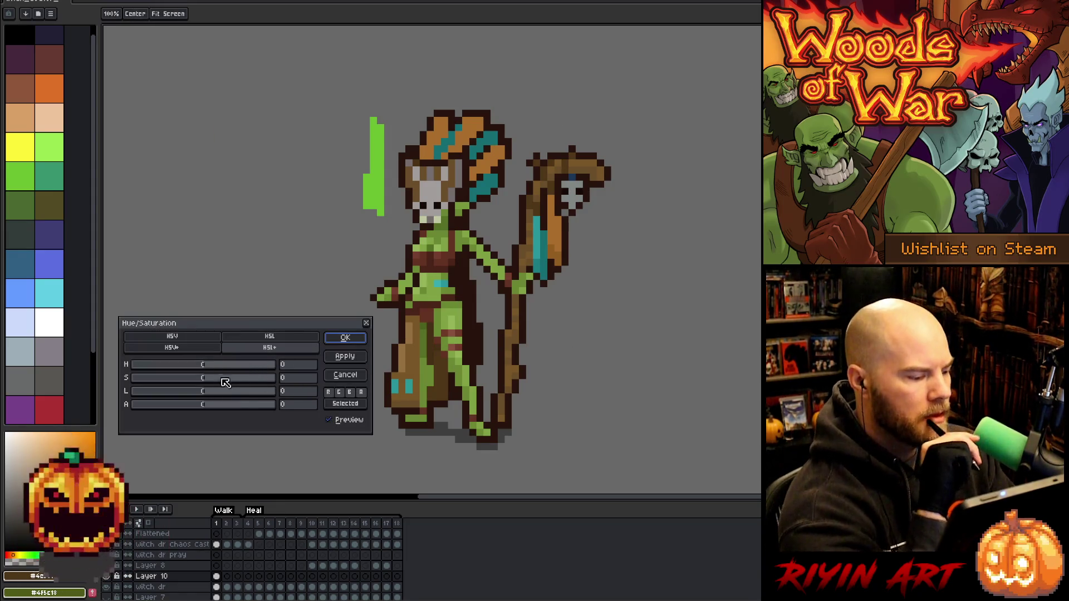
pyautogui.moveTo(210, 382)
pyautogui.mouseDown()
pyautogui.moveTo(221, 380)
pyautogui.moveTo(208, 366)
pyautogui.mouseUp()
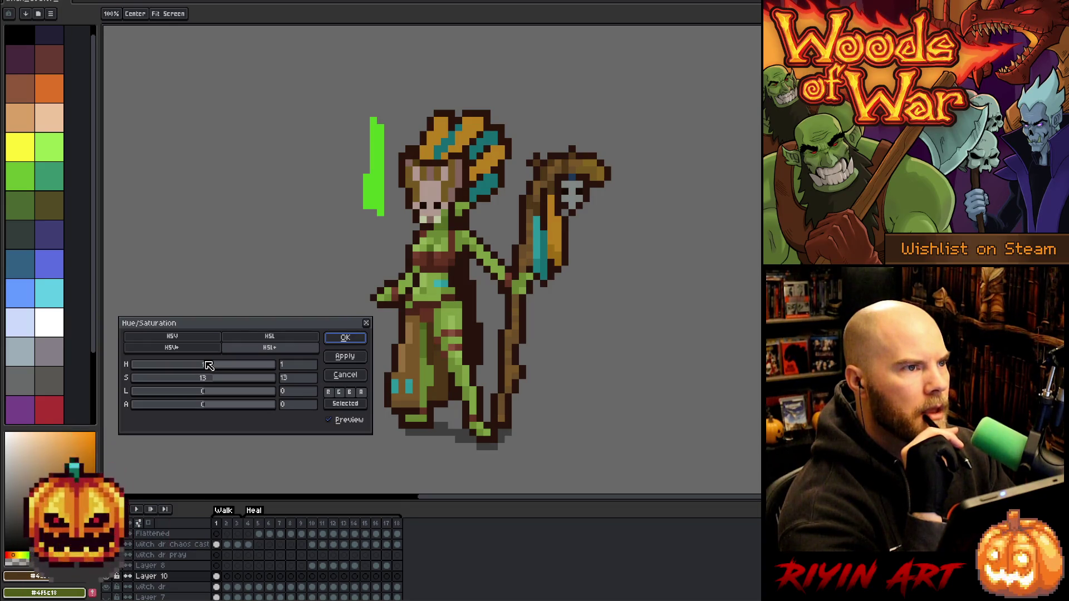
pyautogui.click(345, 375)
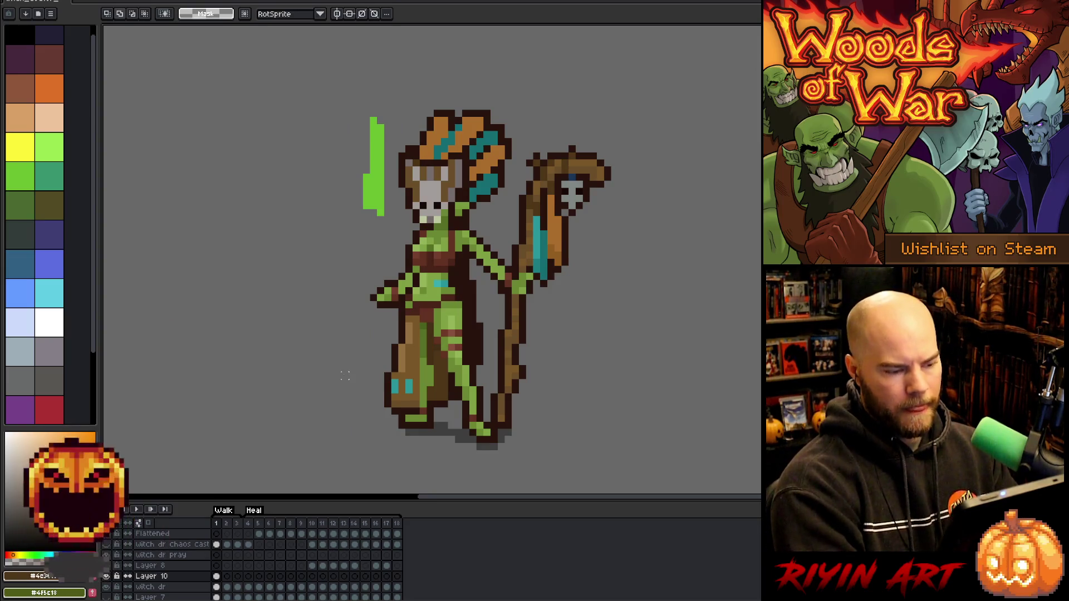
# Select the exact headdress orange at tolerance 0 and open Hue/Saturation at zero
pyautogui.hotkey('ctrl', 'shift', 'c')
pyautogui.click(472, 121)
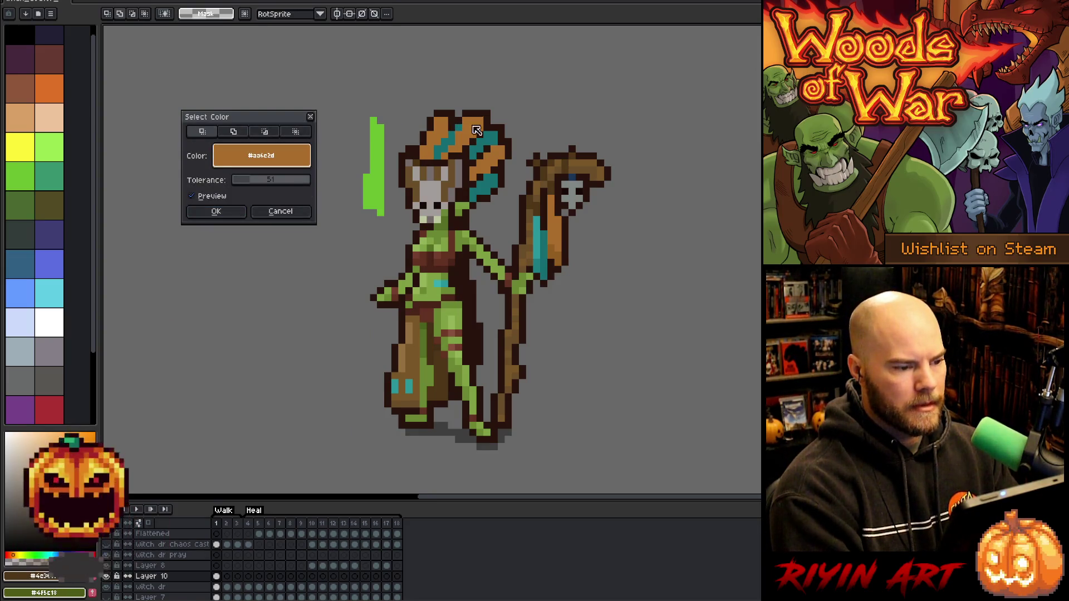
pyautogui.moveTo(273, 180); pyautogui.dragTo(149, 199)
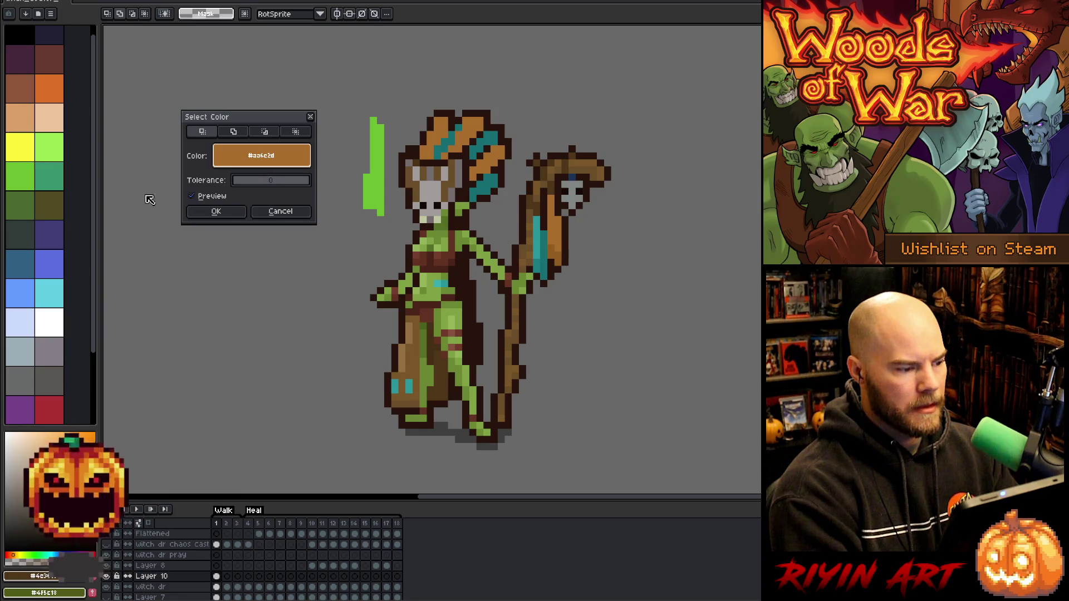
pyautogui.click(217, 214)
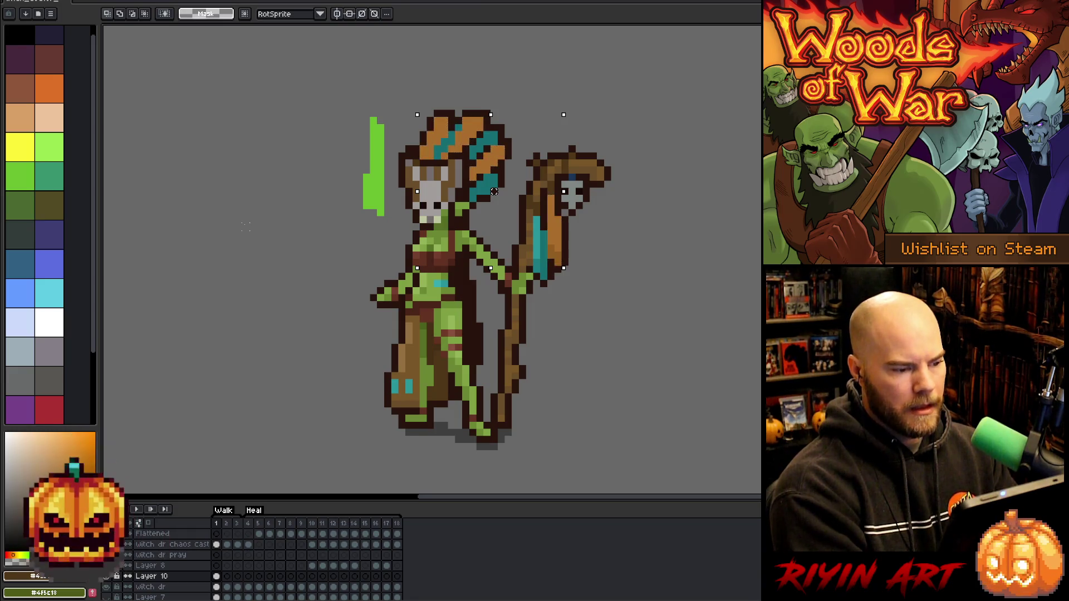
pyautogui.hotkey('ctrl', 'u')
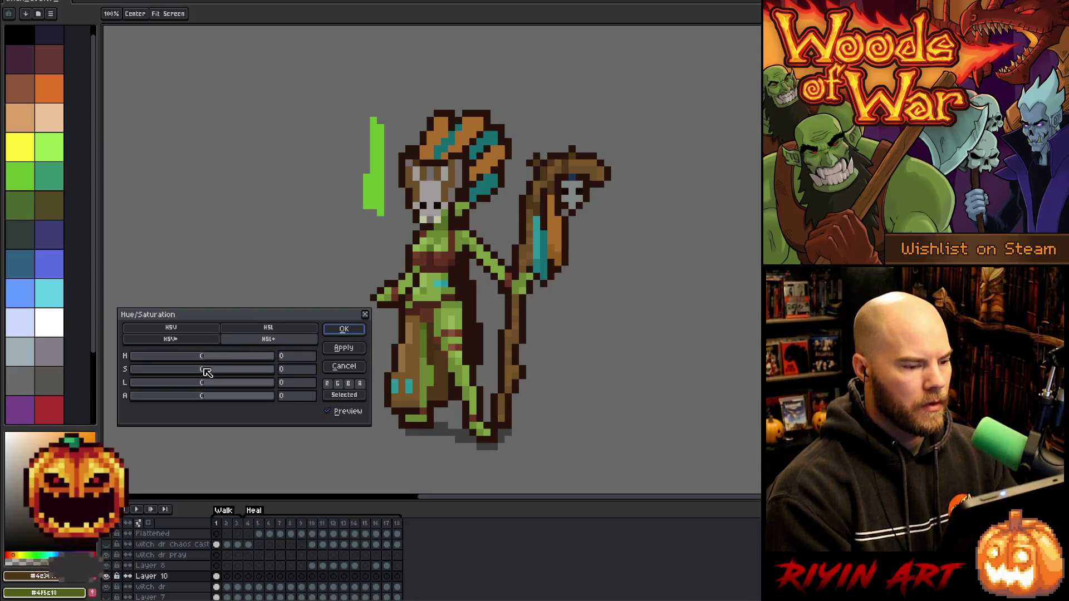
# Preview the selected orange at yellow, green and teal hues, settling on a hue shift of 7
pyautogui.moveTo(205, 357); pyautogui.dragTo(208, 356)
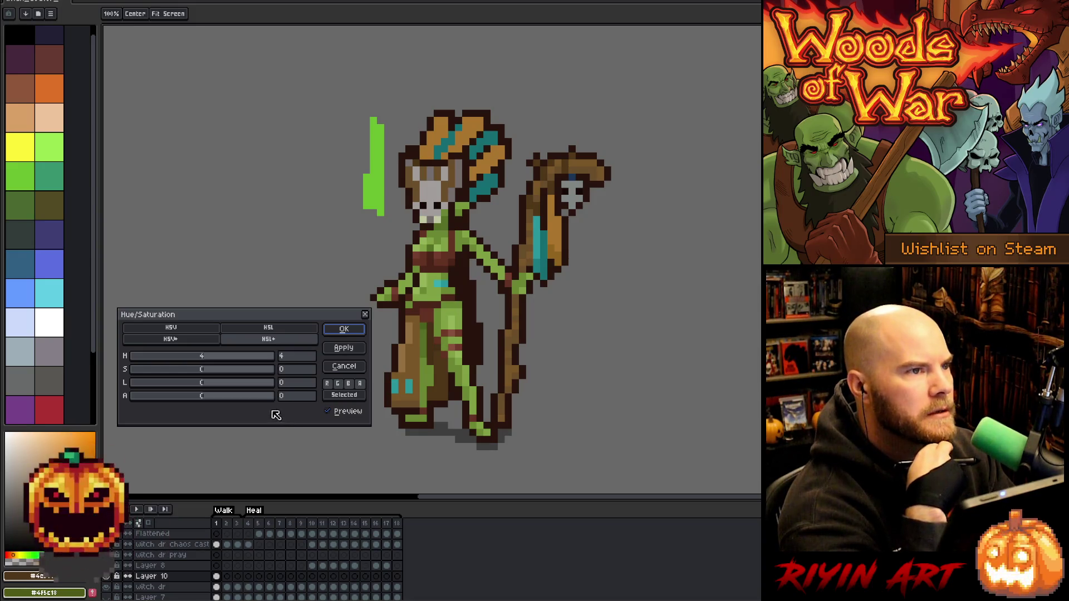
pyautogui.moveTo(204, 361); pyautogui.dragTo(212, 360)
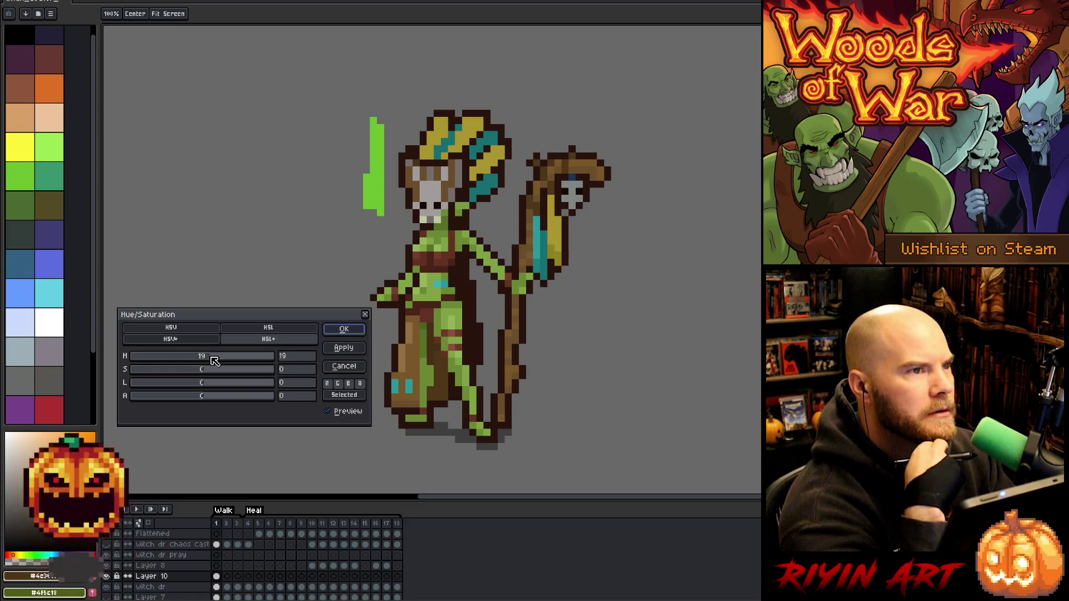
pyautogui.moveTo(215, 361); pyautogui.dragTo(270, 365)
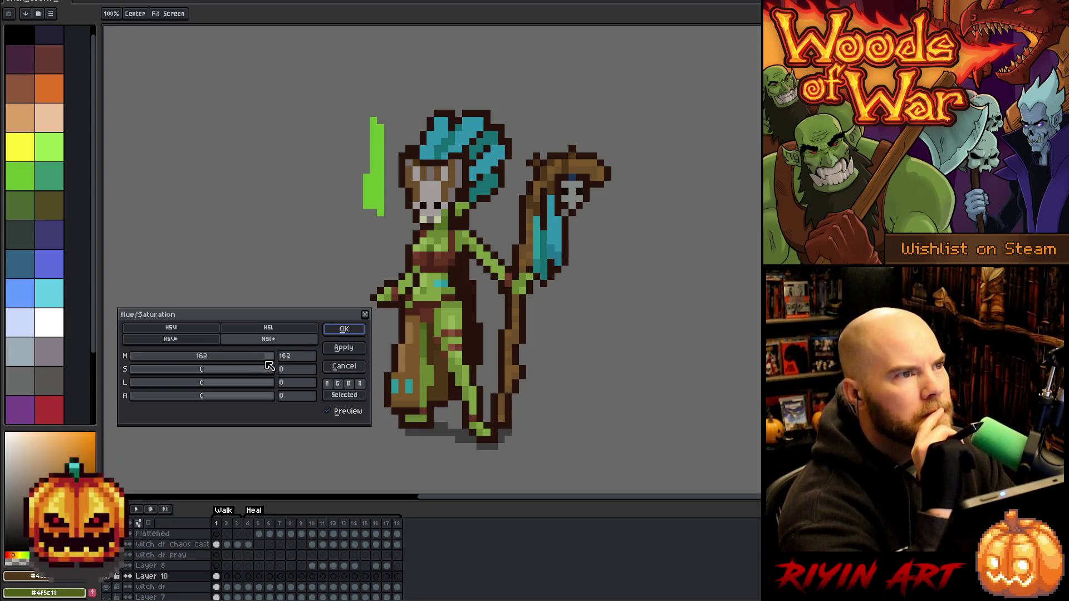
pyautogui.moveTo(269, 365); pyautogui.dragTo(264, 368)
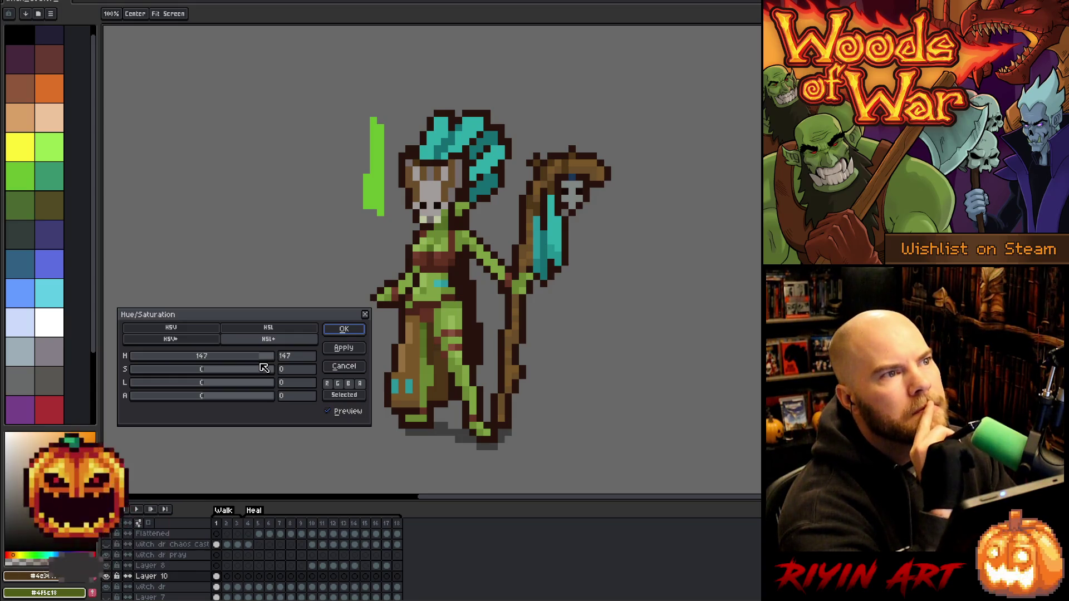
pyautogui.moveTo(263, 368)
pyautogui.mouseDown()
pyautogui.moveTo(201, 368)
pyautogui.moveTo(210, 366)
pyautogui.mouseUp()
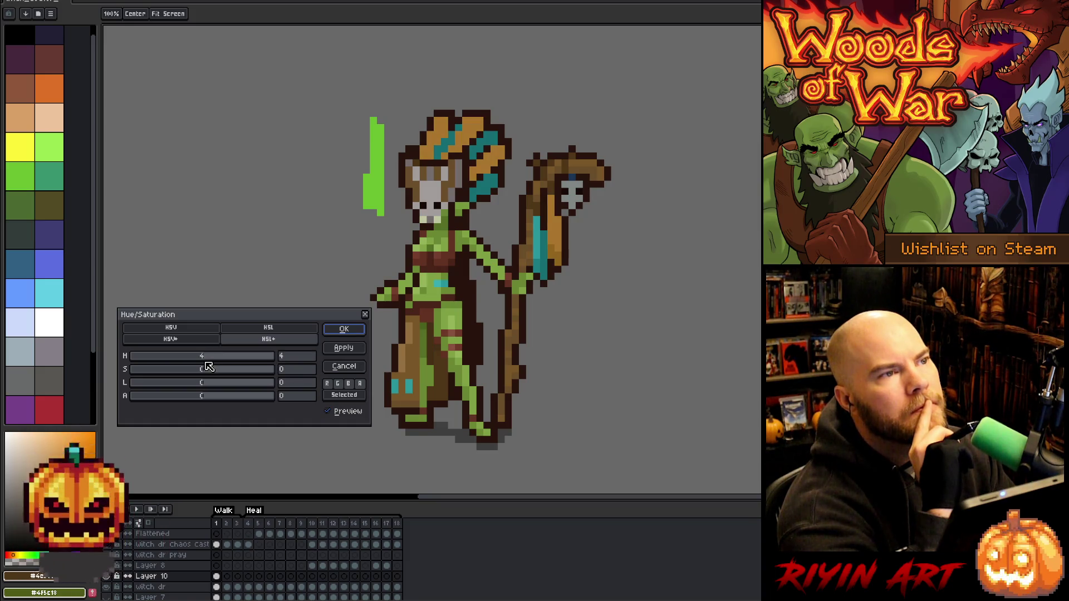
pyautogui.moveTo(208, 367); pyautogui.dragTo(206, 370)
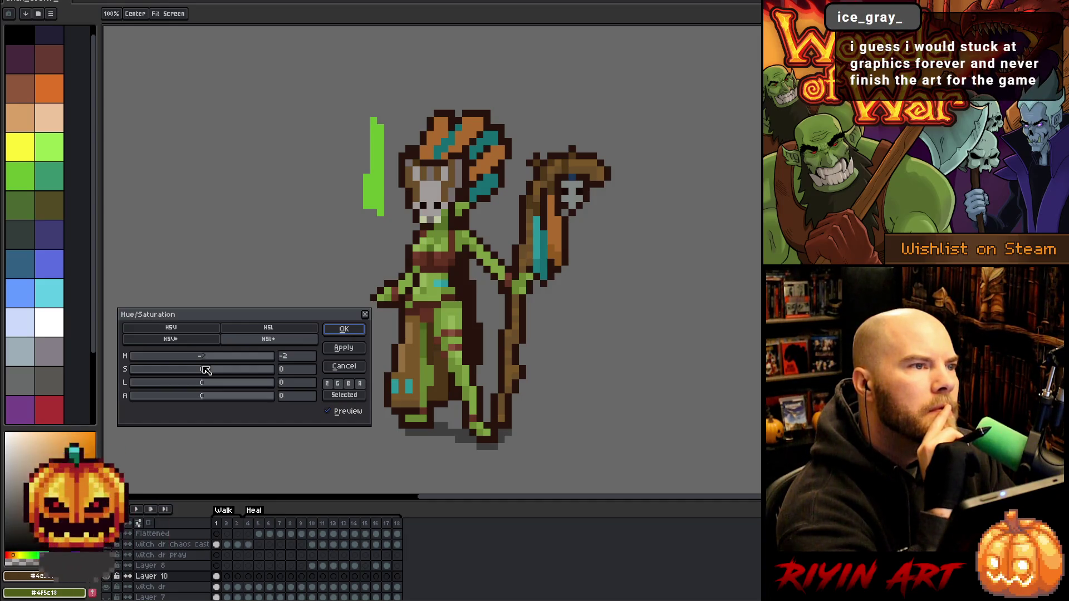
pyautogui.moveTo(208, 369); pyautogui.dragTo(210, 369)
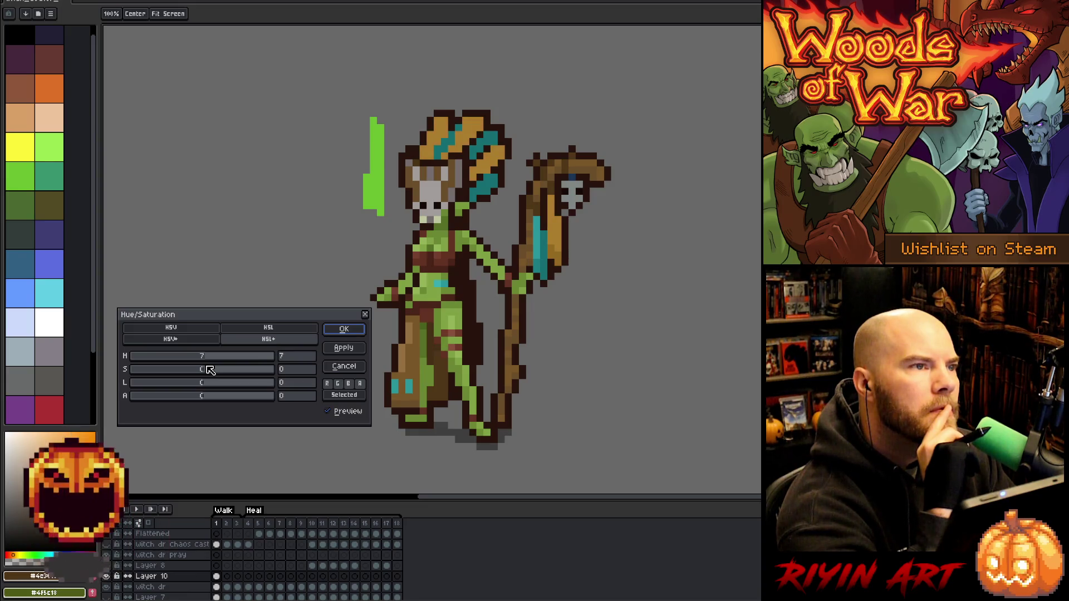
pyautogui.scroll(1, 262, 390)
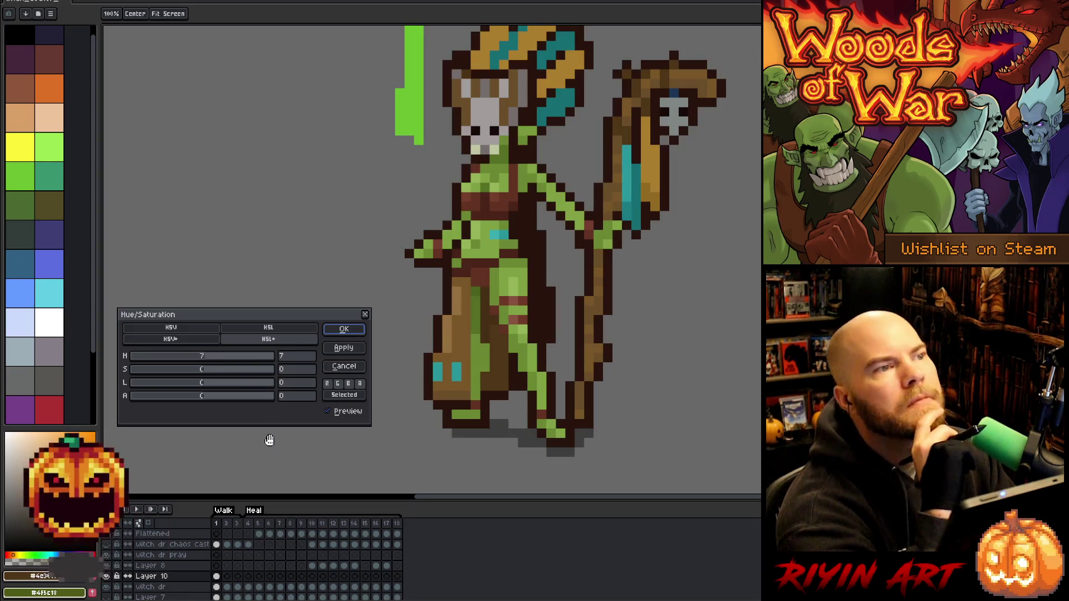
# Toggle the Hue/Saturation preview to compare the golden-tan result with the original orange
pyautogui.scroll(-1, 390, 349)
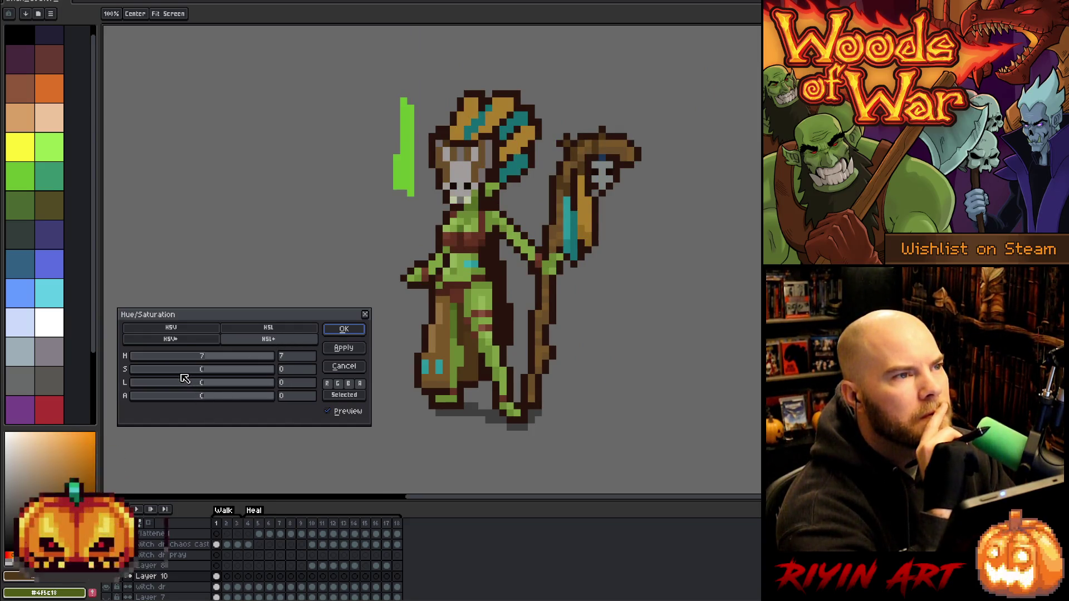
pyautogui.click(329, 412)
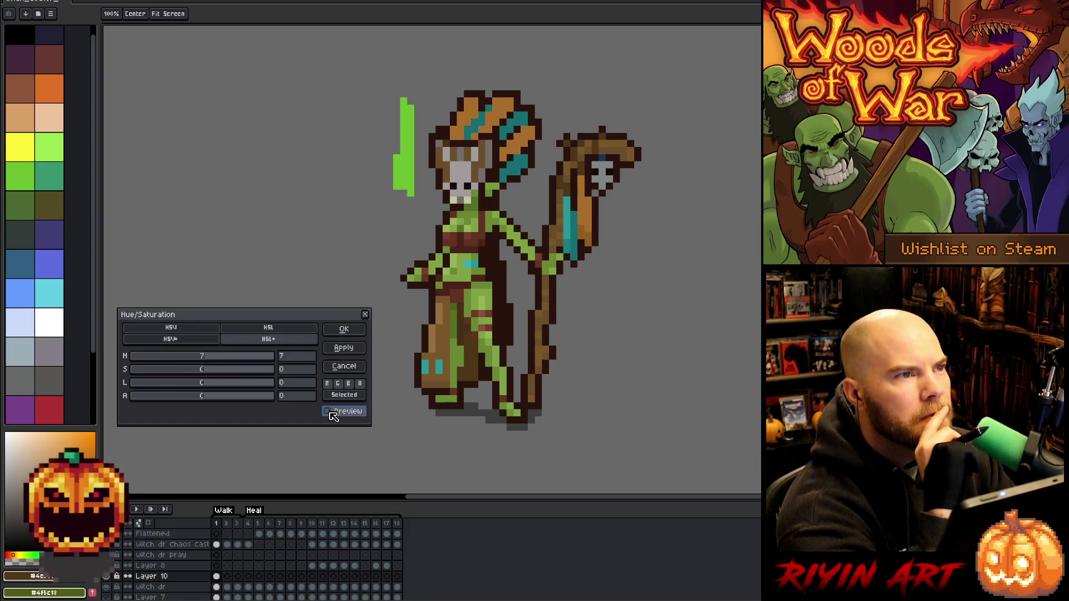
pyautogui.click(329, 413)
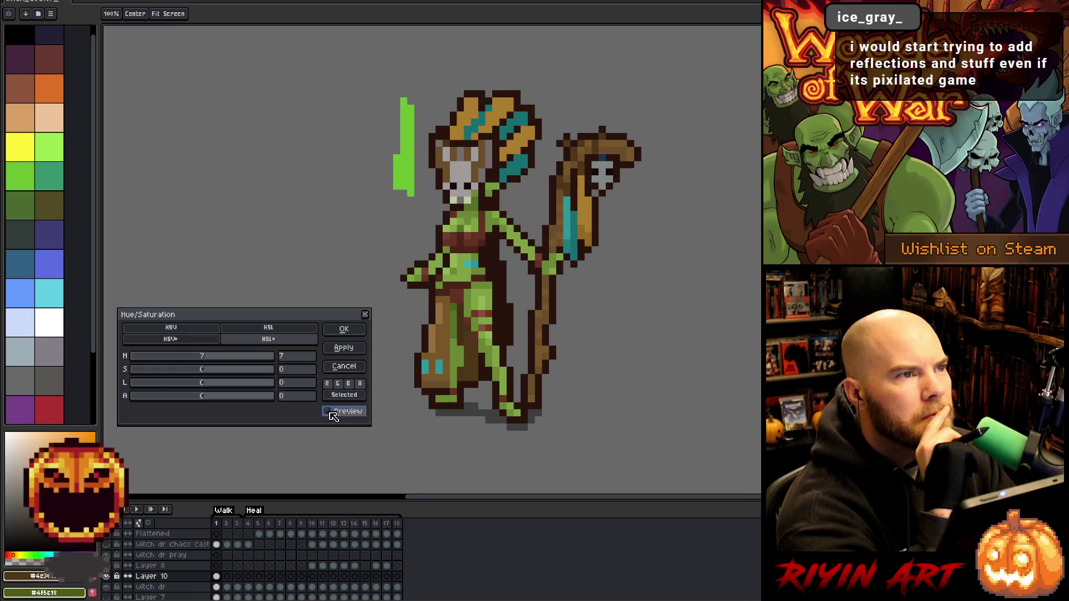
pyautogui.click(329, 412)
pyautogui.click(330, 412)
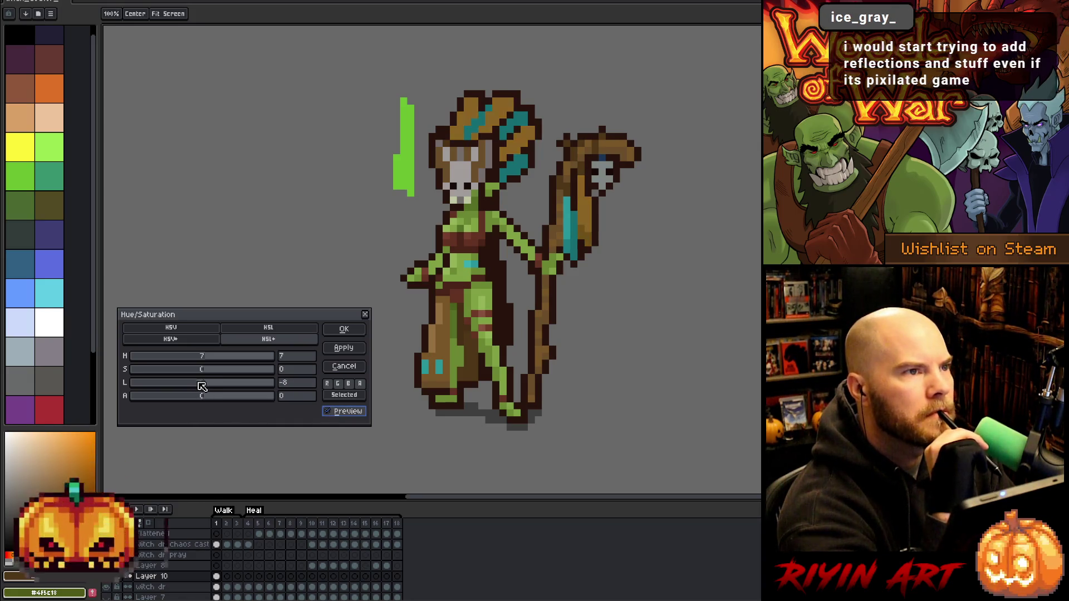
# Apply hue 7, saturation 10 and lightness -1 to the orange pixels and drop the selection
pyautogui.click(200, 383)
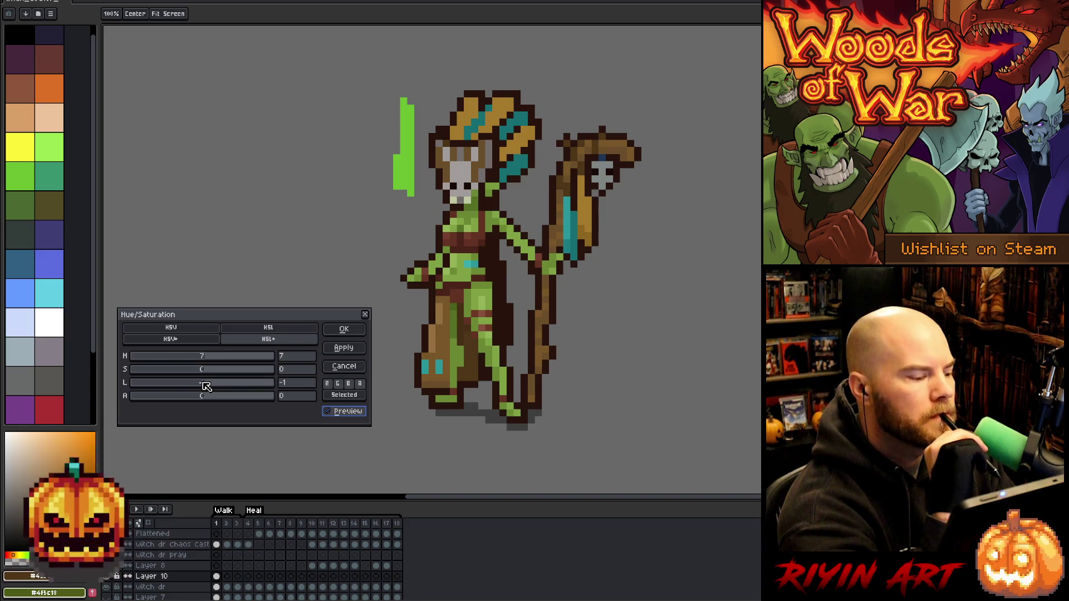
pyautogui.moveTo(207, 372); pyautogui.dragTo(214, 372)
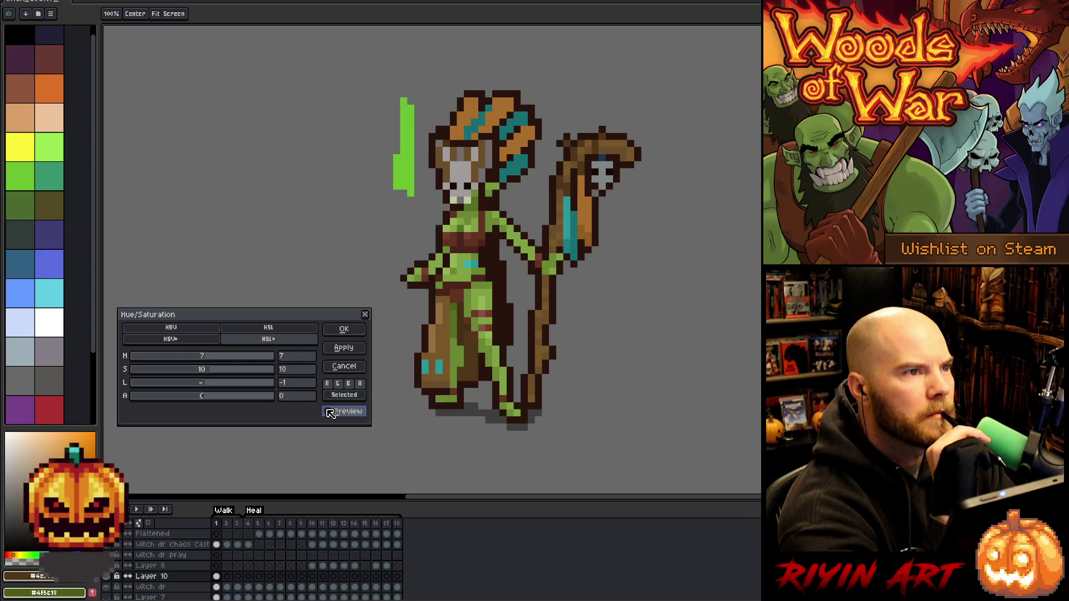
pyautogui.click(344, 330)
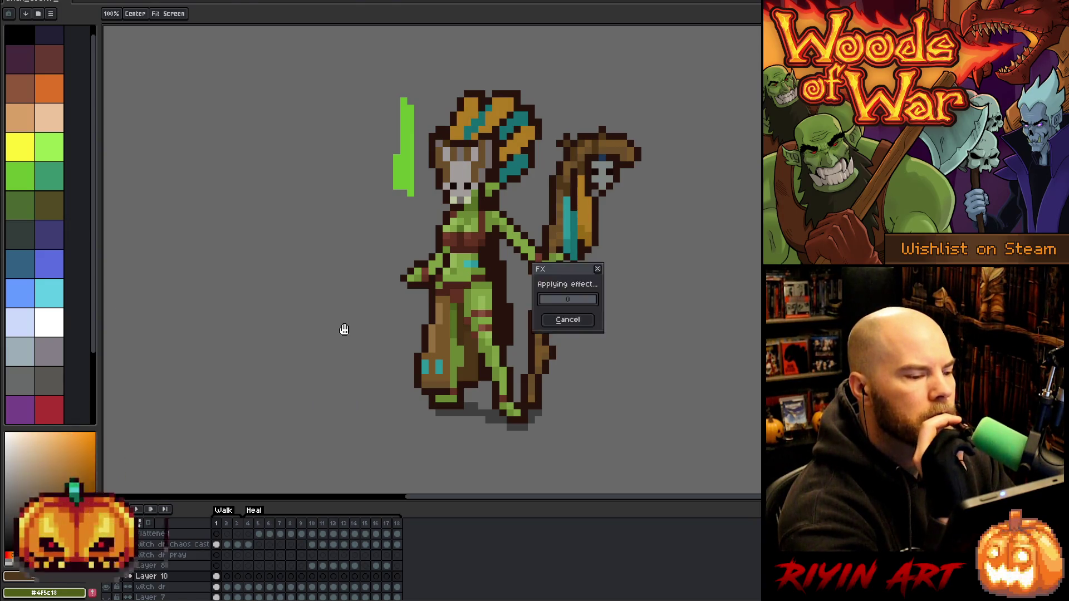
pyautogui.press('Return')
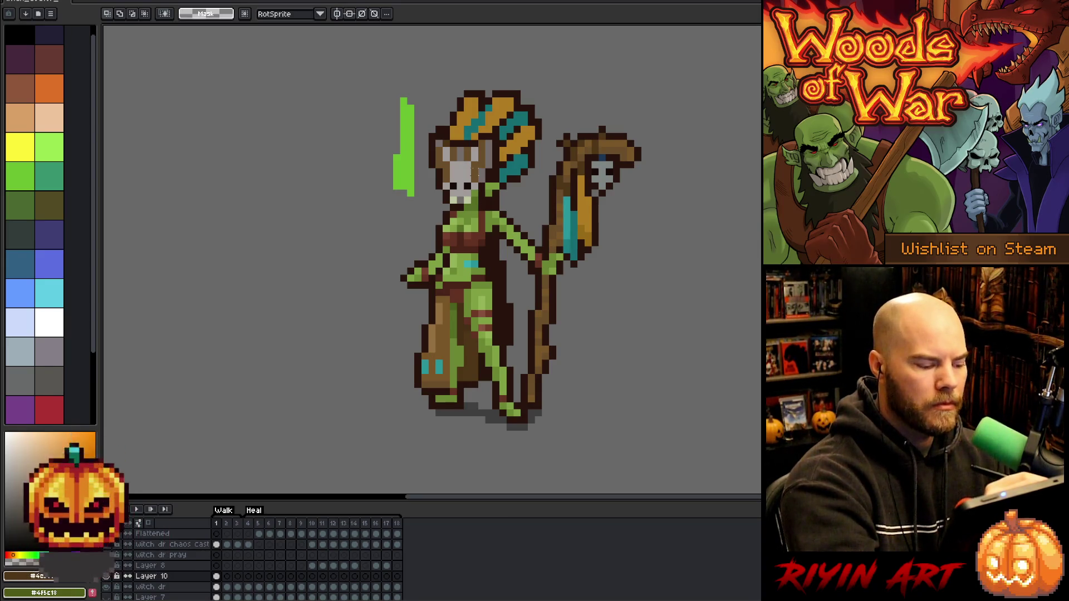
pyautogui.press('i')
pyautogui.press('b')
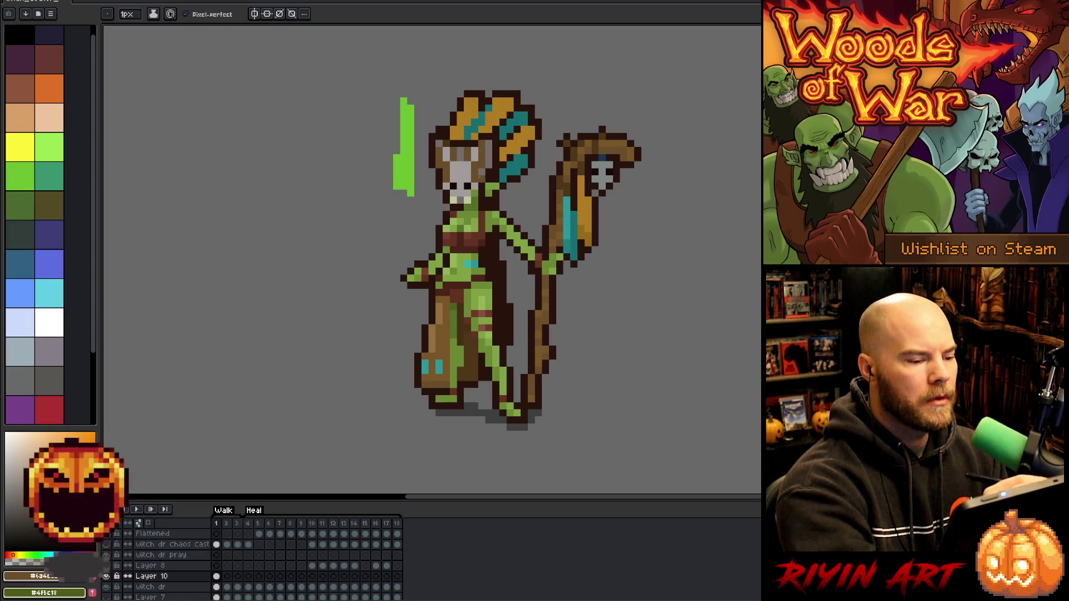
pyautogui.keyDown('alt'); pyautogui.click(478, 179); pyautogui.keyUp('alt')
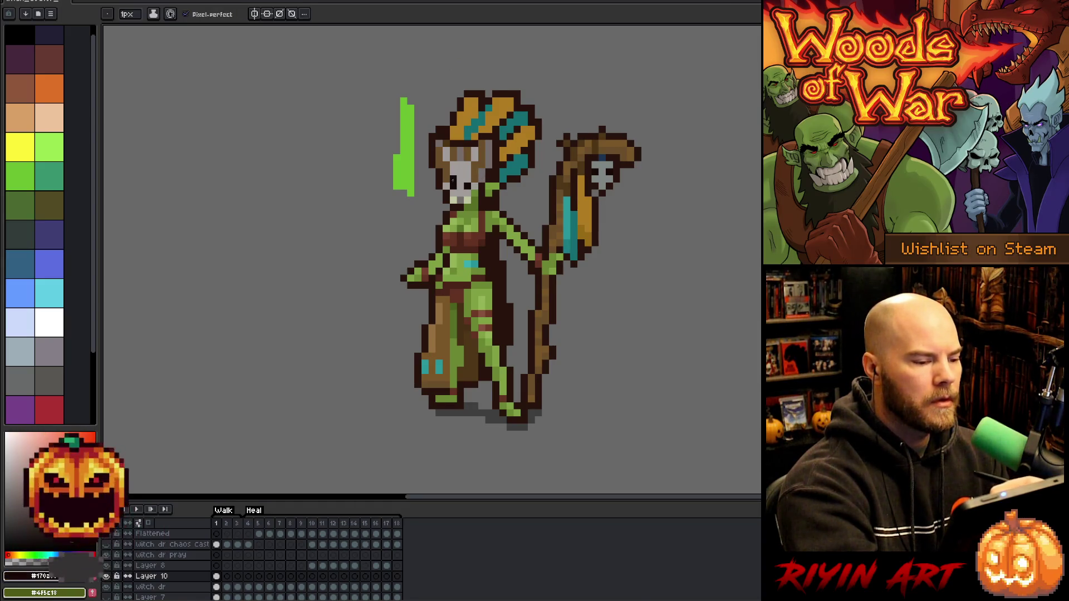
pyautogui.press('alt')
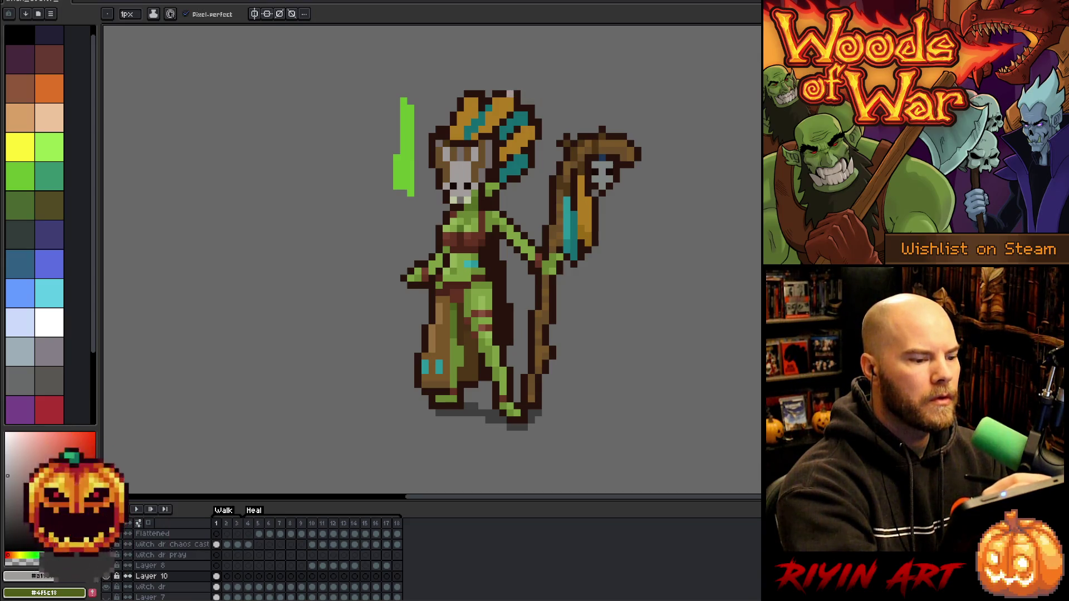
pyautogui.keyDown('alt'); pyautogui.click(475, 157); pyautogui.keyUp('alt')
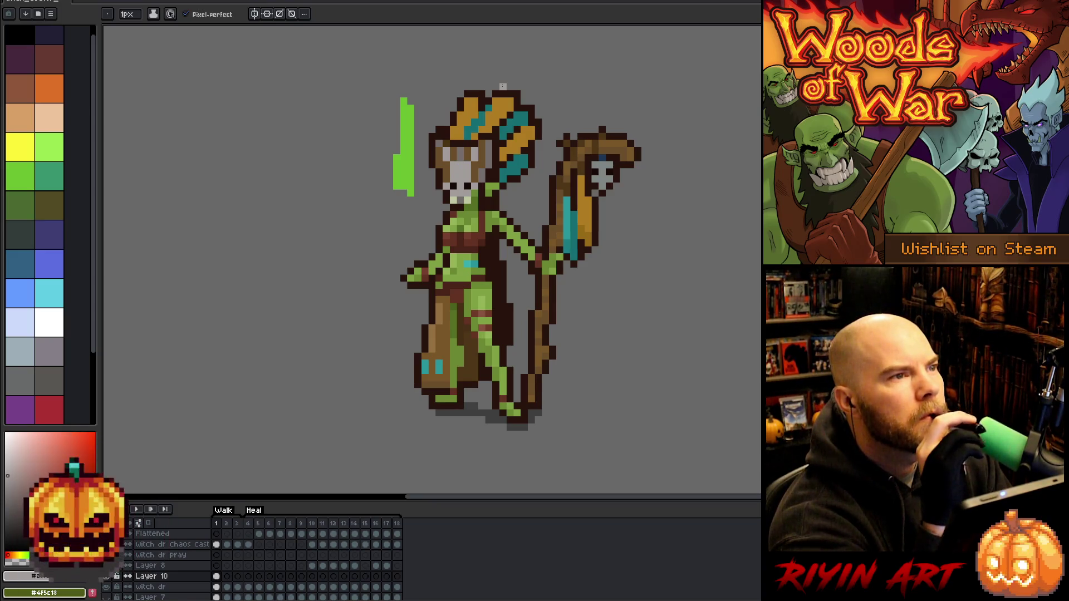
pyautogui.keyDown('alt'); pyautogui.click(482, 78); pyautogui.keyUp('alt')
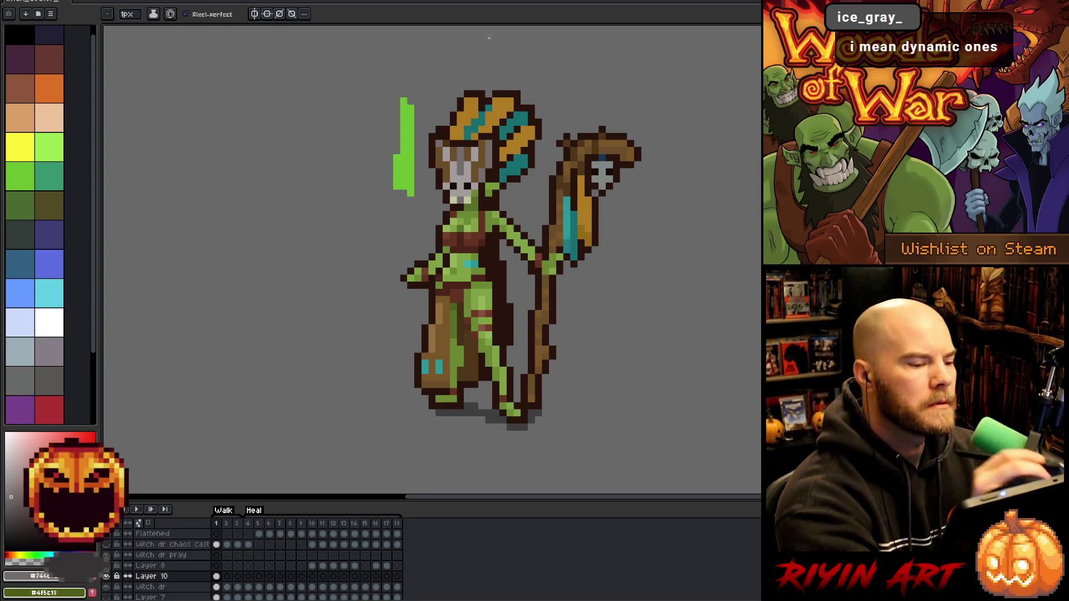
pyautogui.keyDown('alt'); pyautogui.click(469, 172); pyautogui.keyUp('alt')
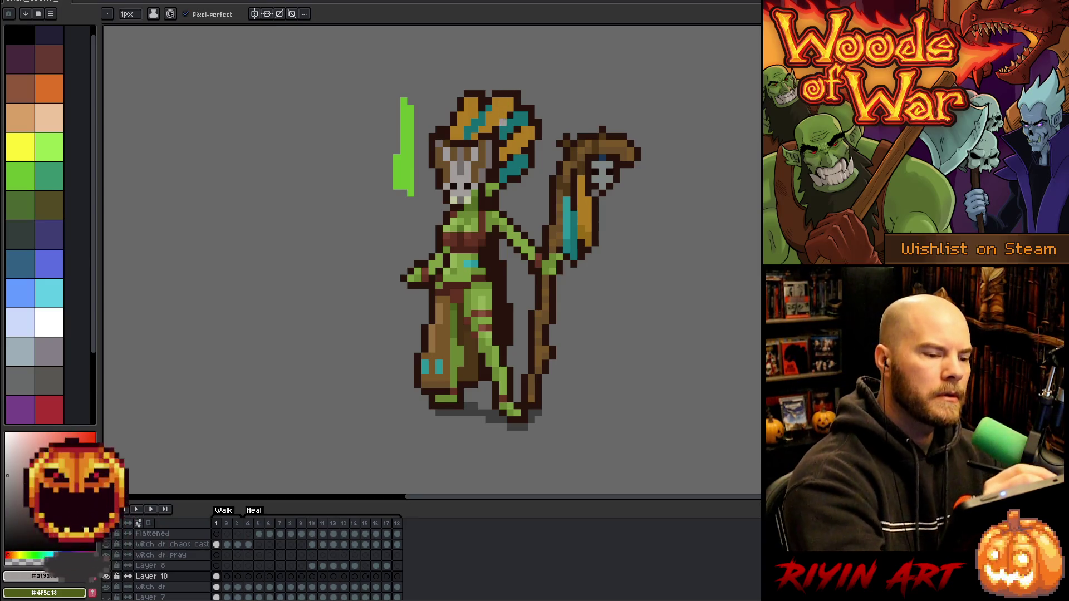
pyautogui.keyDown('alt'); pyautogui.click(471, 135); pyautogui.keyUp('alt')
pyautogui.press('g')
pyautogui.click(461, 168)
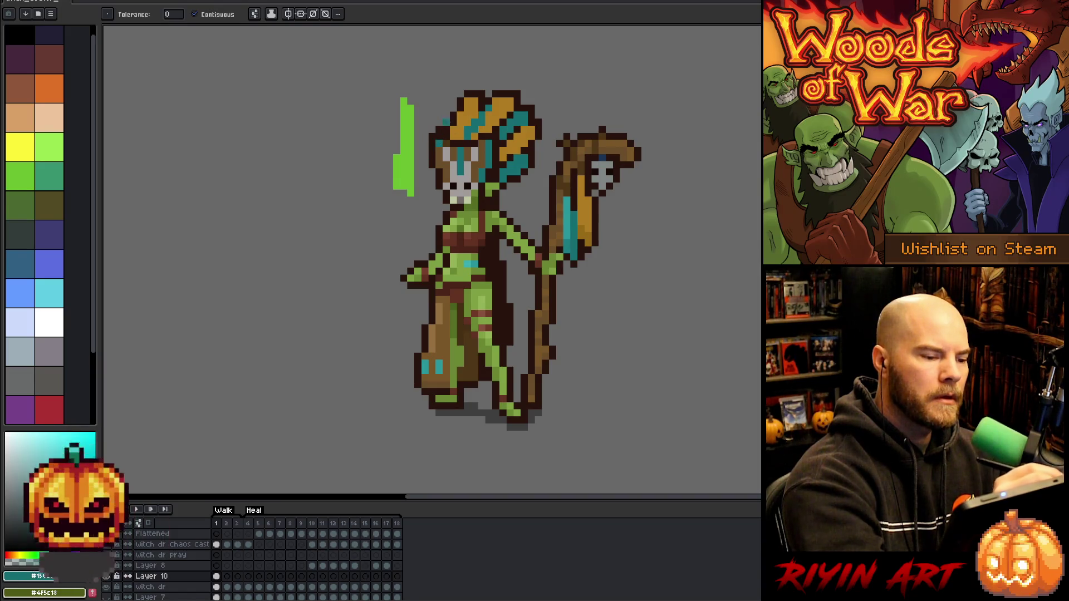
pyautogui.keyDown('alt'); pyautogui.click(472, 112); pyautogui.keyUp('alt')
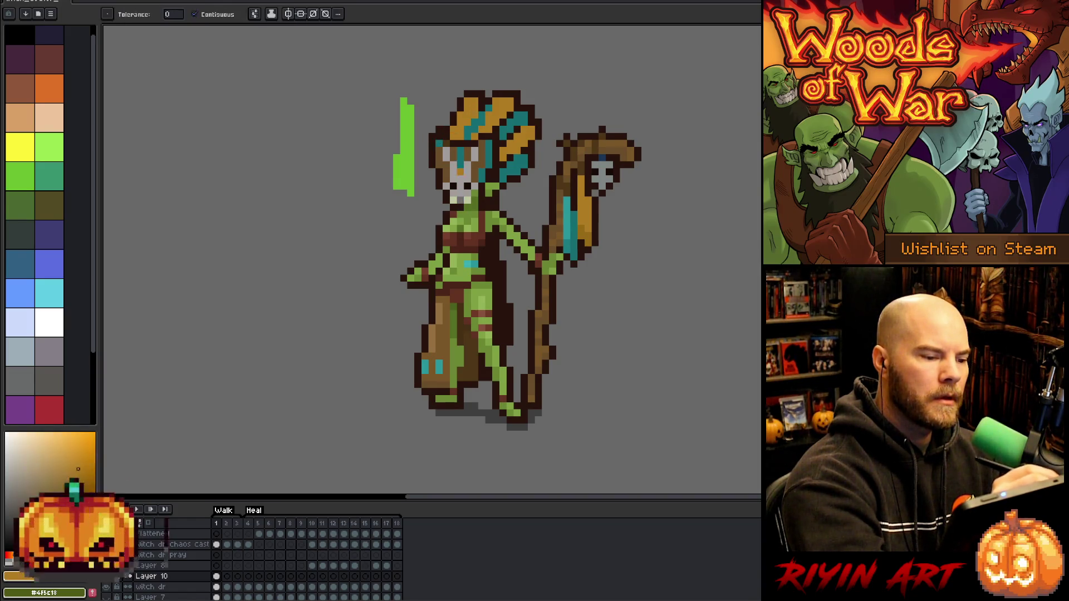
pyautogui.click(460, 172)
pyautogui.click(471, 151)
pyautogui.click(450, 154)
pyautogui.click(447, 193)
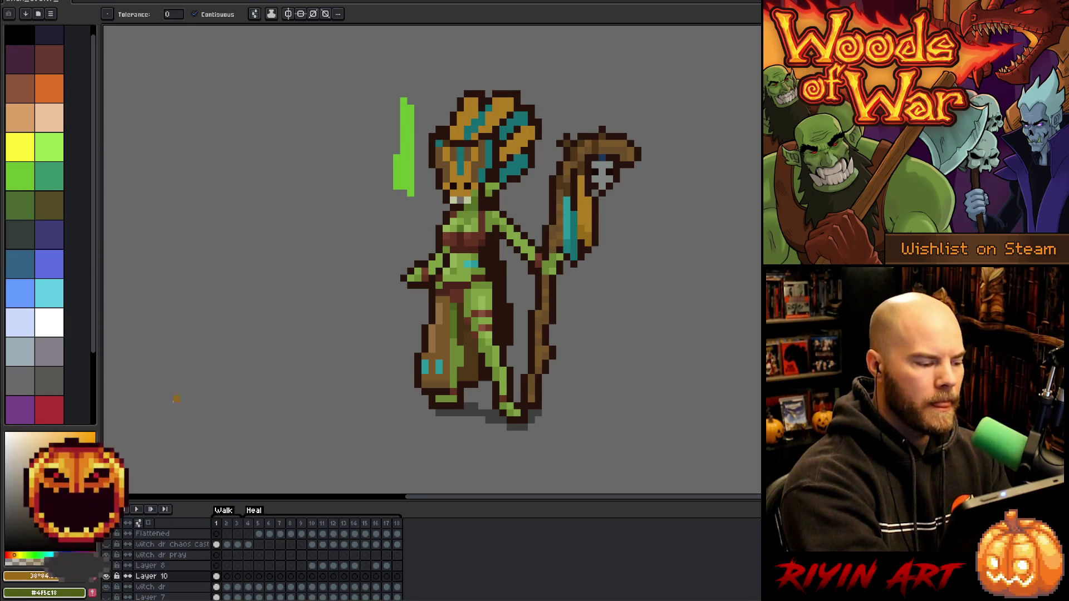
pyautogui.press('b')
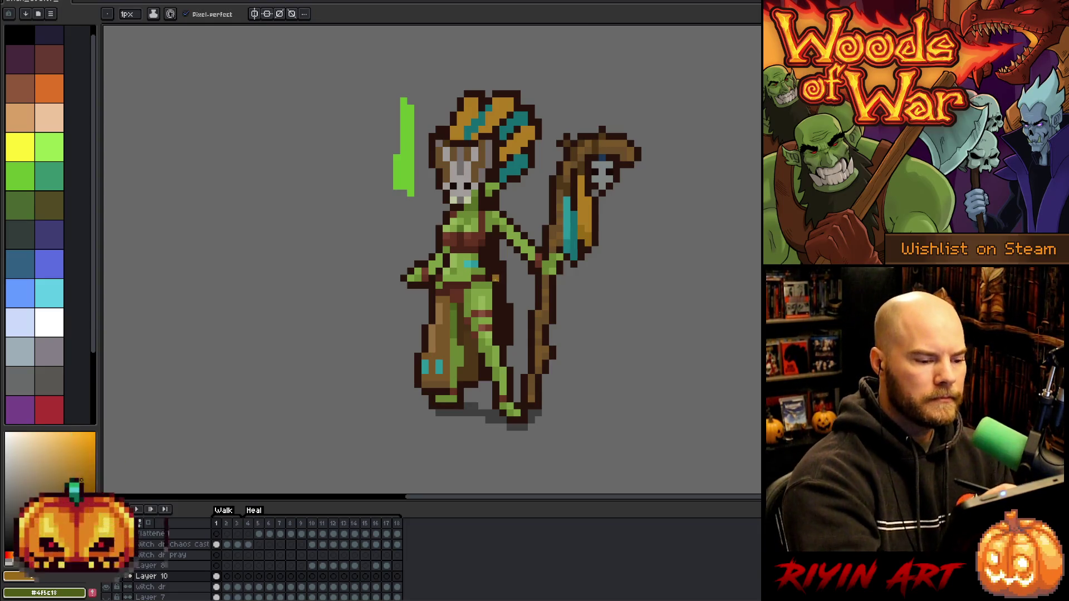
pyautogui.keyDown('alt'); pyautogui.click(572, 224); pyautogui.keyUp('alt')
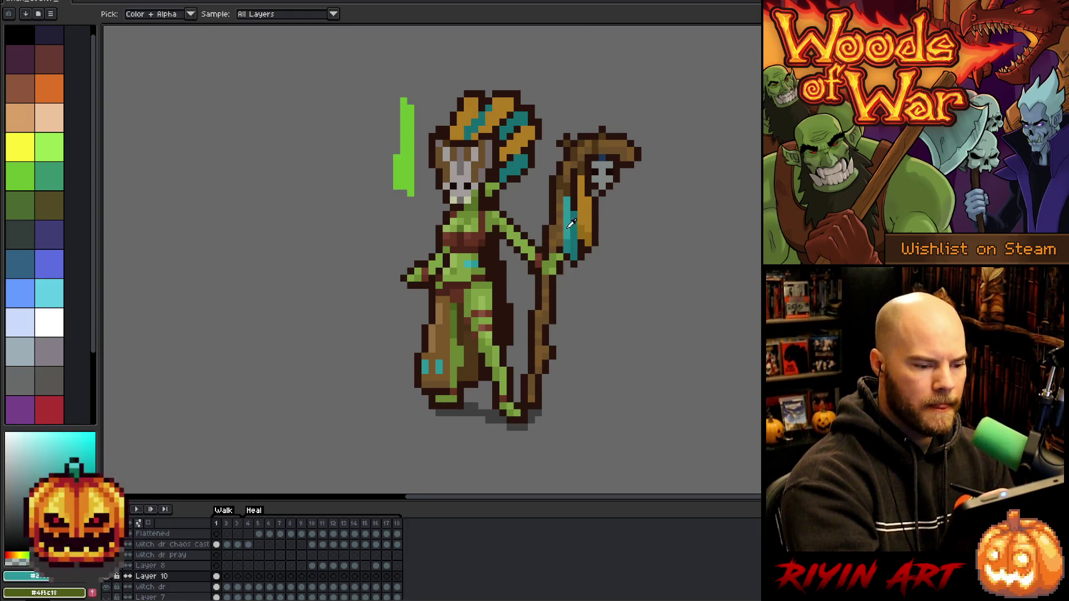
pyautogui.press('b')
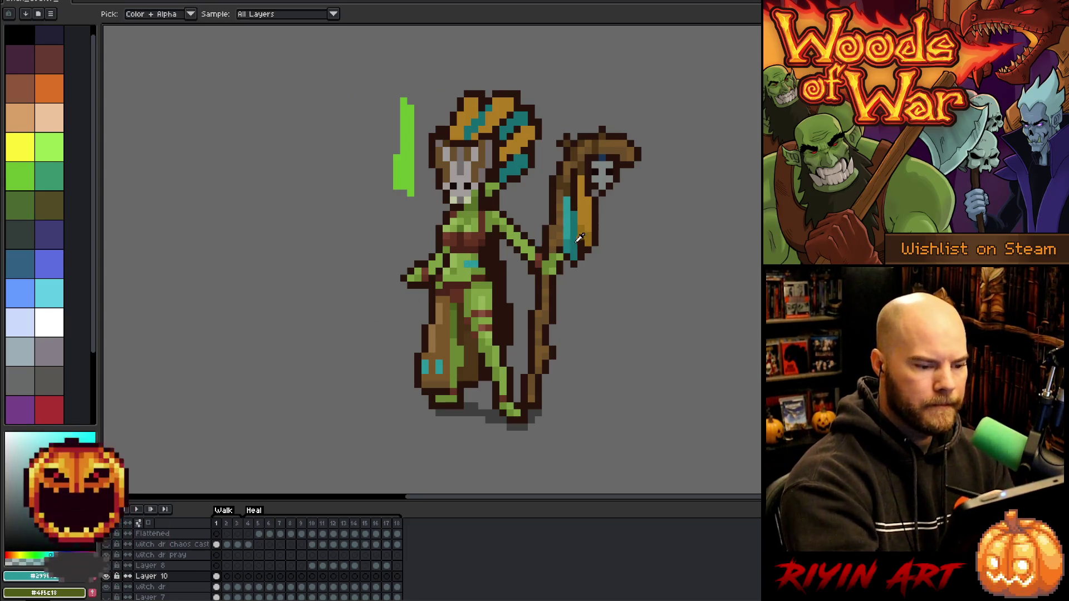
pyautogui.keyDown('alt'); pyautogui.click(560, 237); pyautogui.keyUp('alt')
pyautogui.keyDown('alt'); pyautogui.click(512, 171); pyautogui.keyUp('alt')
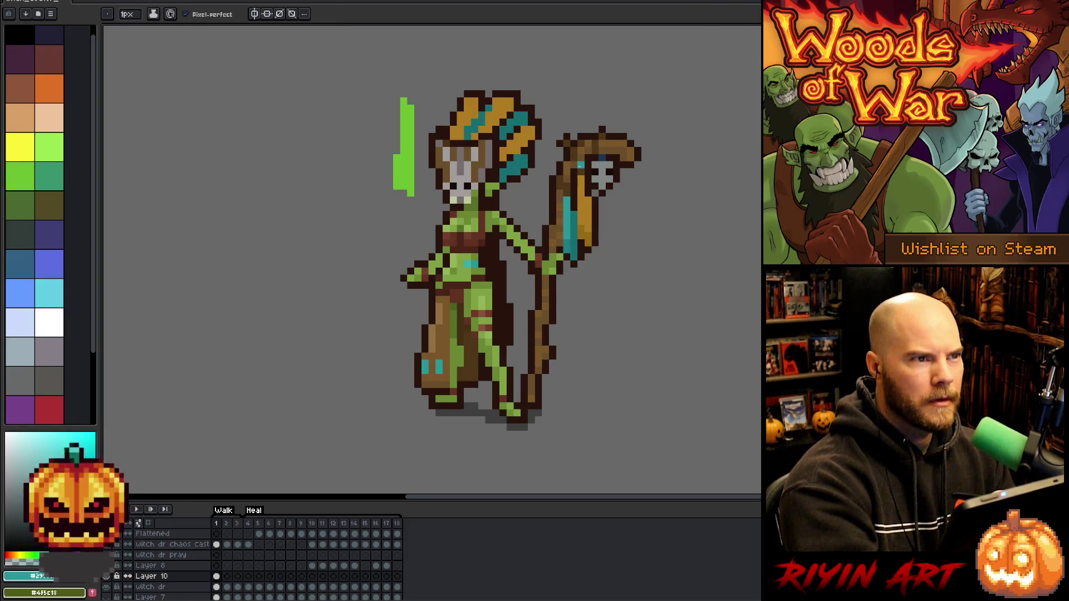
pyautogui.keyDown('alt'); pyautogui.click(471, 263); pyautogui.keyUp('alt')
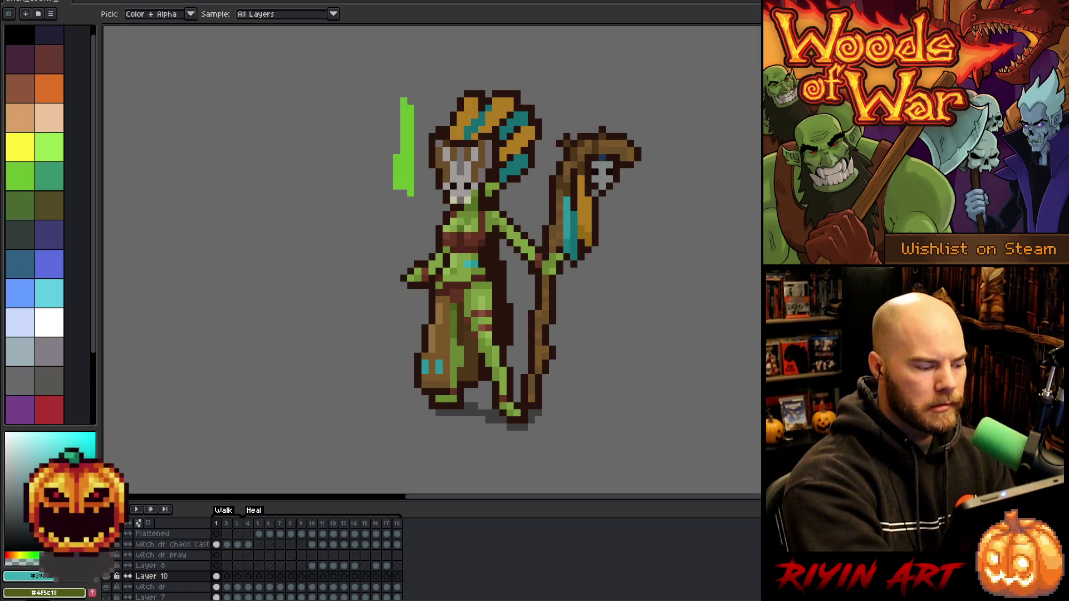
pyautogui.press('b')
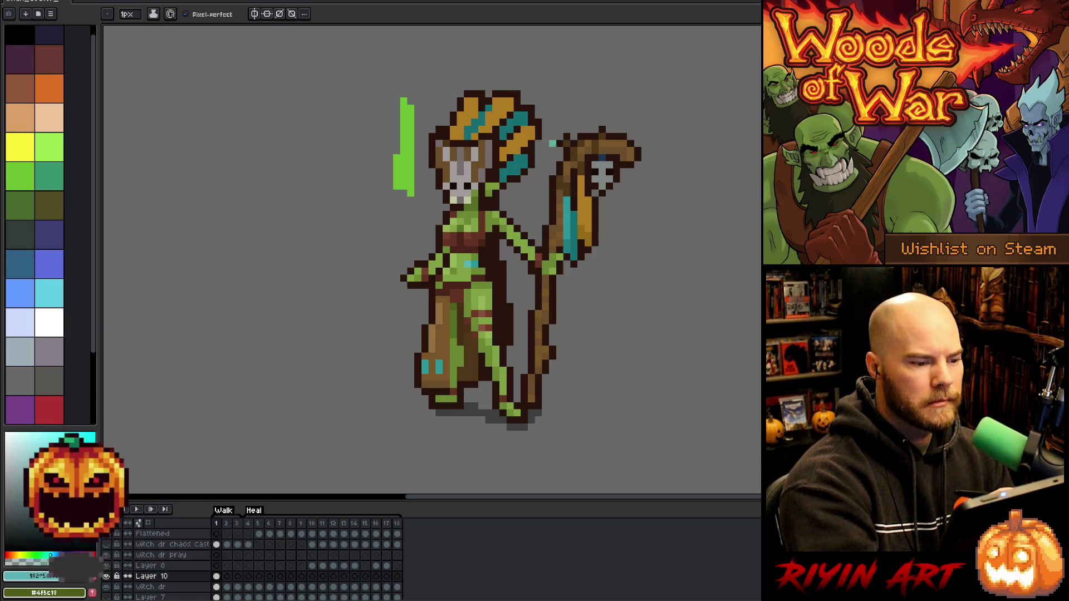
pyautogui.keyDown('alt'); pyautogui.click(568, 242); pyautogui.keyUp('alt')
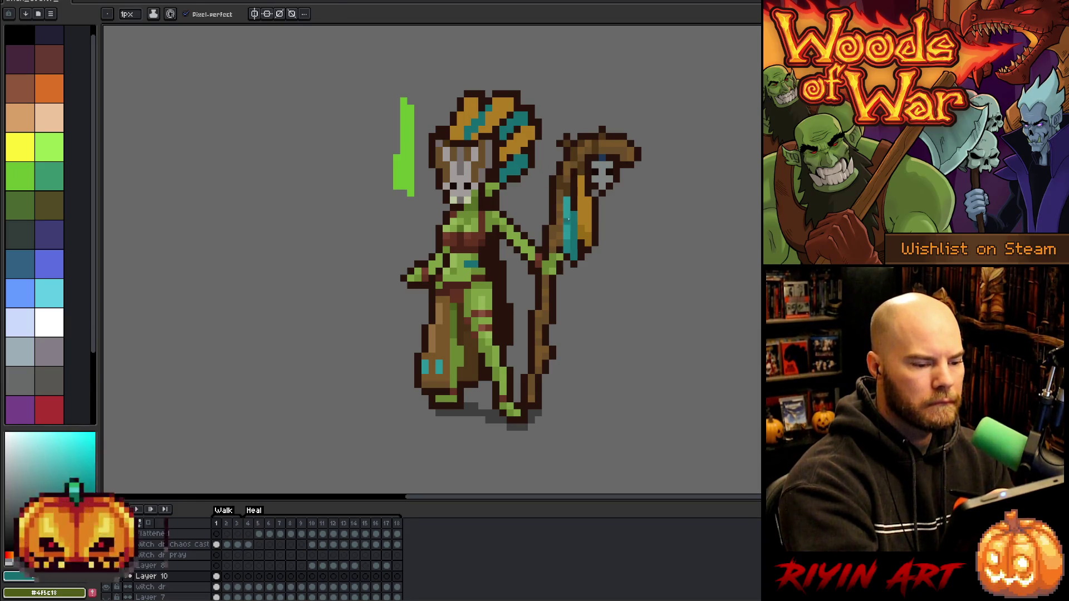
pyautogui.keyDown('alt'); pyautogui.click(571, 243); pyautogui.keyUp('alt')
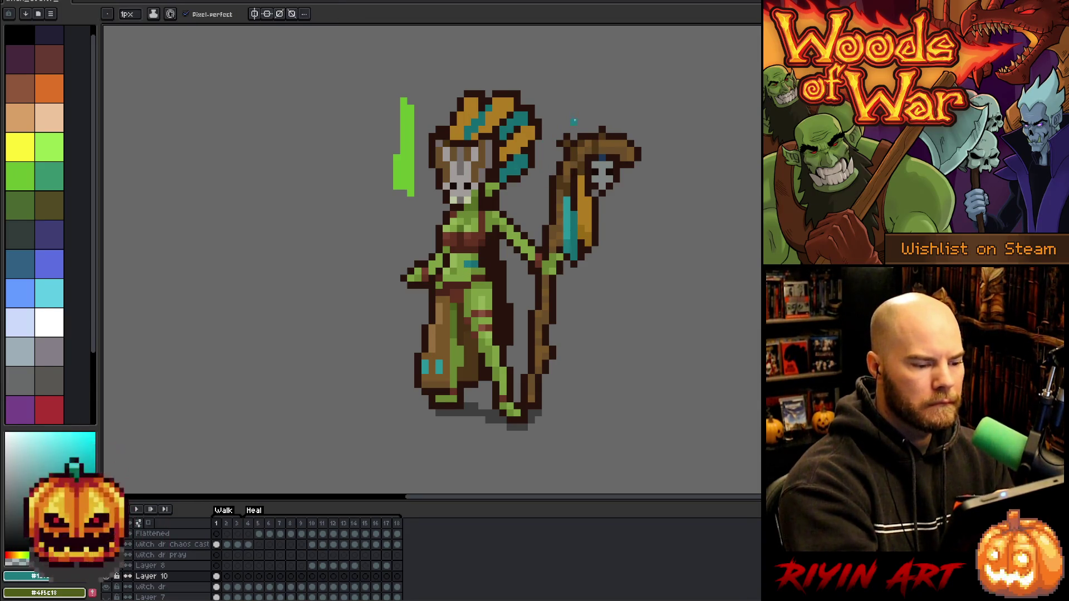
pyautogui.press('g')
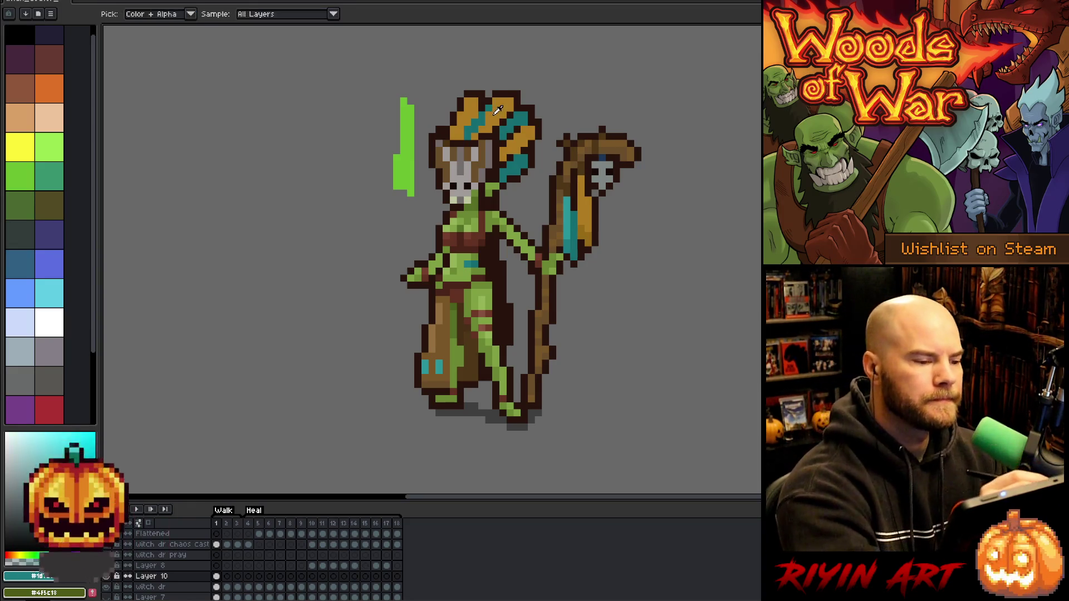
pyautogui.press('b')
pyautogui.click(62, 460)
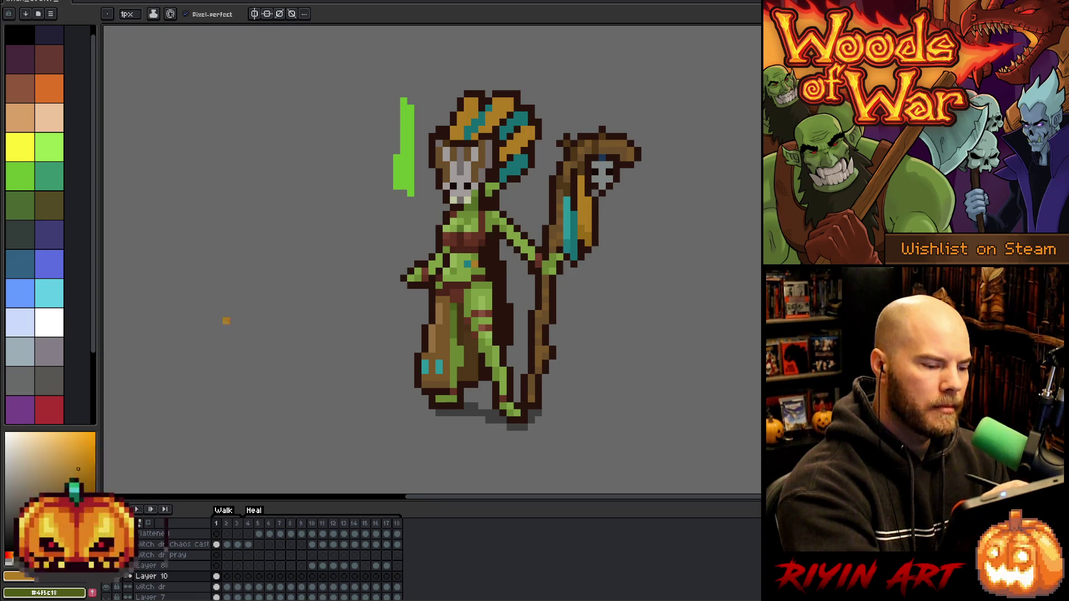
pyautogui.click(488, 243)
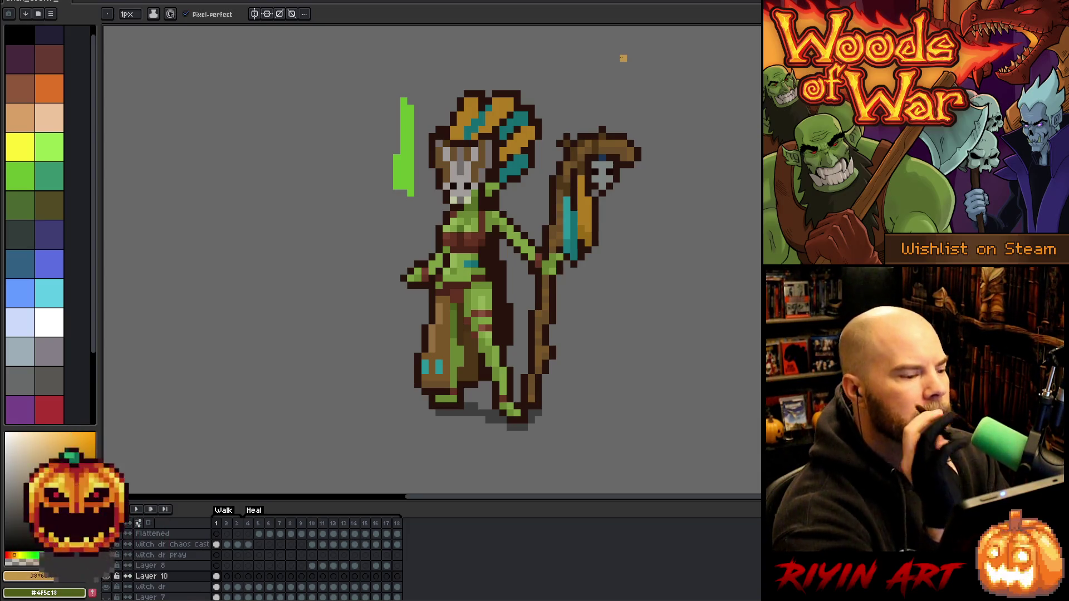
pyautogui.press('e')
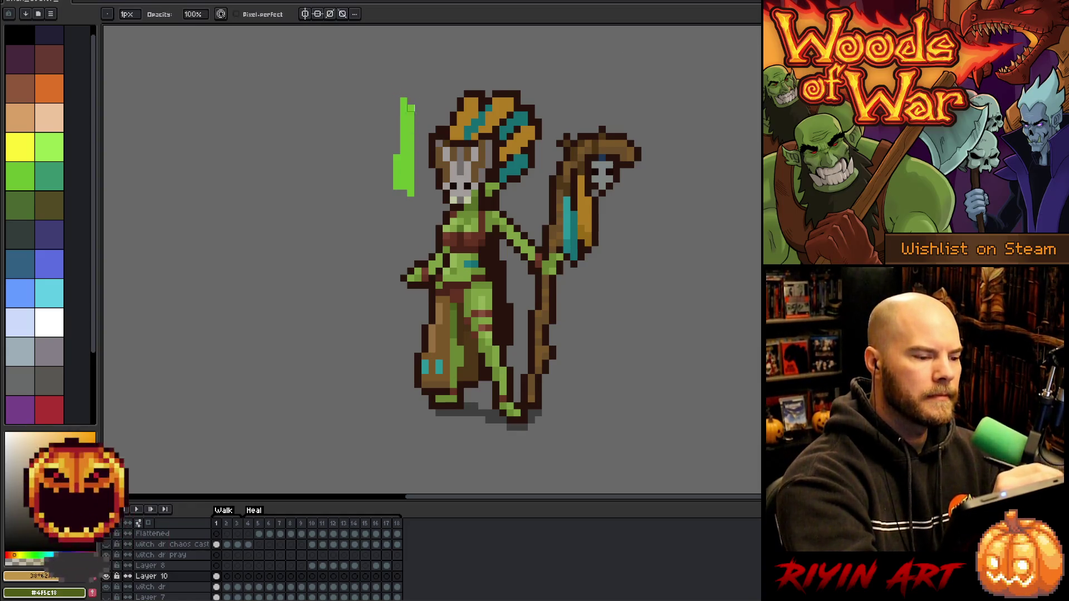
# Erase the green bar's lower part and right column beside the head, then sample the teal
pyautogui.moveTo(411, 105); pyautogui.dragTo(412, 195)
pyautogui.moveTo(404, 154); pyautogui.dragTo(397, 189)
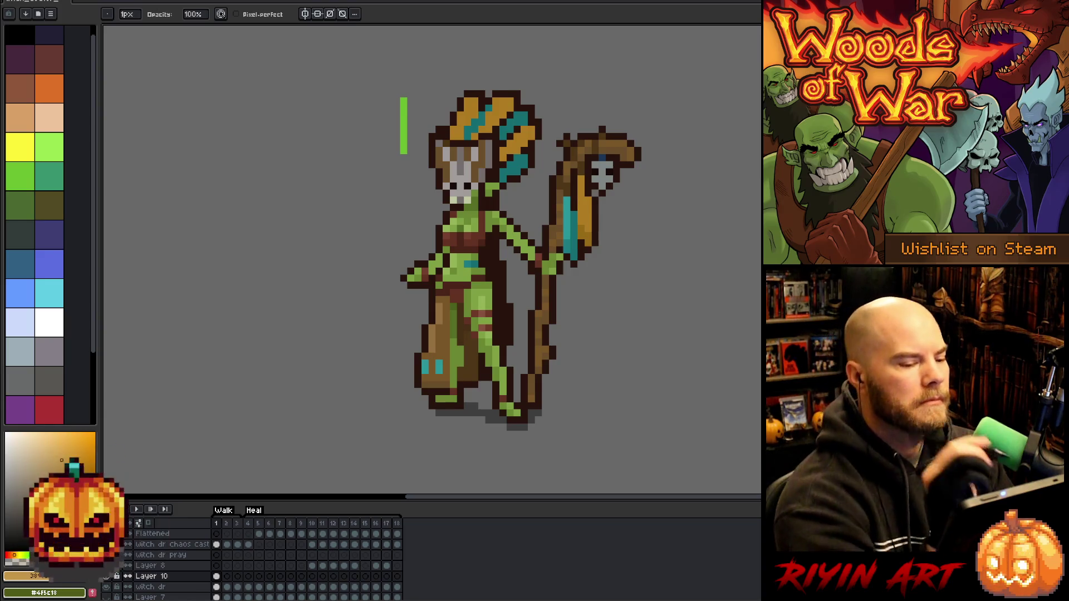
pyautogui.keyDown('alt'); pyautogui.click(570, 218); pyautogui.keyUp('alt')
pyautogui.press('g')
pyautogui.click(489, 107)
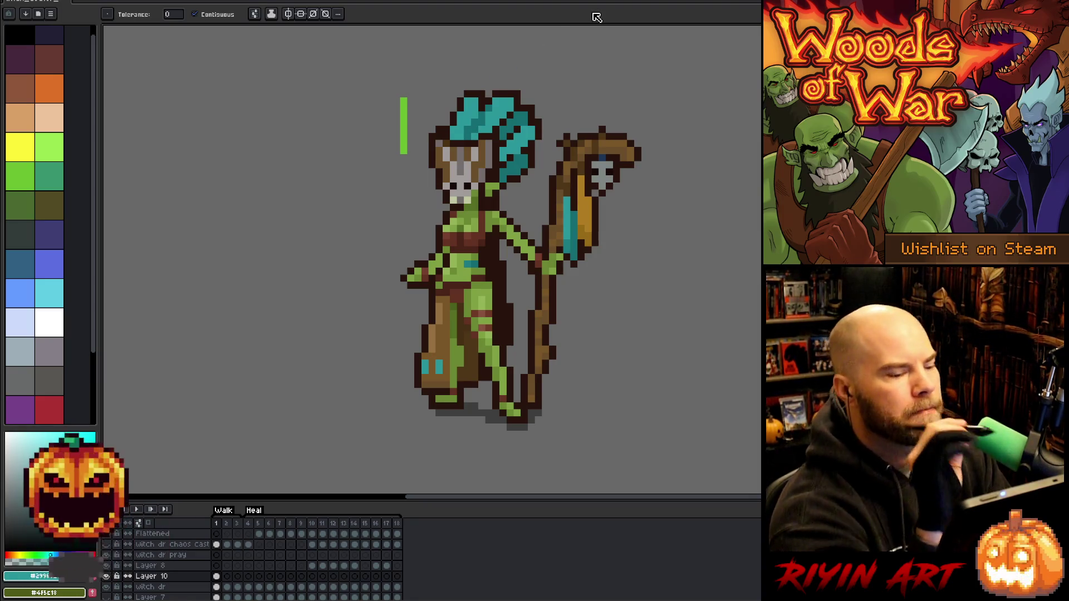
pyautogui.click(583, 208)
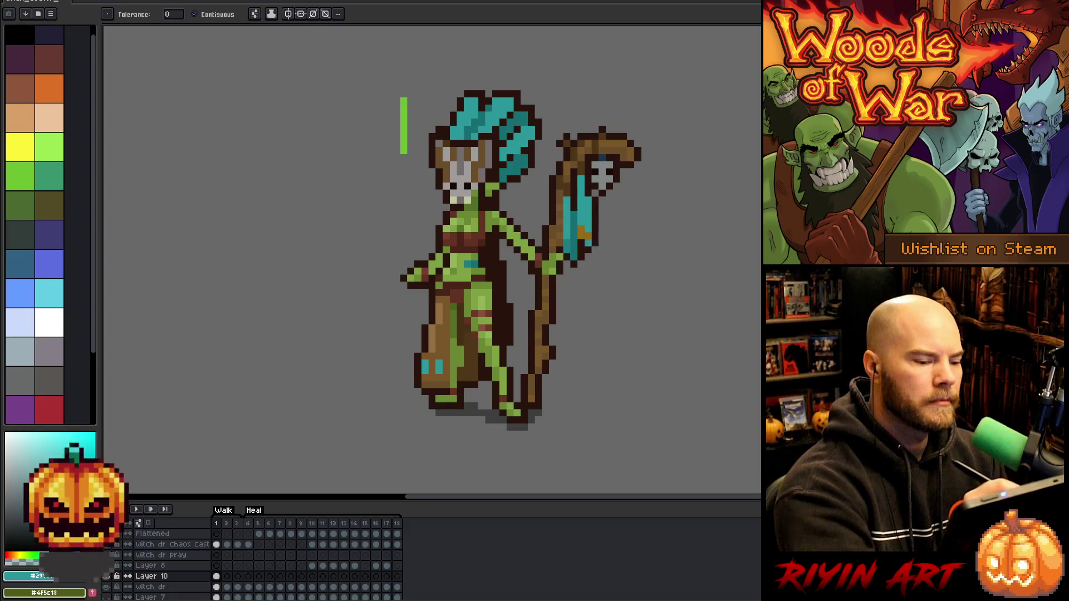
pyautogui.click(585, 228)
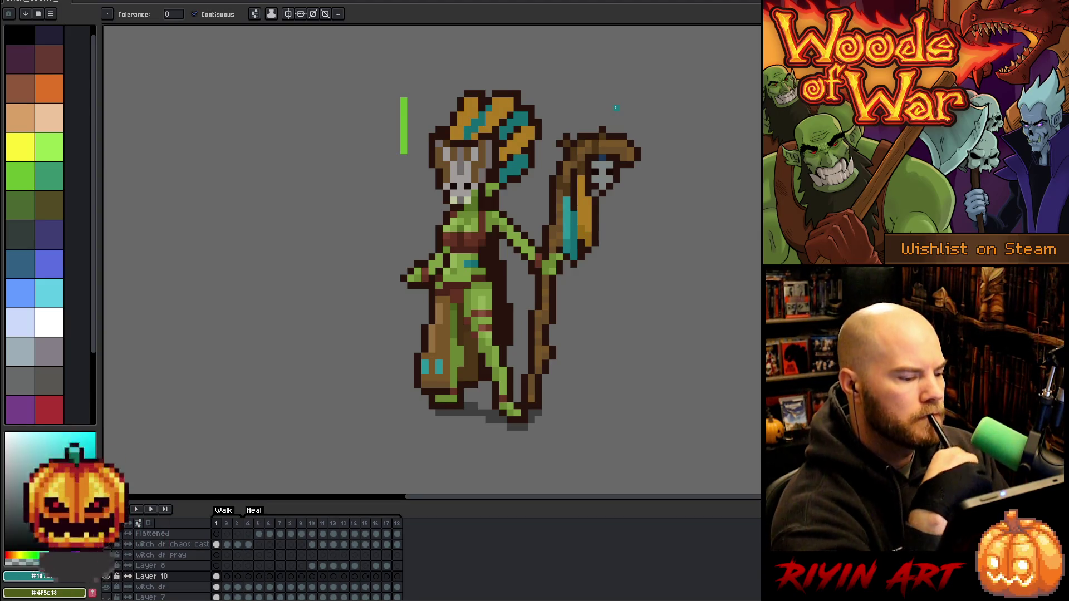
pyautogui.press('b')
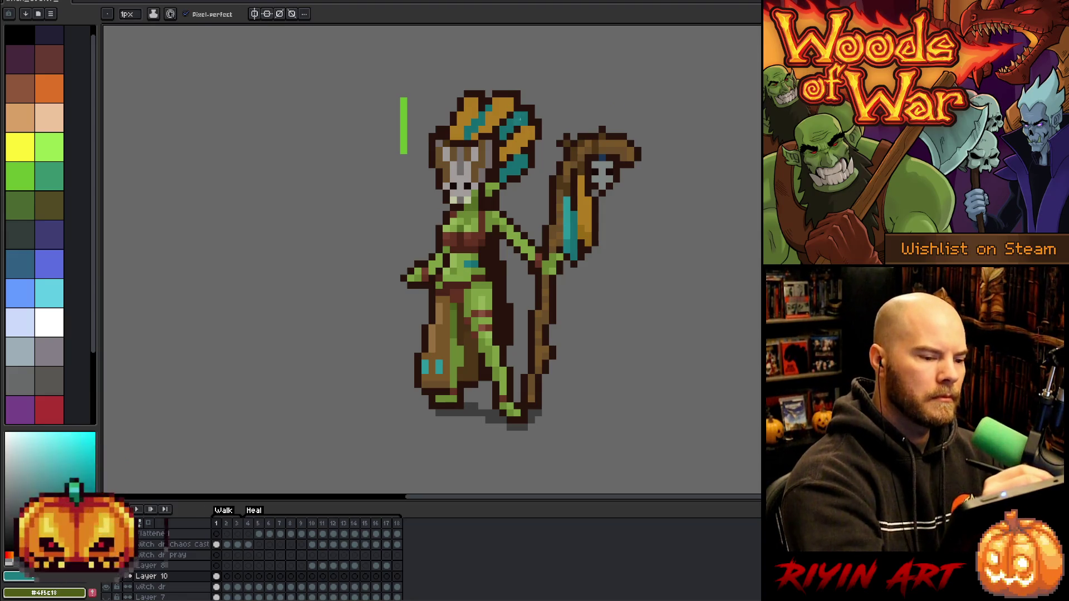
pyautogui.press('i')
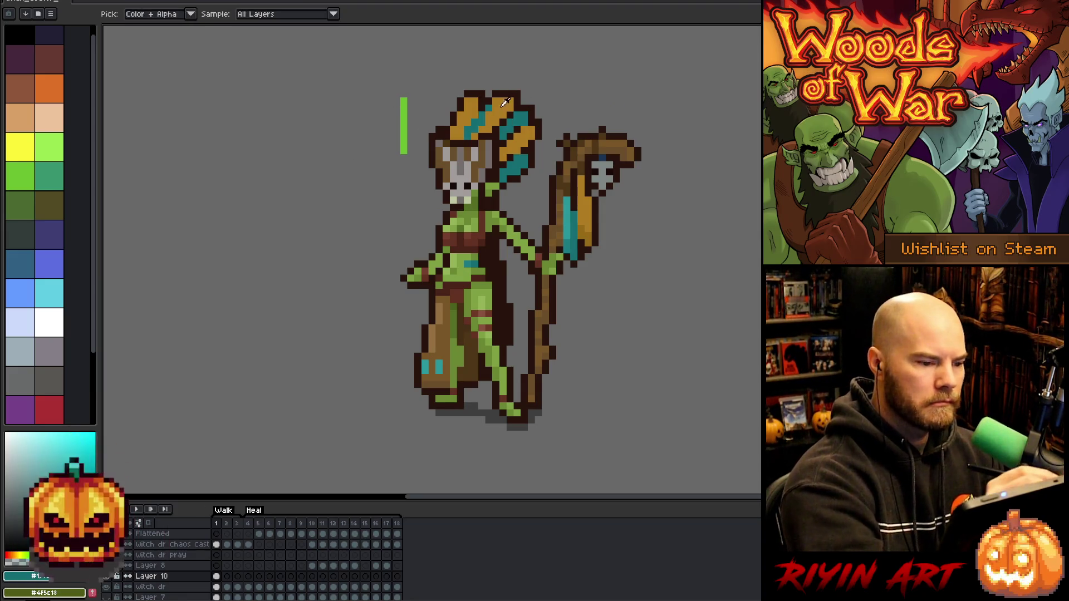
pyautogui.click(18, 555)
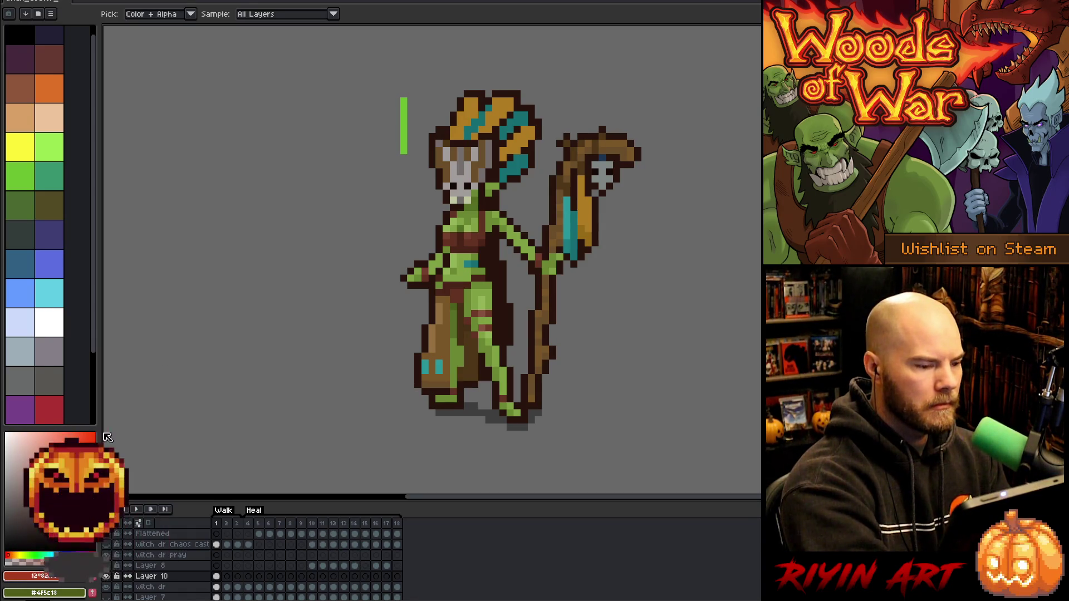
# Bucket-fill the headdress teal band red, undoing stray red fills on other stripes and the staff
pyautogui.press('g')
pyautogui.click(465, 114)
pyautogui.click(501, 109)
pyautogui.hotkey('ctrl', 'z')
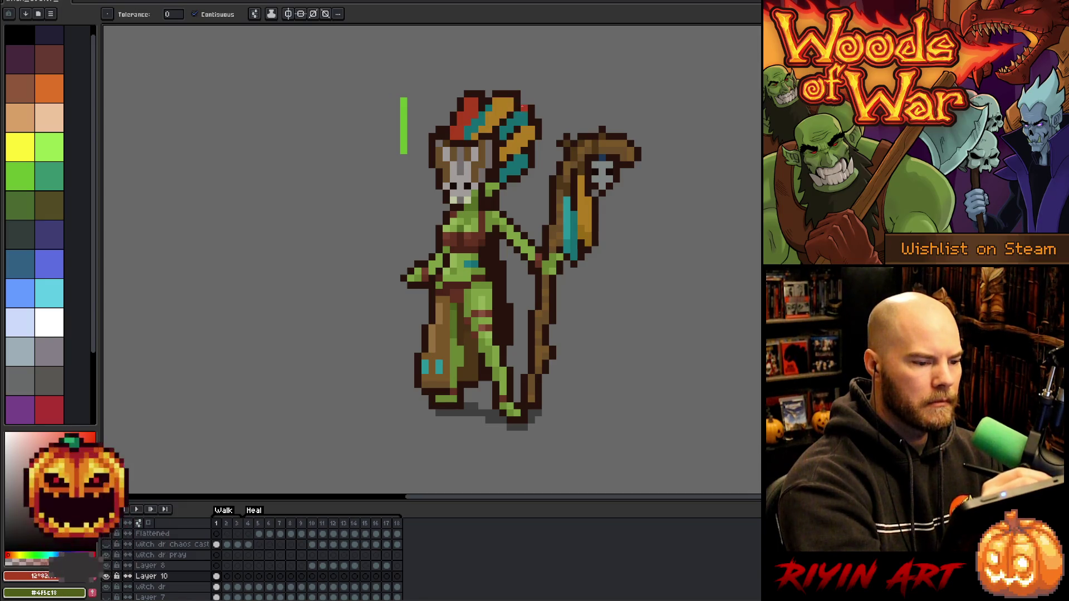
pyautogui.hotkey('ctrl', 'z')
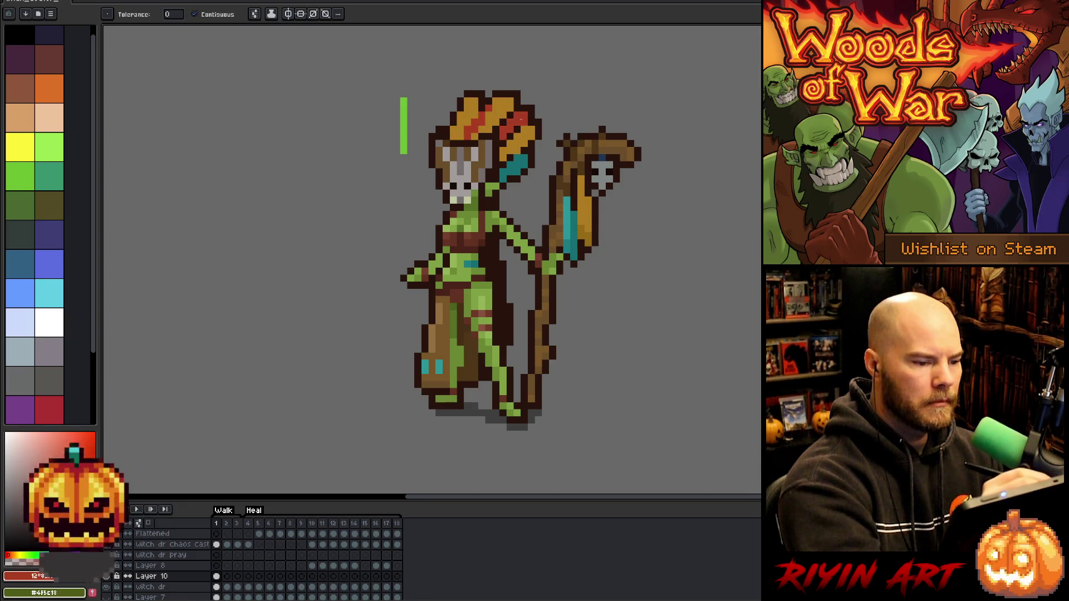
pyautogui.click(517, 164)
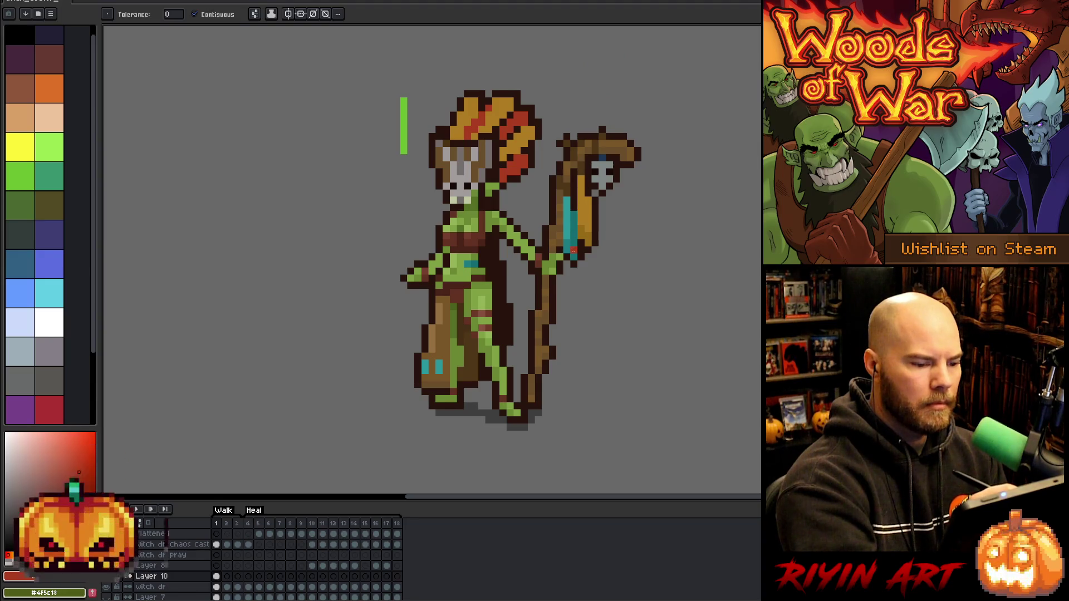
pyautogui.click(574, 236)
pyautogui.hotkey('ctrl', 'z')
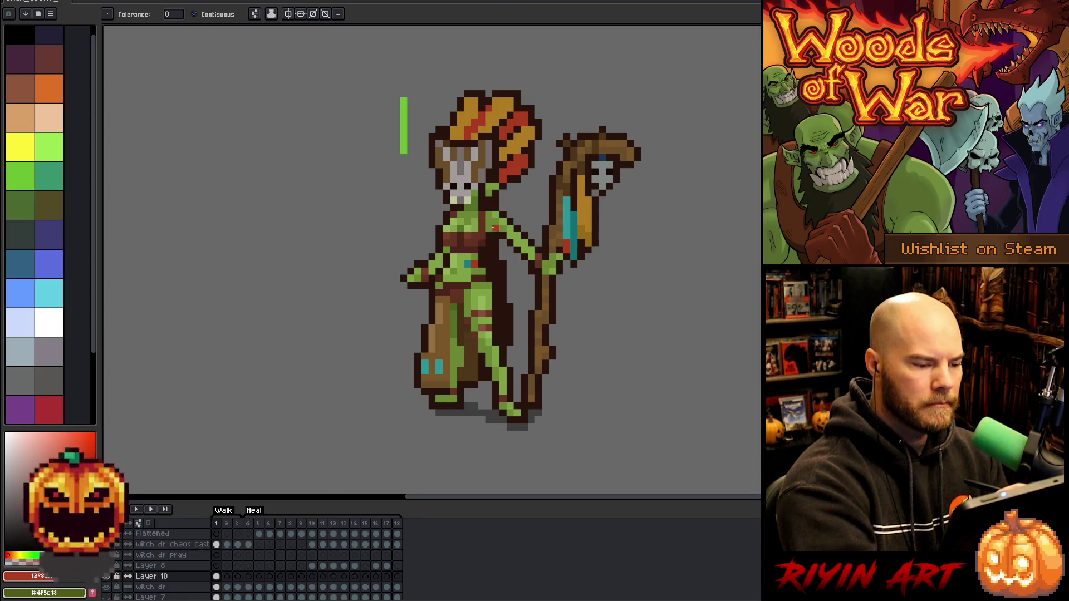
# Fill both teal boot patches red and repaint their pixels a lighter red
pyautogui.click(425, 367)
pyautogui.click(439, 366)
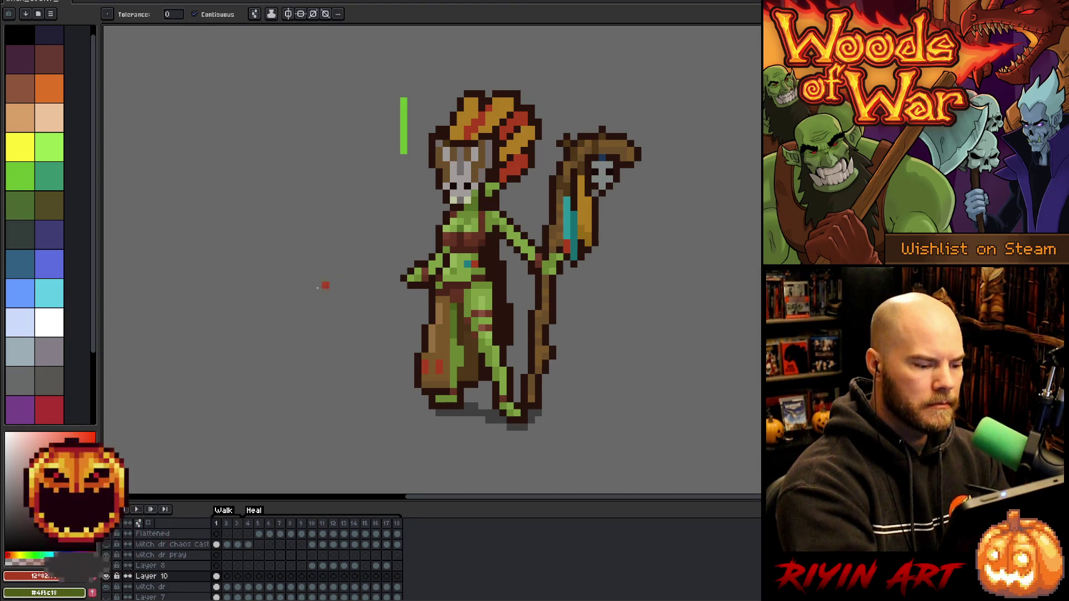
pyautogui.press('b')
pyautogui.click(439, 367)
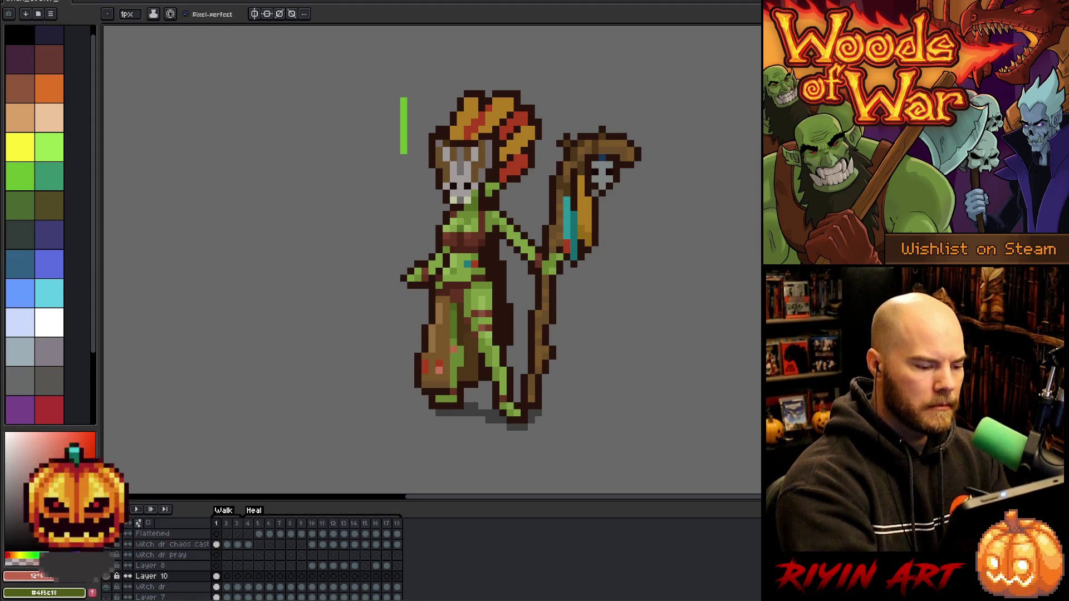
pyautogui.click(439, 363)
pyautogui.click(425, 369)
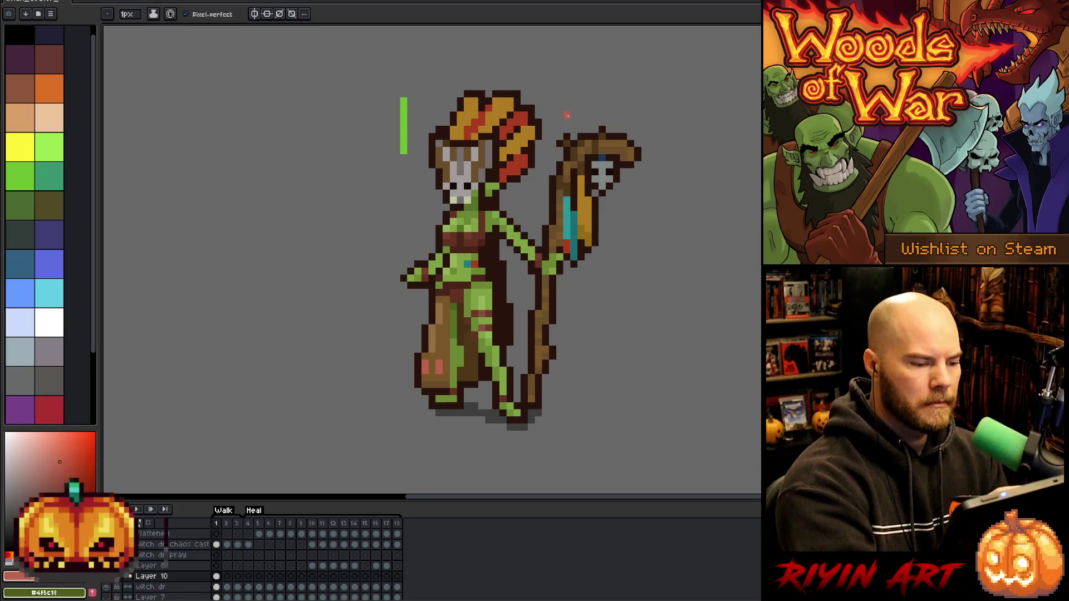
# Paint brown pixels on the chest using a brown sampled from the figure
pyautogui.keyDown('alt'); pyautogui.click(517, 178); pyautogui.keyUp('alt')
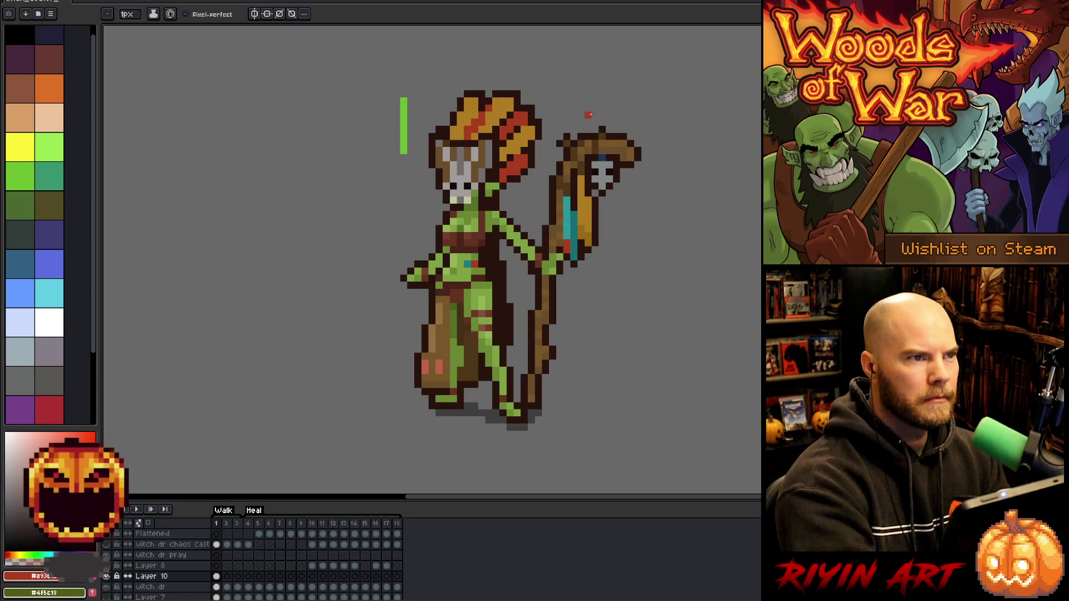
pyautogui.keyDown('alt'); pyautogui.click(449, 333); pyautogui.keyUp('alt')
pyautogui.click(468, 264)
pyautogui.click(466, 236)
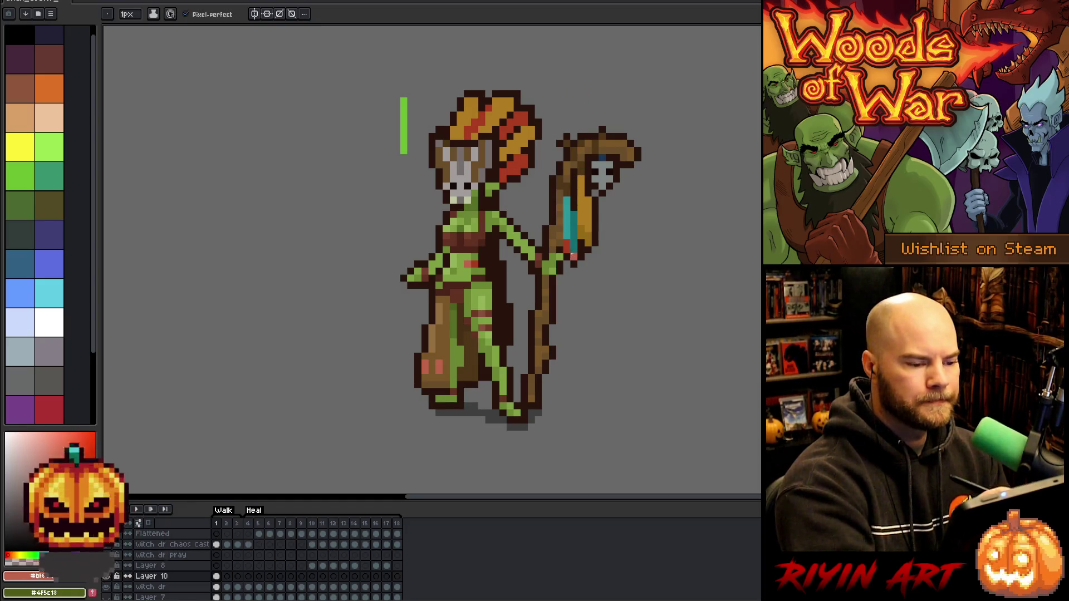
# Repaint the staff banner's teal stripe red after trying a salmon fill and stroke
pyautogui.keyDown('alt'); pyautogui.click(523, 162); pyautogui.keyUp('alt')
pyautogui.press('g')
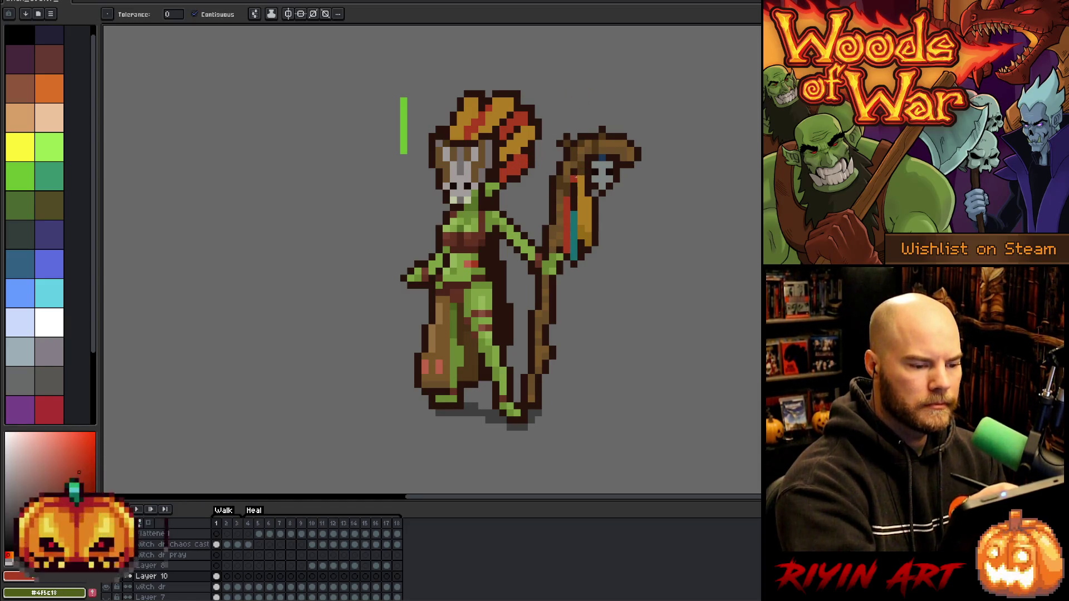
pyautogui.keyDown('alt'); pyautogui.click(567, 214); pyautogui.keyUp('alt')
pyautogui.click(567, 236)
pyautogui.hotkey('ctrl', 'z')
pyautogui.press('b')
pyautogui.moveTo(567, 241); pyautogui.dragTo(567, 212)
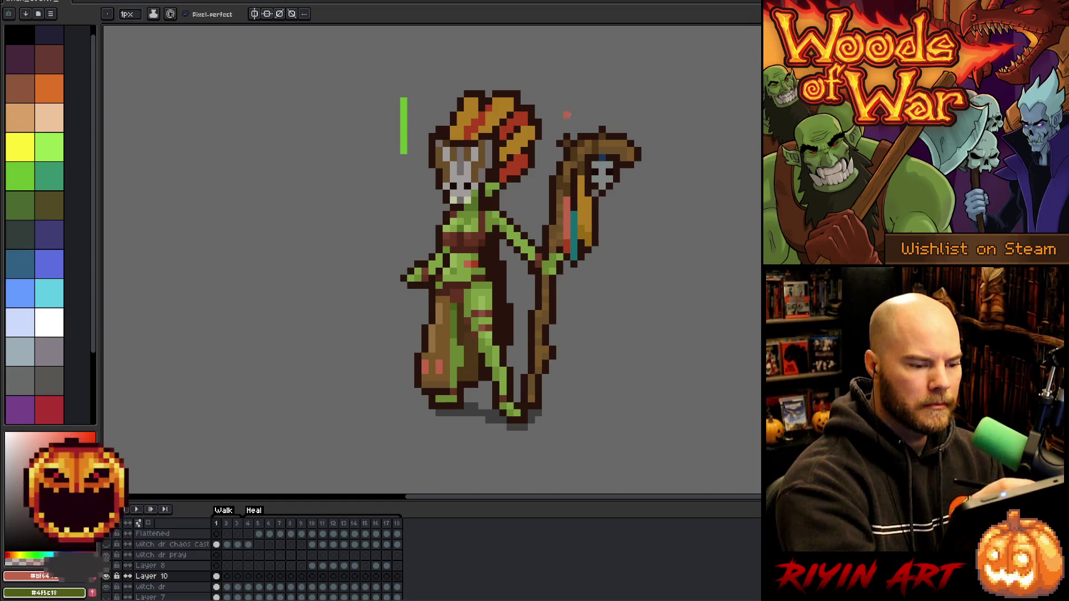
pyautogui.keyDown('alt'); pyautogui.click(569, 241); pyautogui.keyUp('alt')
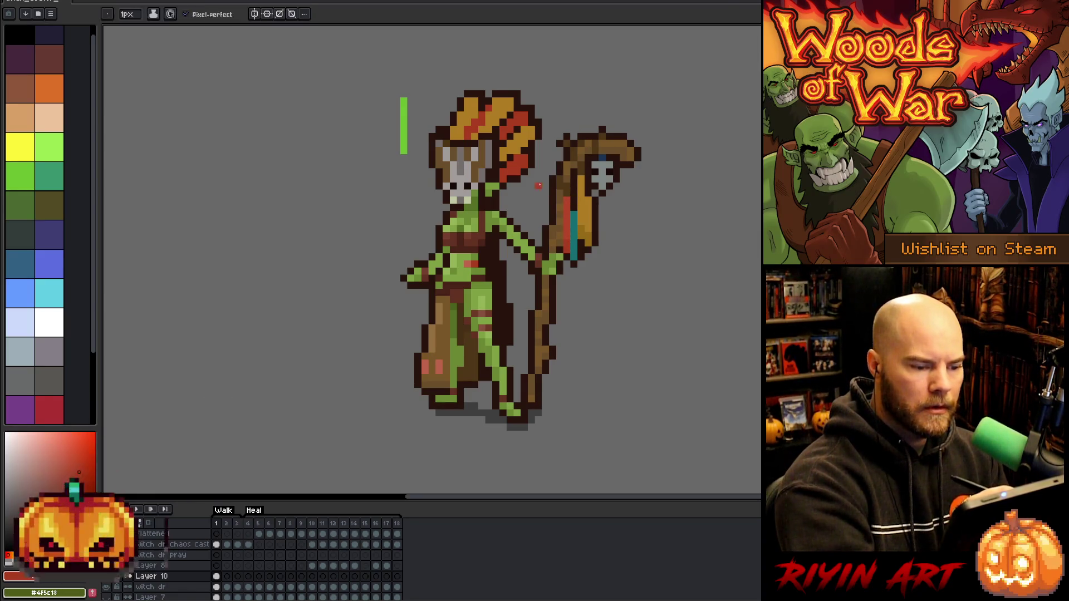
pyautogui.moveTo(574, 211); pyautogui.dragTo(574, 259)
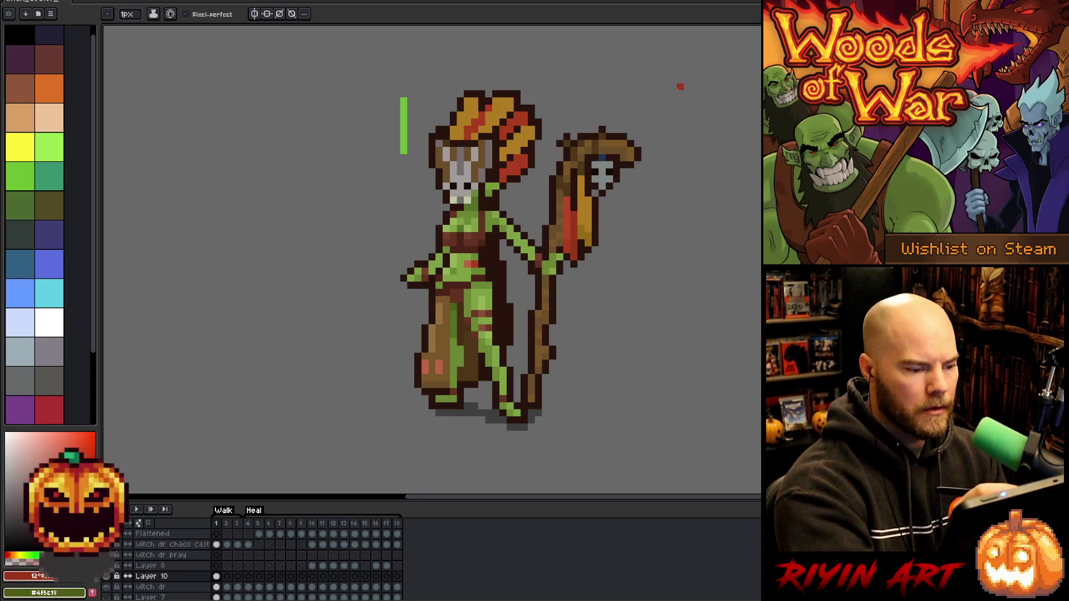
pyautogui.press('i')
pyautogui.click(574, 222)
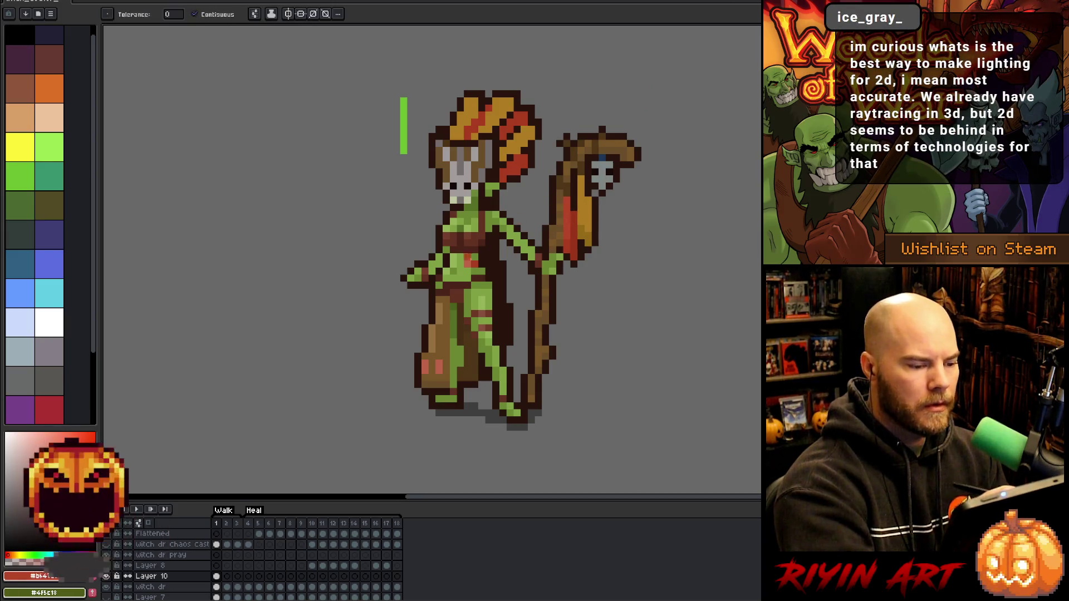
# Bucket-fill the bag's small spots with the headdress orange-gold, then marquee-select the whole sprite
pyautogui.press('g')
pyautogui.click(438, 366)
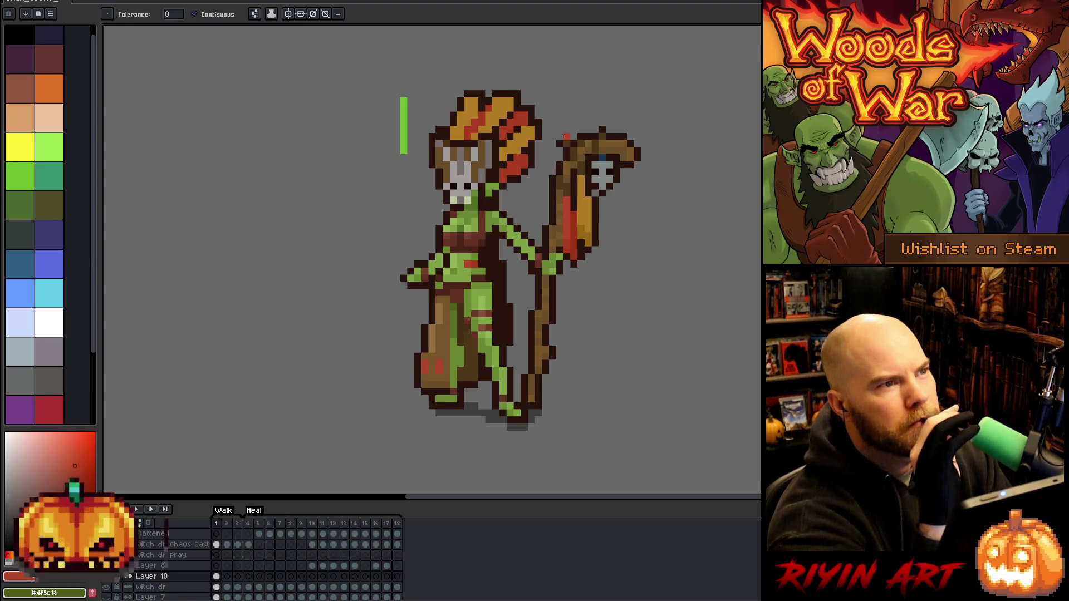
pyautogui.click(497, 114)
pyautogui.hotkey('ctrl', 'z')
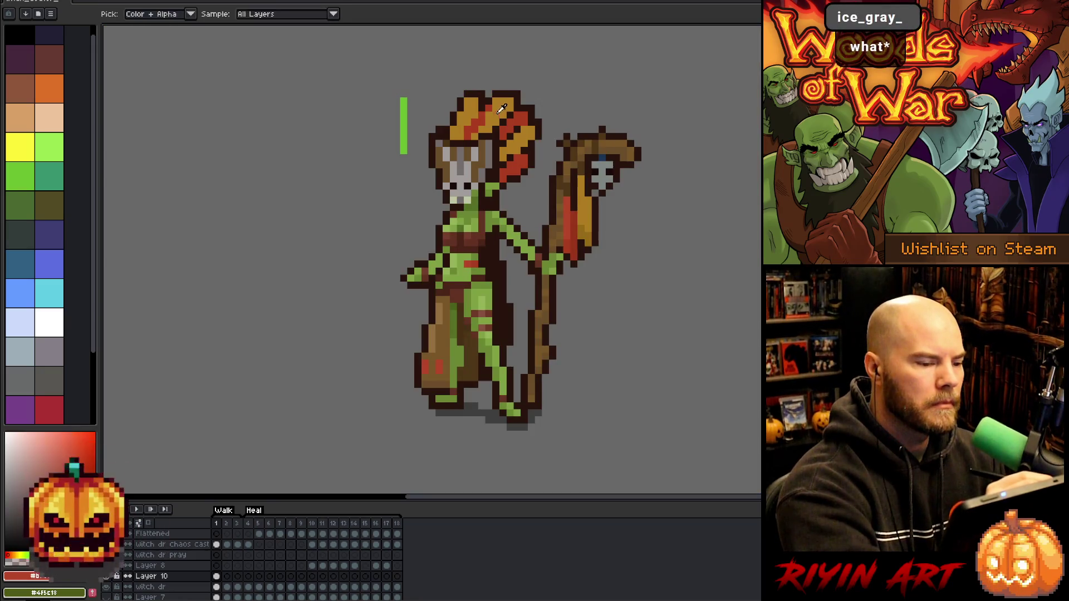
pyautogui.click(438, 363)
pyautogui.click(428, 367)
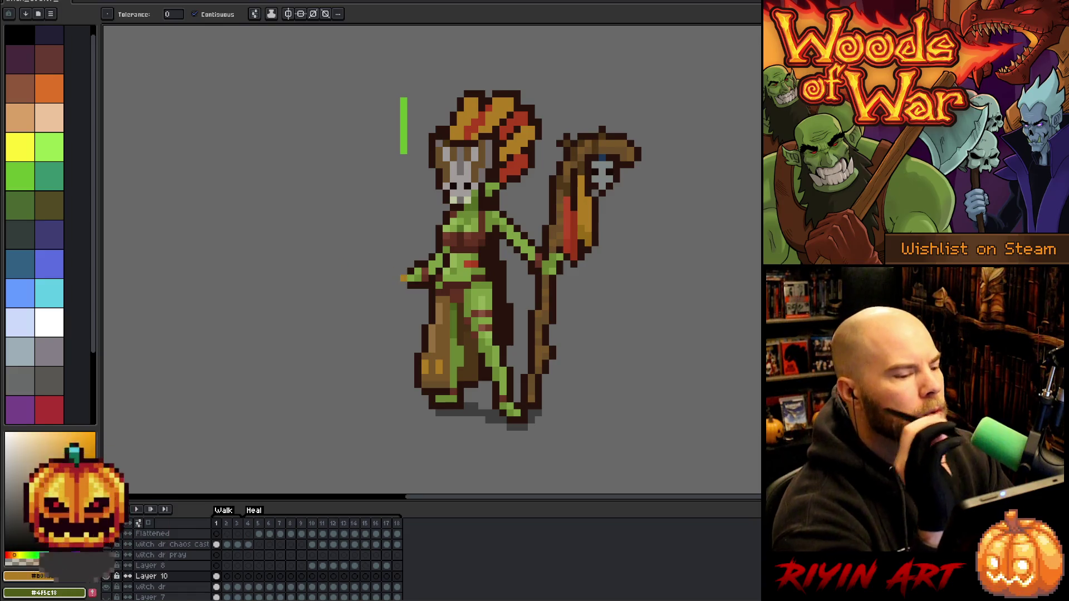
pyautogui.press('m')
pyautogui.moveTo(378, 75); pyautogui.dragTo(643, 426)
pyautogui.moveTo(662, 49)
pyautogui.mouseDown()
pyautogui.moveTo(334, 72)
pyautogui.moveTo(312, 86)
pyautogui.mouseUp()
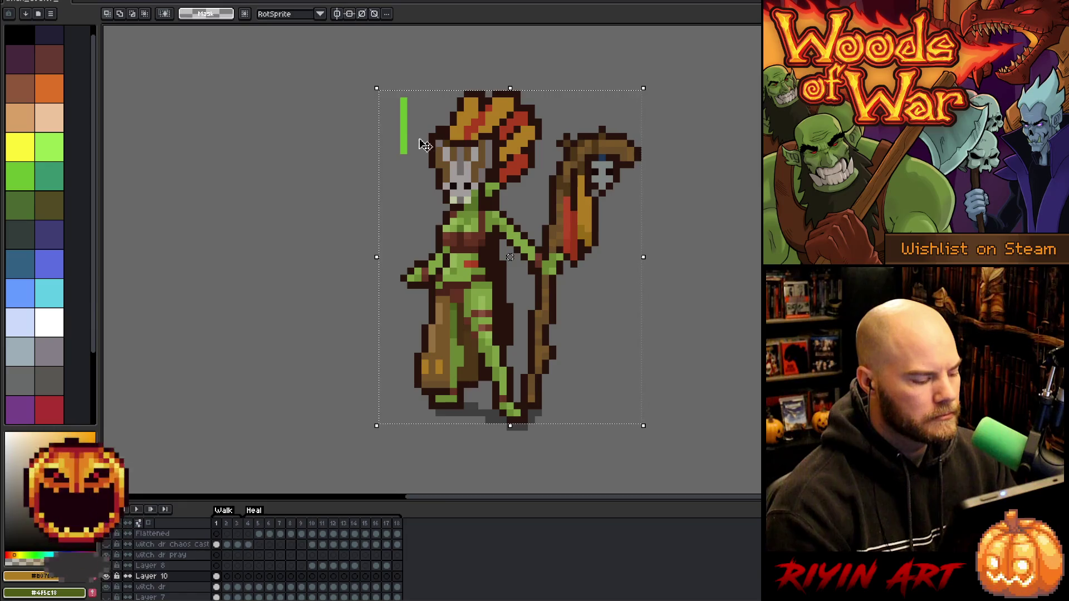
pyautogui.hotkey('ctrl', 'd')
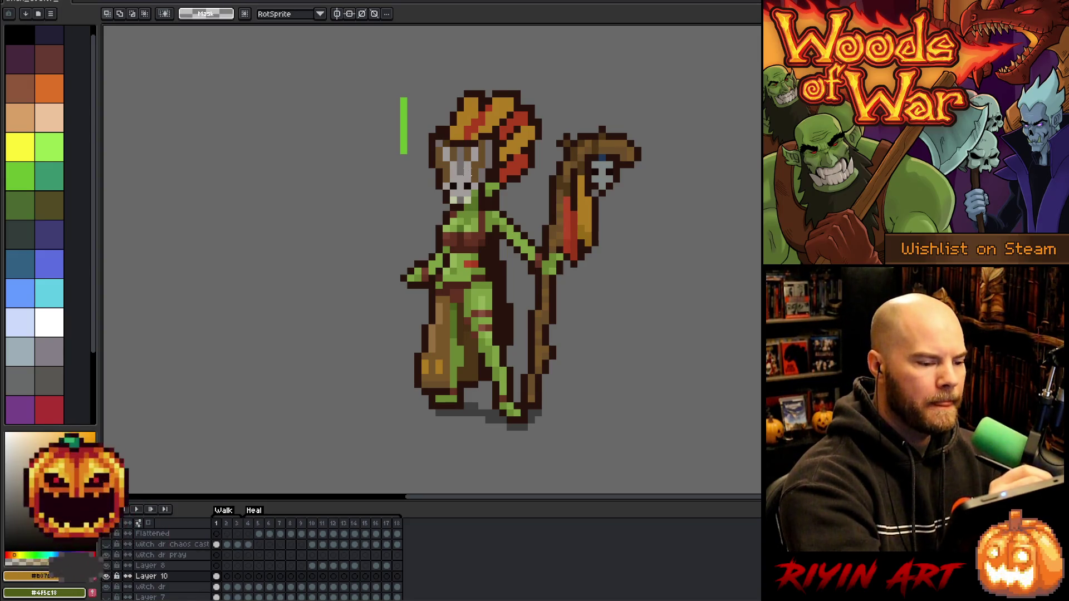
pyautogui.keyDown('alt'); pyautogui.click(470, 170); pyautogui.keyUp('alt')
pyautogui.press('b')
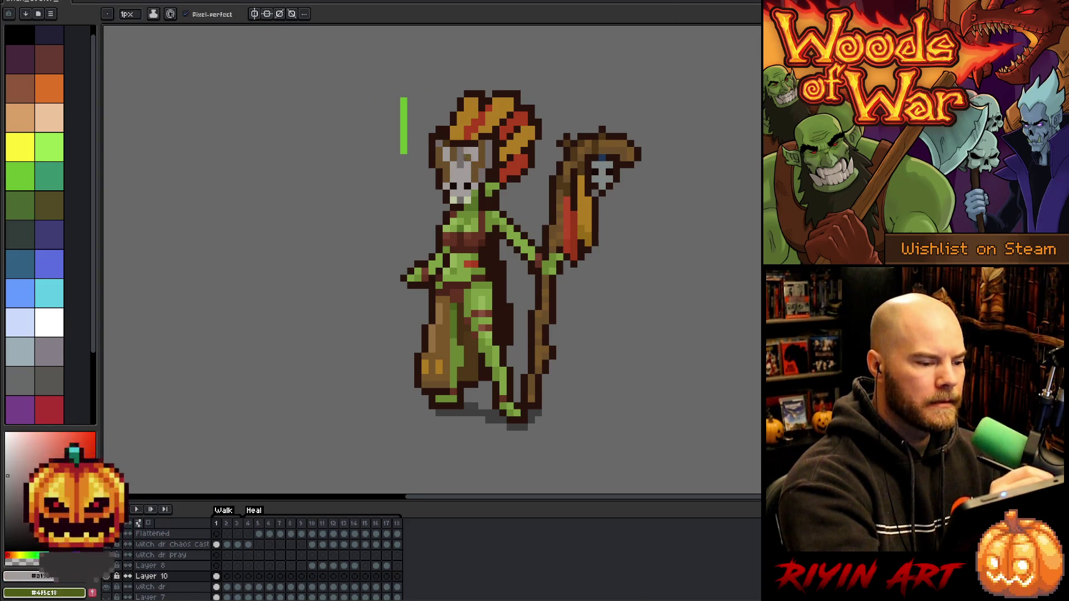
# Sample brown, red and a darker shade from the face while switching between bucket and pencil
pyautogui.keyDown('alt'); pyautogui.click(478, 162); pyautogui.keyUp('alt')
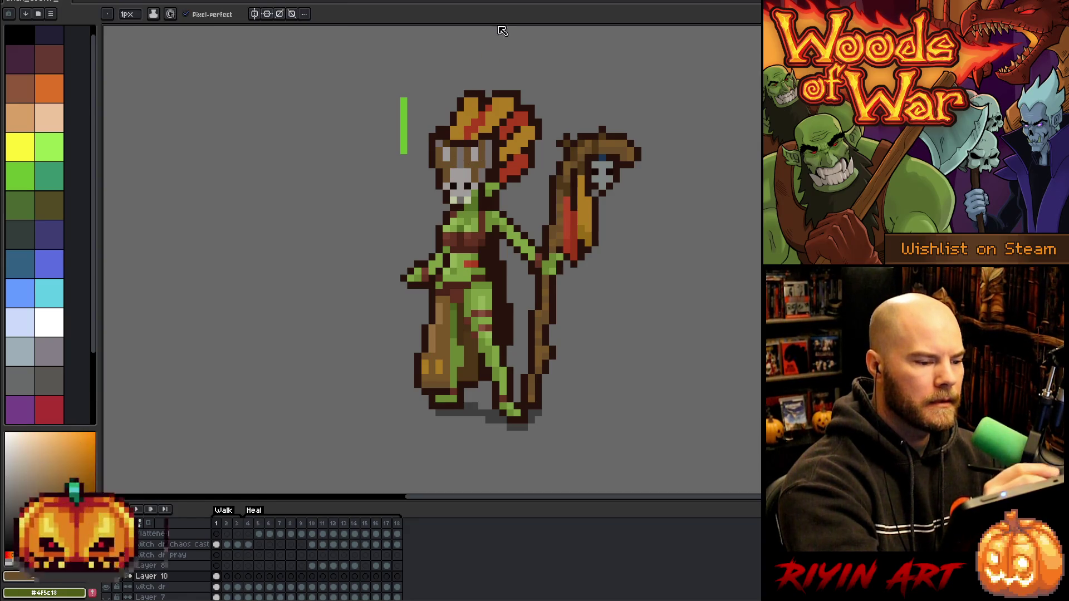
pyautogui.keyDown('alt'); pyautogui.click(471, 143); pyautogui.keyUp('alt')
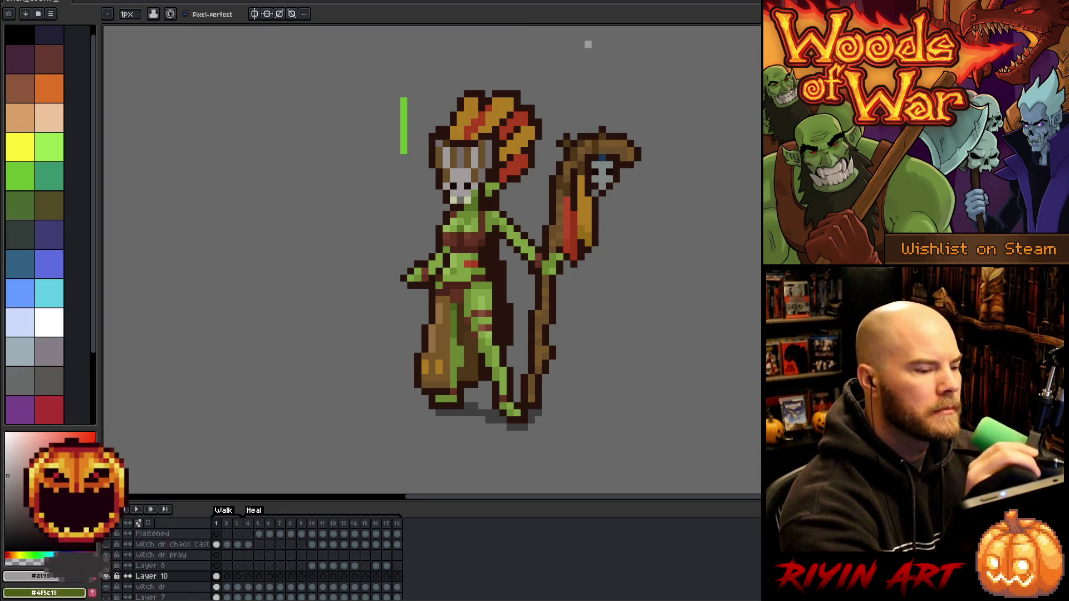
pyautogui.keyDown('alt'); pyautogui.click(475, 164); pyautogui.keyUp('alt')
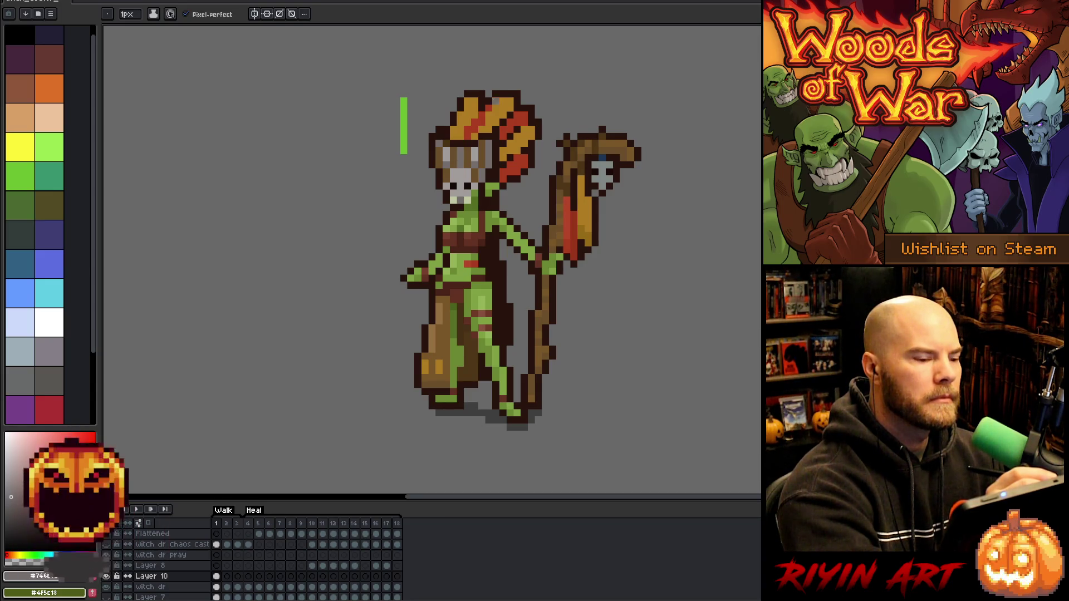
pyautogui.press('g')
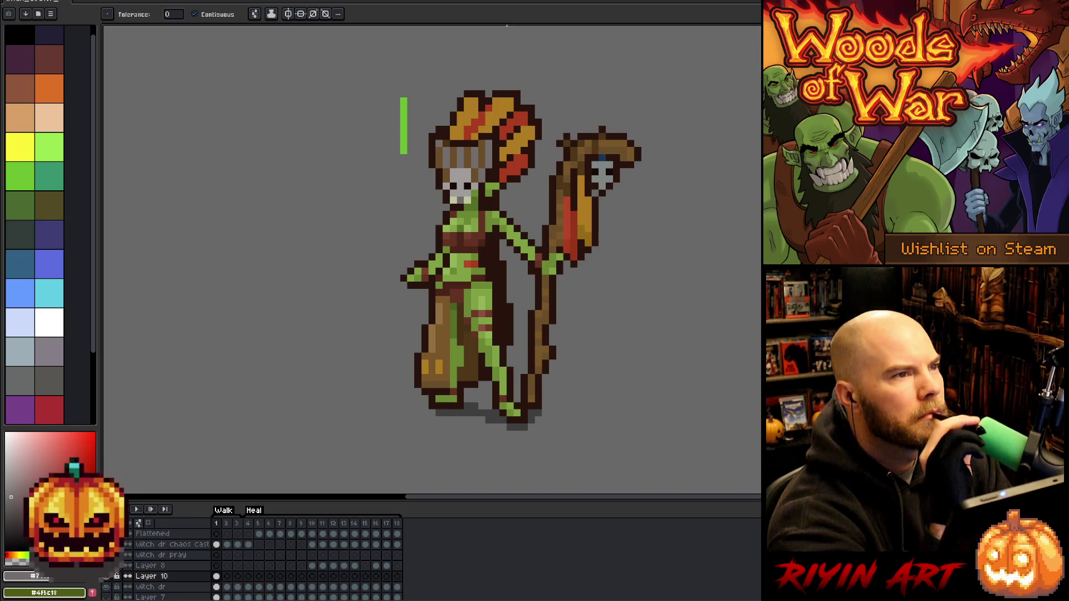
pyautogui.press('b')
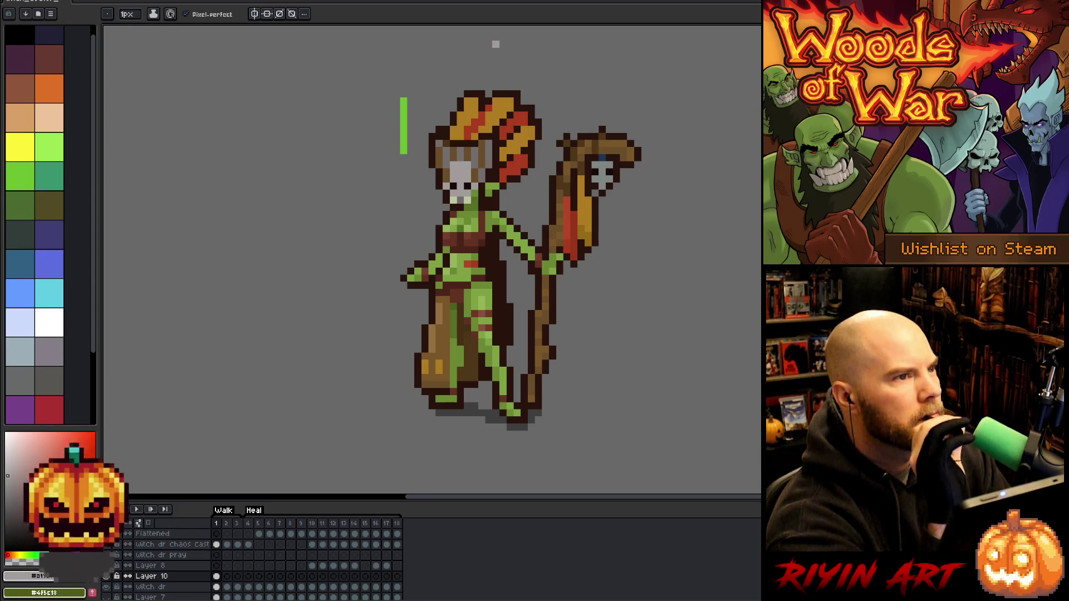
# Paint gold hair pixels and strands on both sides of the skull mask
pyautogui.keyDown('alt'); pyautogui.click(460, 151); pyautogui.keyUp('alt')
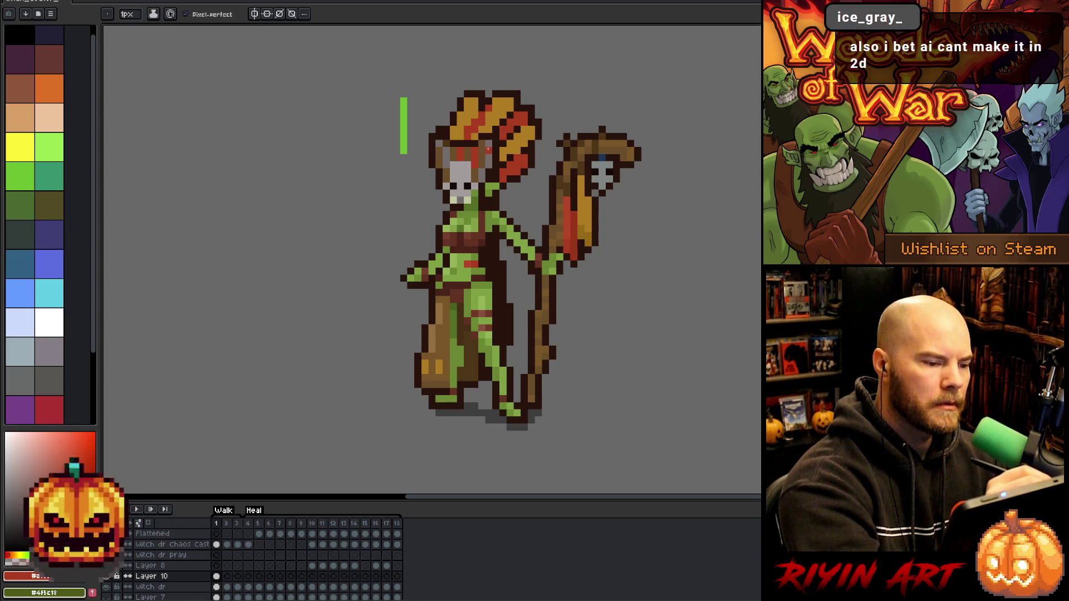
pyautogui.keyDown('alt'); pyautogui.click(497, 118); pyautogui.keyUp('alt')
pyautogui.click(478, 156)
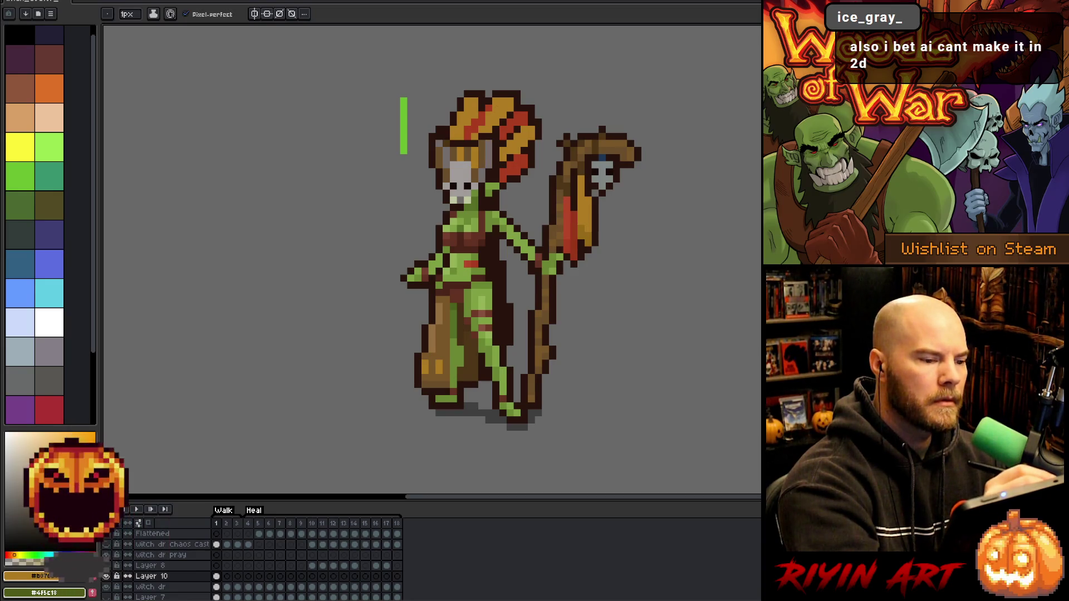
pyautogui.keyDown('alt'); pyautogui.click(488, 154); pyautogui.keyUp('alt')
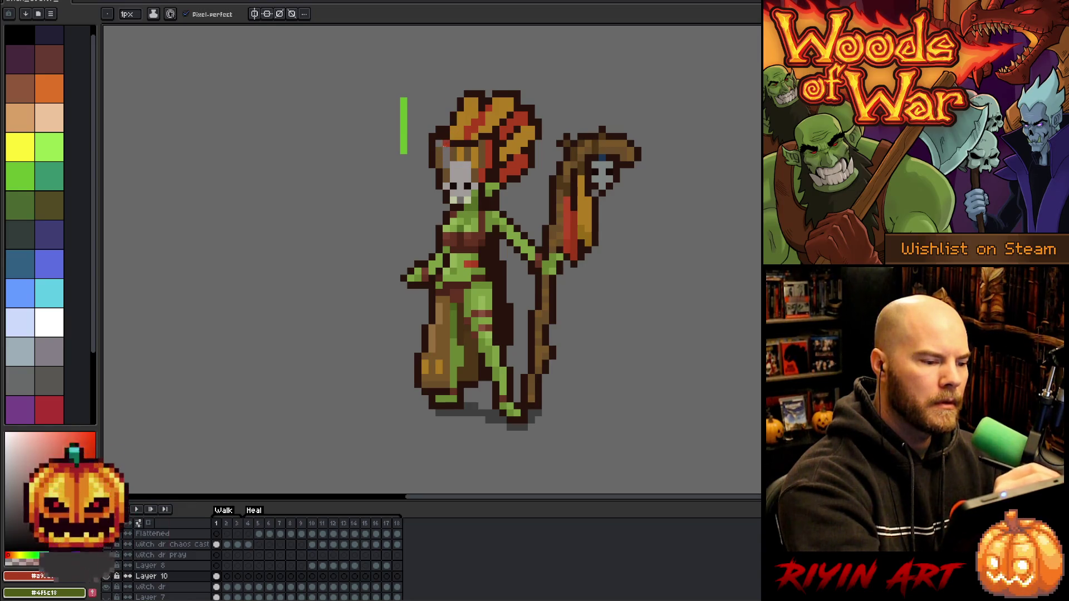
pyautogui.keyDown('alt'); pyautogui.click(457, 144); pyautogui.keyUp('alt')
pyautogui.moveTo(452, 149); pyautogui.dragTo(446, 166)
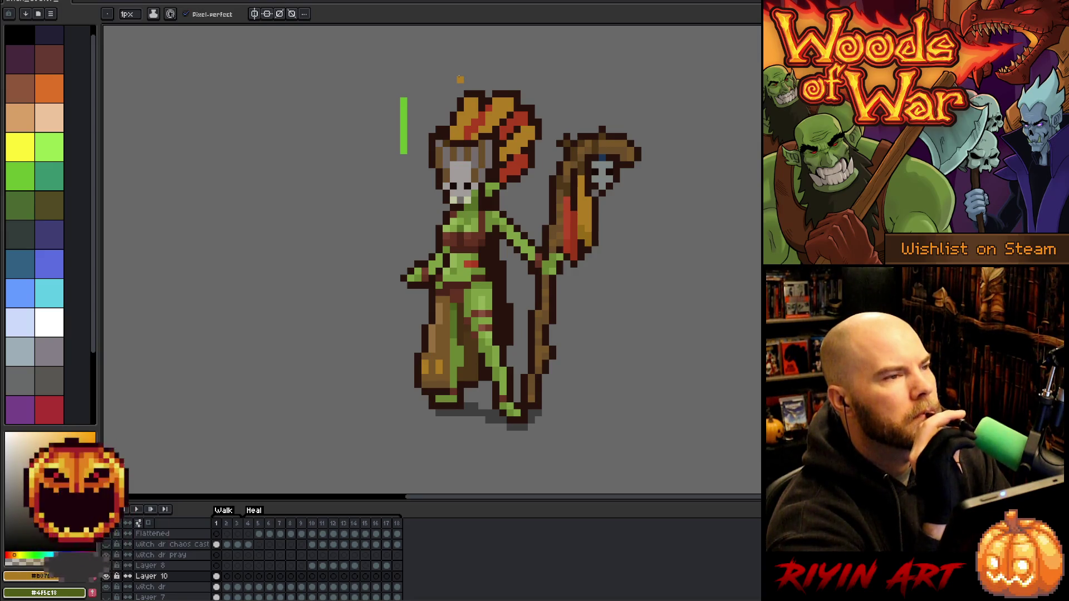
pyautogui.keyDown('alt'); pyautogui.click(475, 185); pyautogui.keyUp('alt')
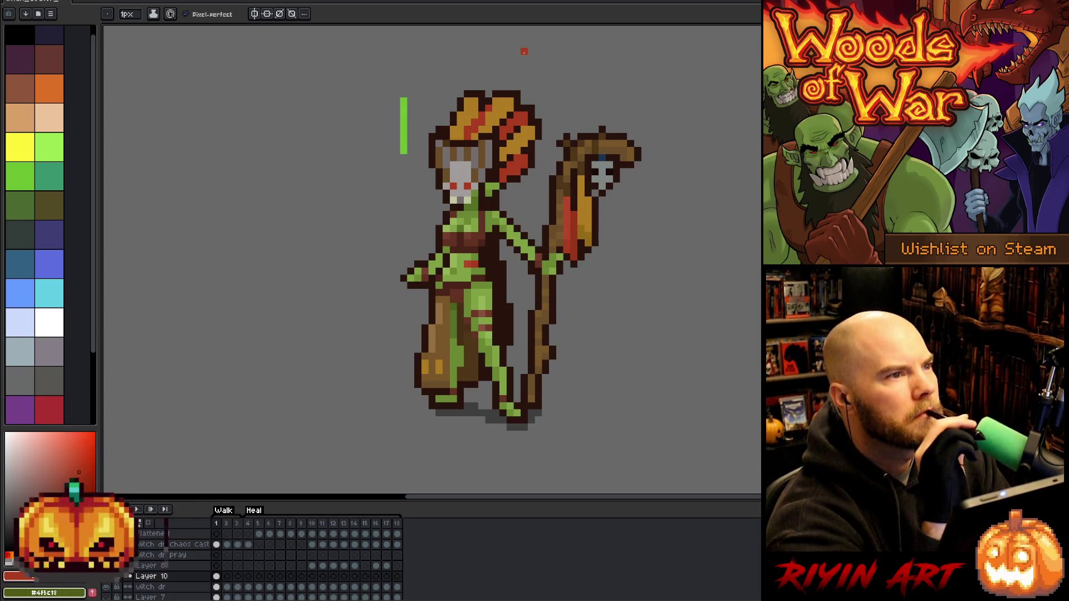
pyautogui.hotkey('ctrl', 'z')
pyautogui.hotkey('ctrl', 'z')
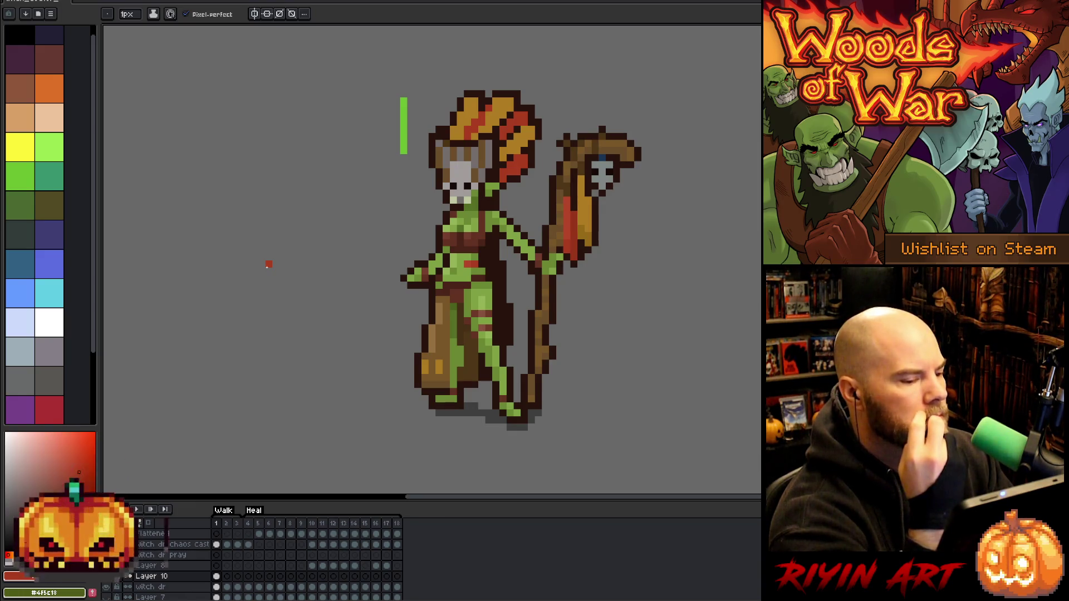
pyautogui.keyDown('alt'); pyautogui.click(599, 150); pyautogui.keyUp('alt')
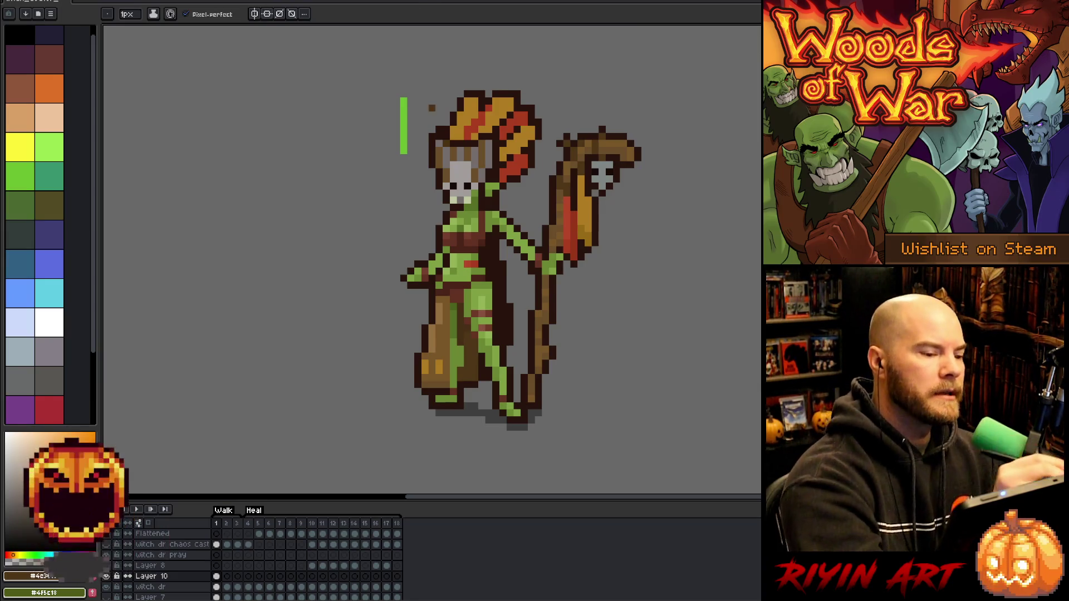
pyautogui.press('e')
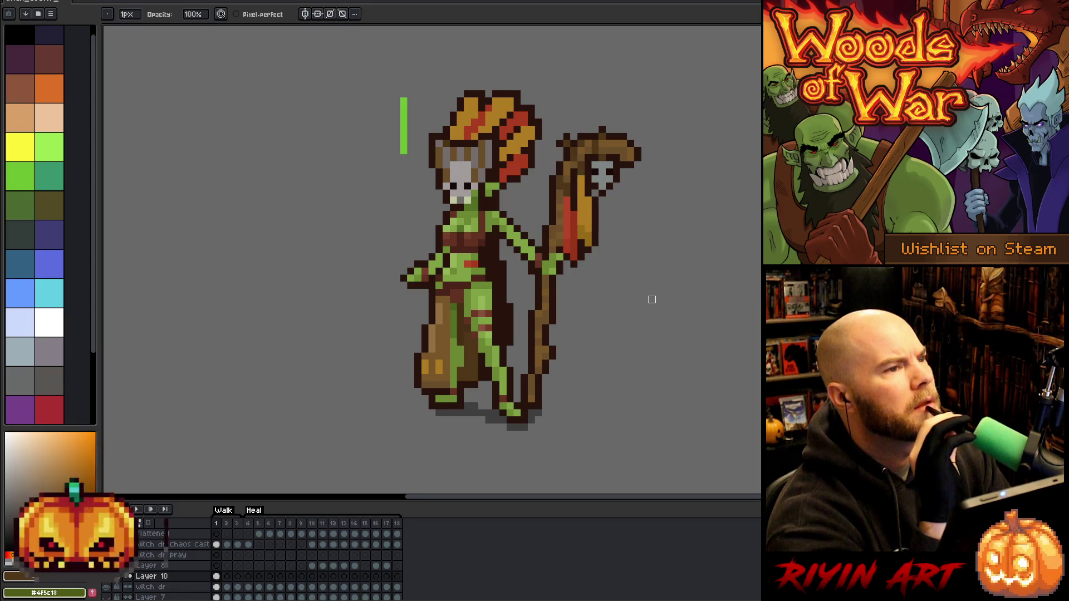
# Eyedropper the sprite's red and a darker red for painting
pyautogui.press('i')
pyautogui.click(470, 262)
pyautogui.press('b')
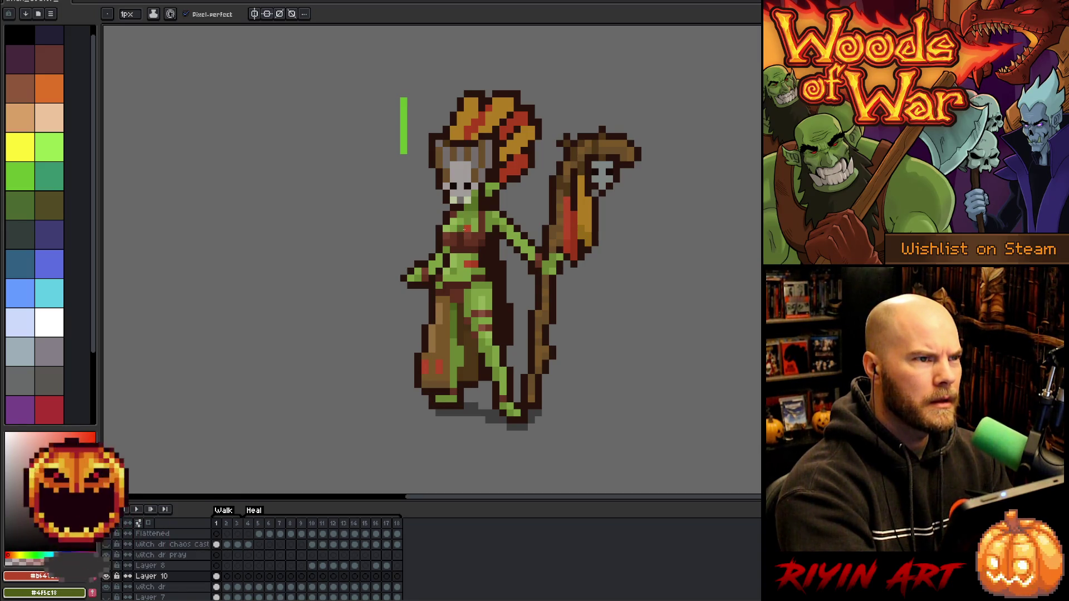
pyautogui.keyDown('alt'); pyautogui.click(480, 262); pyautogui.keyUp('alt')
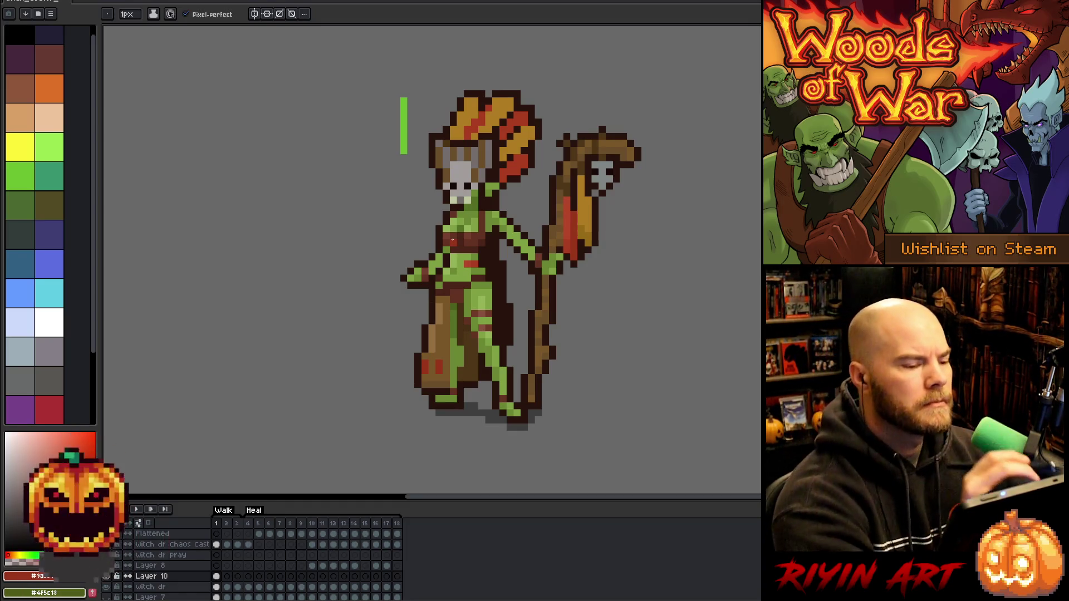
# Repaint the three red spots on the bag with the bag's brown
pyautogui.keyDown('alt'); pyautogui.click(432, 369); pyautogui.keyUp('alt')
pyautogui.click(439, 368)
pyautogui.click(425, 363)
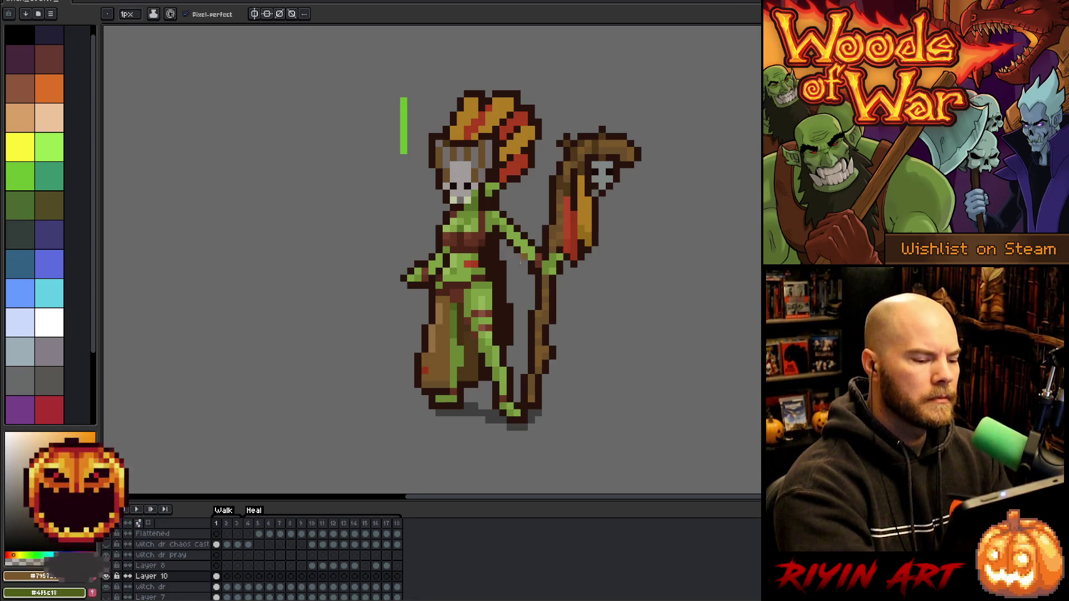
pyautogui.click(425, 370)
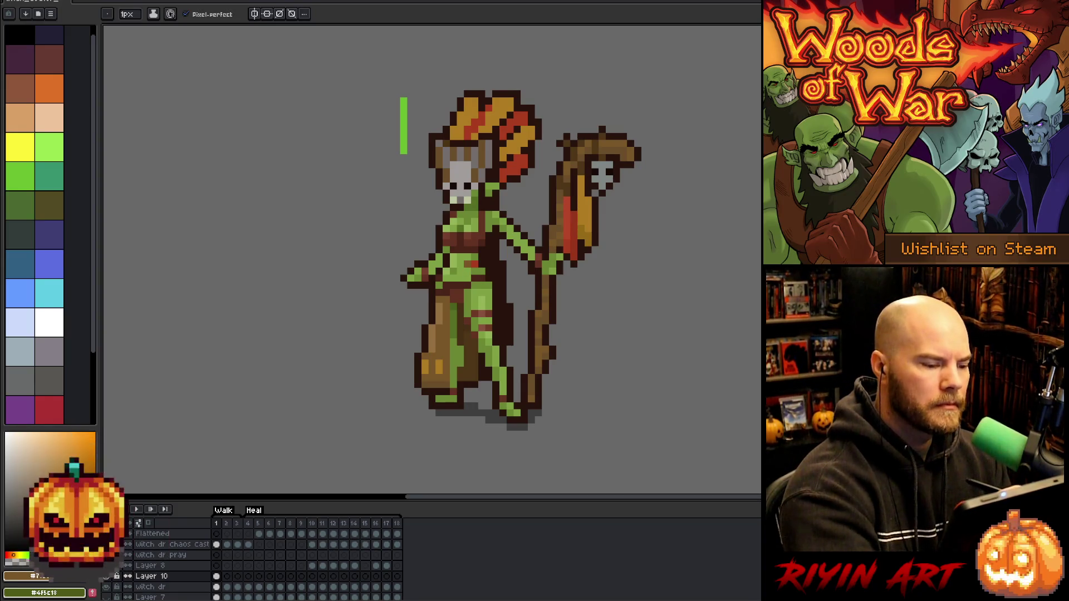
pyautogui.keyDown('alt'); pyautogui.click(445, 361); pyautogui.keyUp('alt')
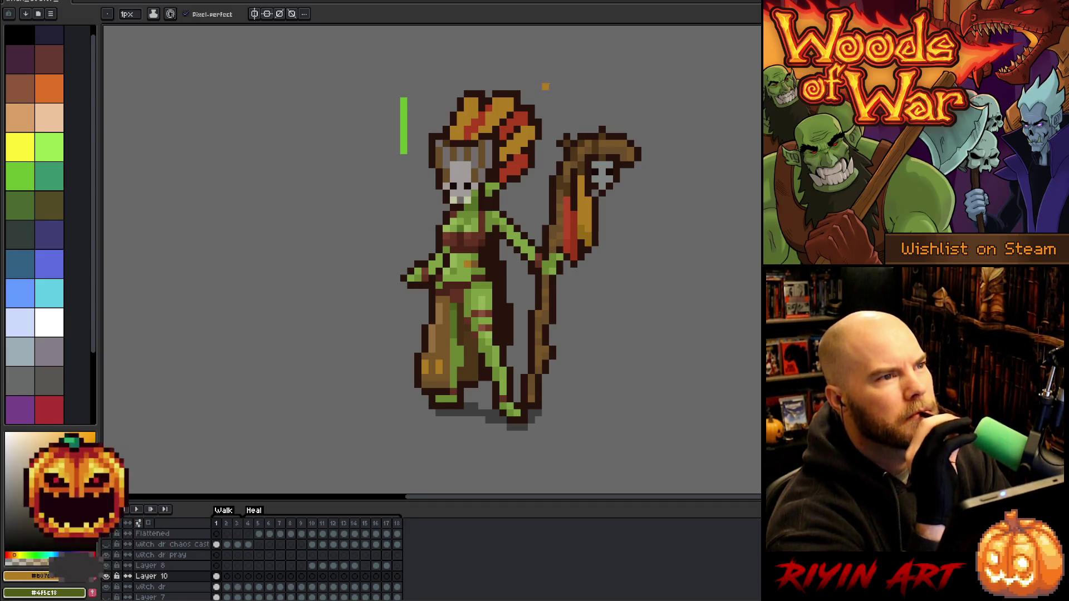
pyautogui.keyDown('alt'); pyautogui.click(466, 258); pyautogui.keyUp('alt')
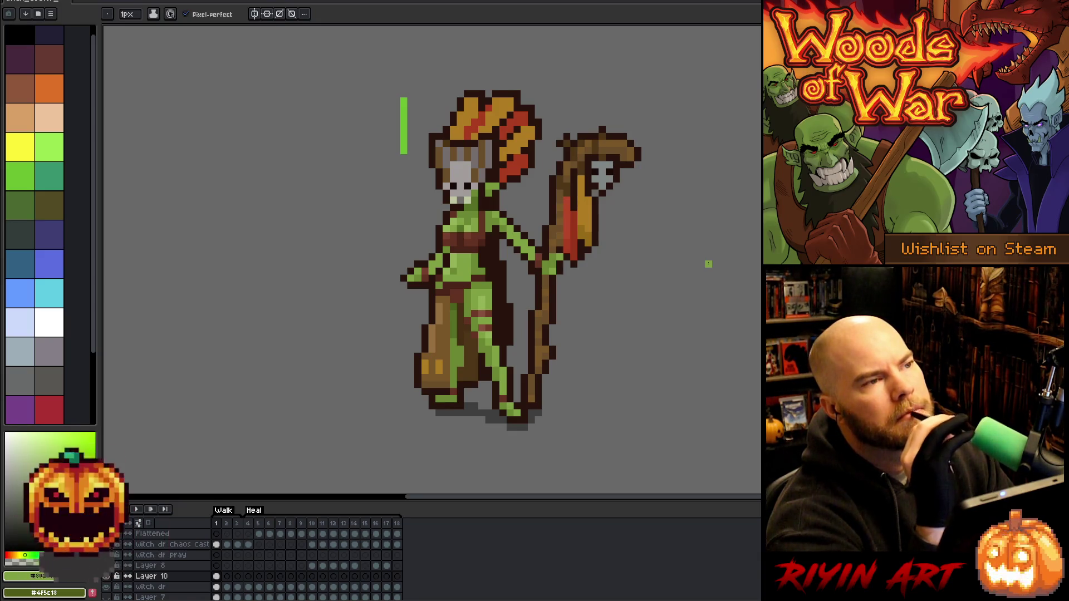
# Resample the headdress red, gold and dark brown, recolour headdress pixels gold, and add Layer 11
pyautogui.press('i')
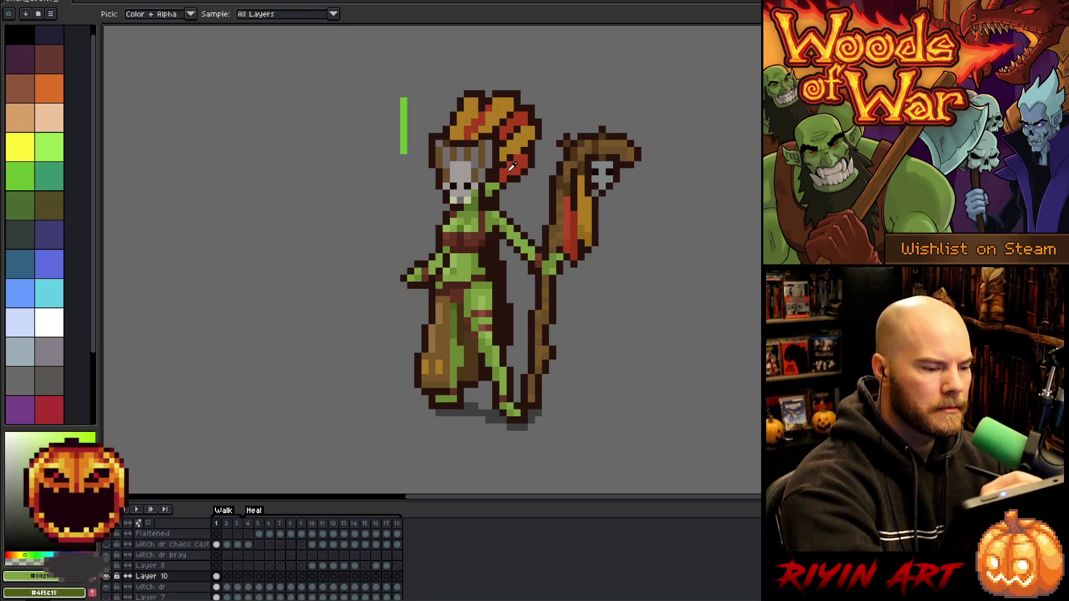
pyautogui.click(510, 168)
pyautogui.press('b')
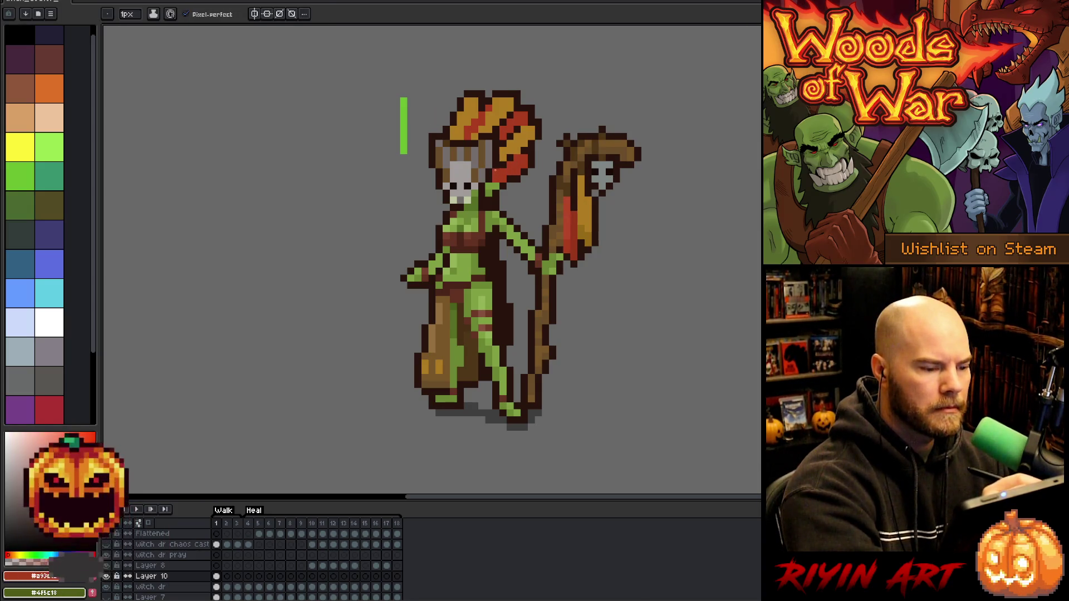
pyautogui.keyDown('alt'); pyautogui.click(515, 157); pyautogui.keyUp('alt')
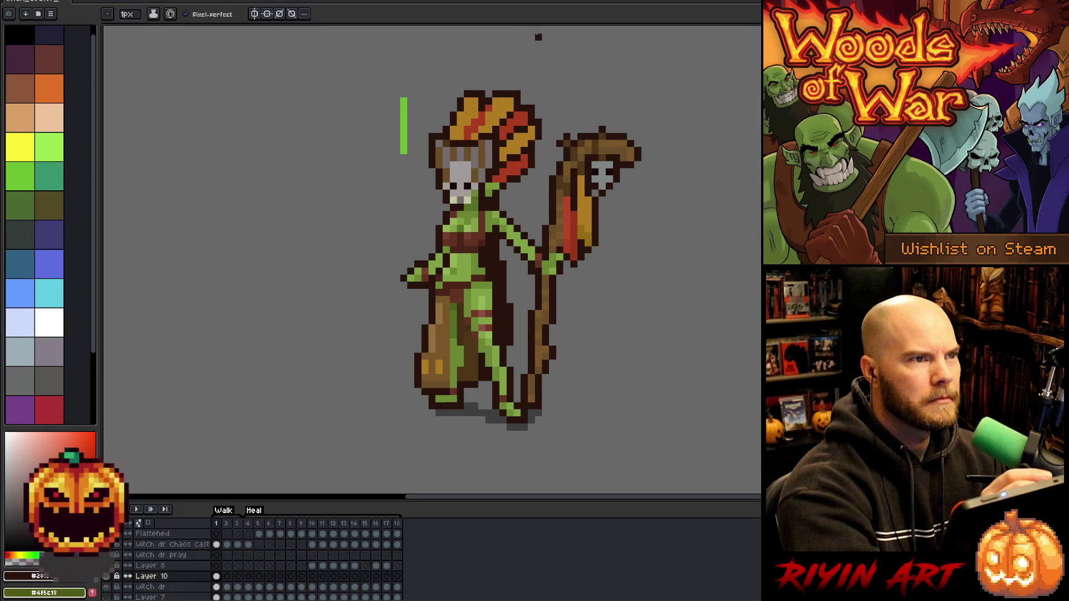
pyautogui.keyDown('alt'); pyautogui.click(504, 180); pyautogui.keyUp('alt')
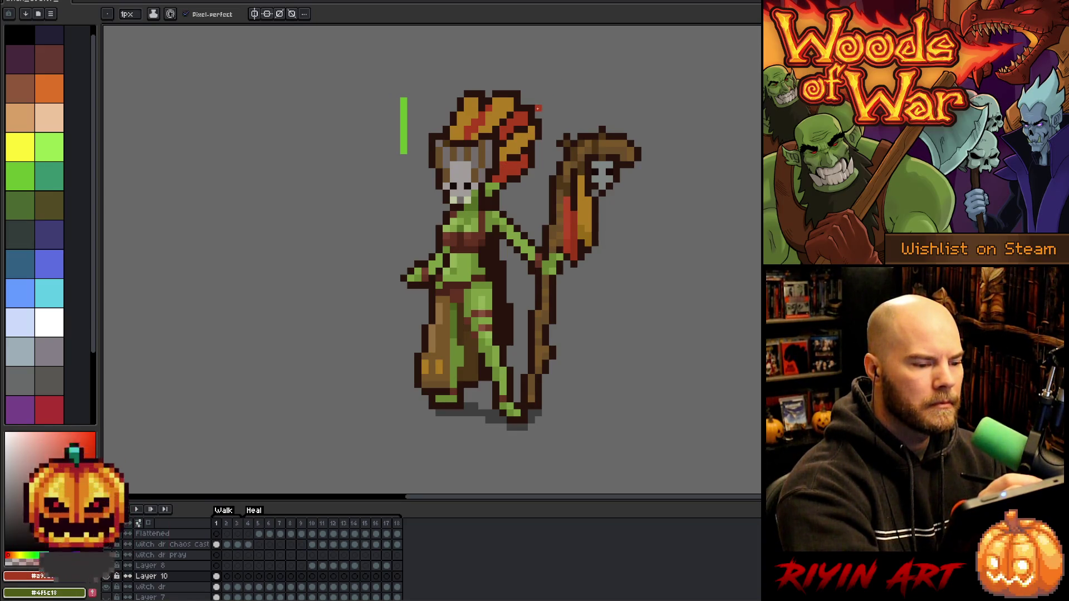
pyautogui.keyDown('alt'); pyautogui.click(517, 151); pyautogui.keyUp('alt')
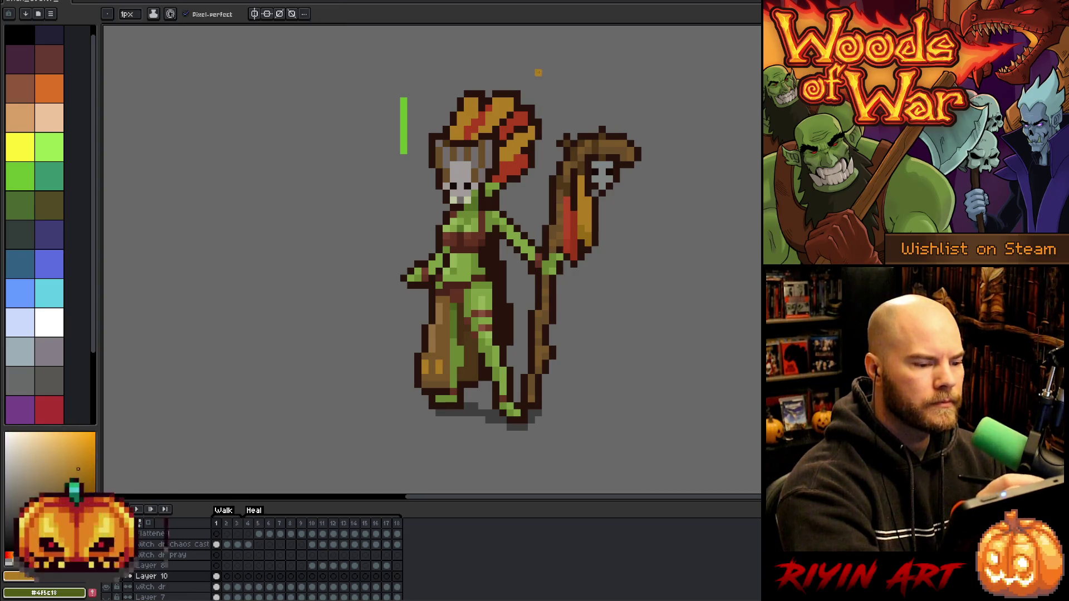
pyautogui.keyDown('alt'); pyautogui.click(517, 115); pyautogui.keyUp('alt')
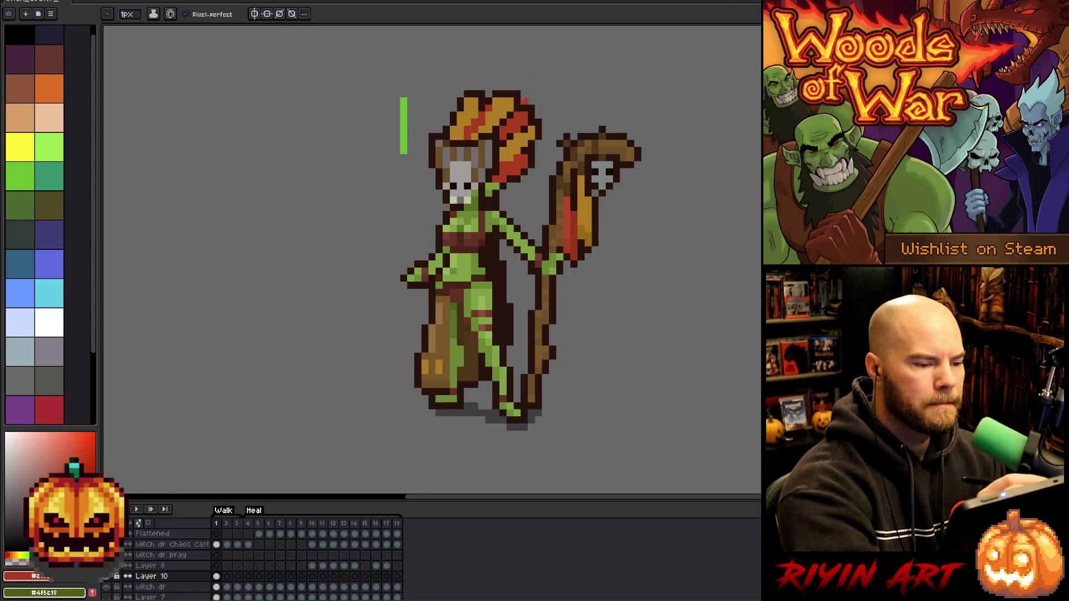
pyautogui.keyDown('alt'); pyautogui.click(509, 101); pyautogui.keyUp('alt')
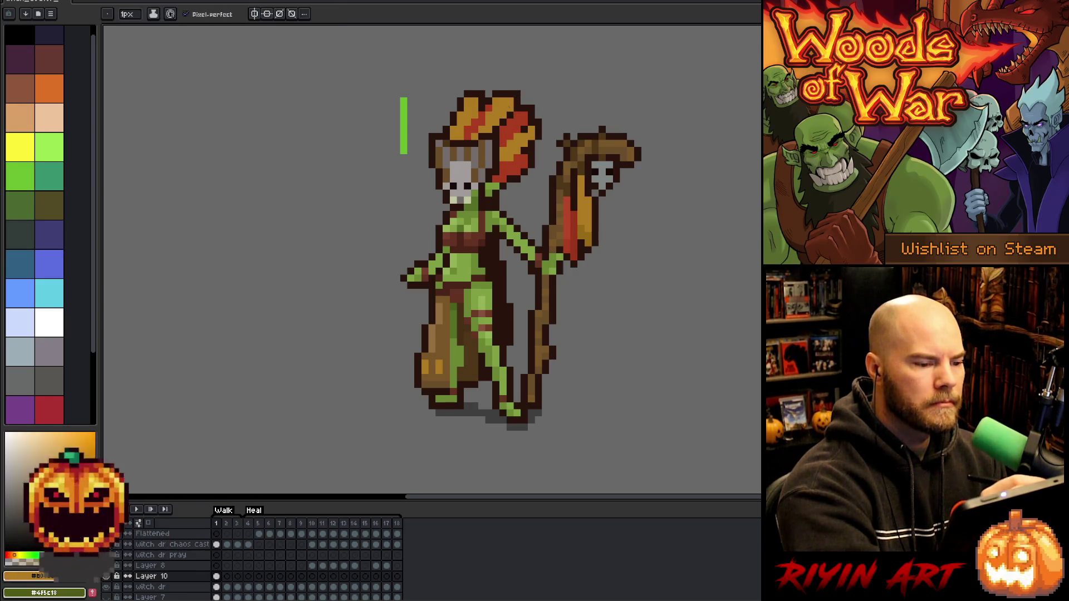
pyautogui.keyDown('alt'); pyautogui.click(513, 106); pyautogui.keyUp('alt')
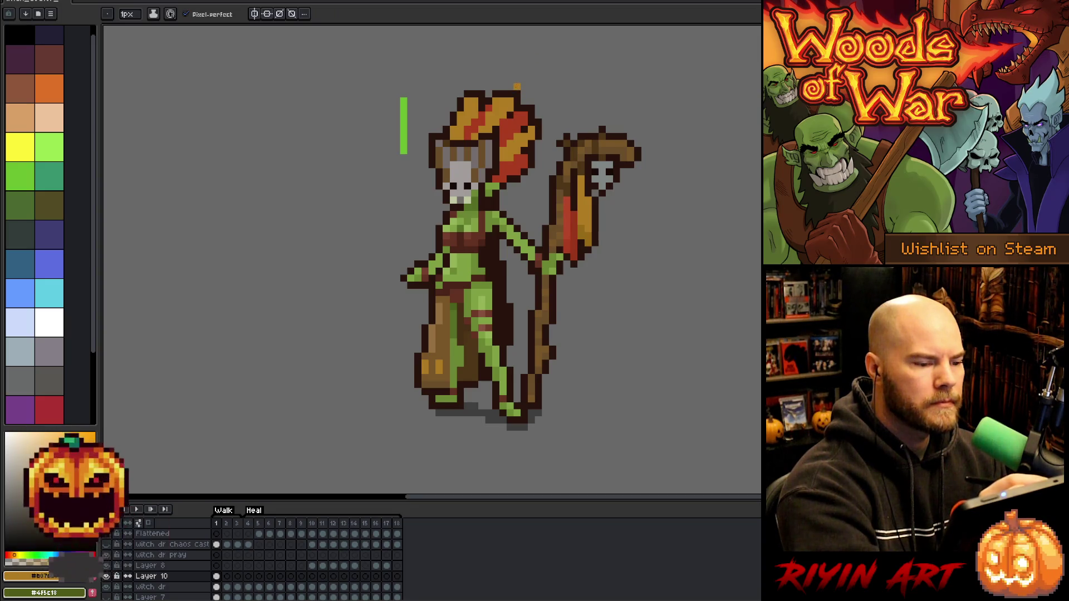
pyautogui.keyDown('alt'); pyautogui.click(507, 117); pyautogui.keyUp('alt')
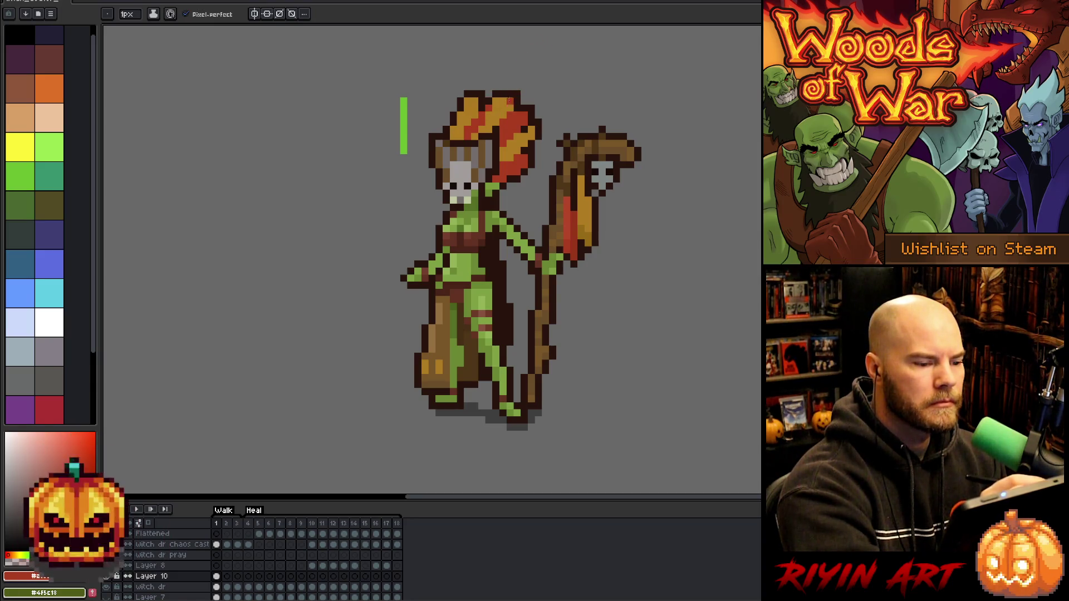
pyautogui.keyDown('alt'); pyautogui.click(508, 102); pyautogui.keyUp('alt')
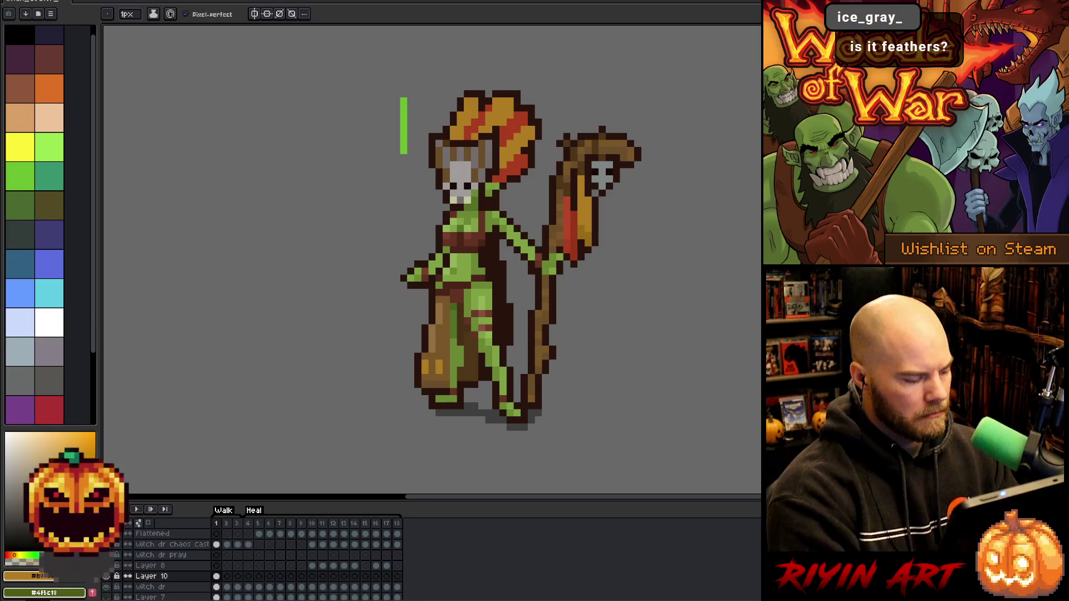
pyautogui.hotkey('shift', 'n')
# Show only Layer 11 on the canvas, briefly previewing the full sprite
pyautogui.click(216, 586)
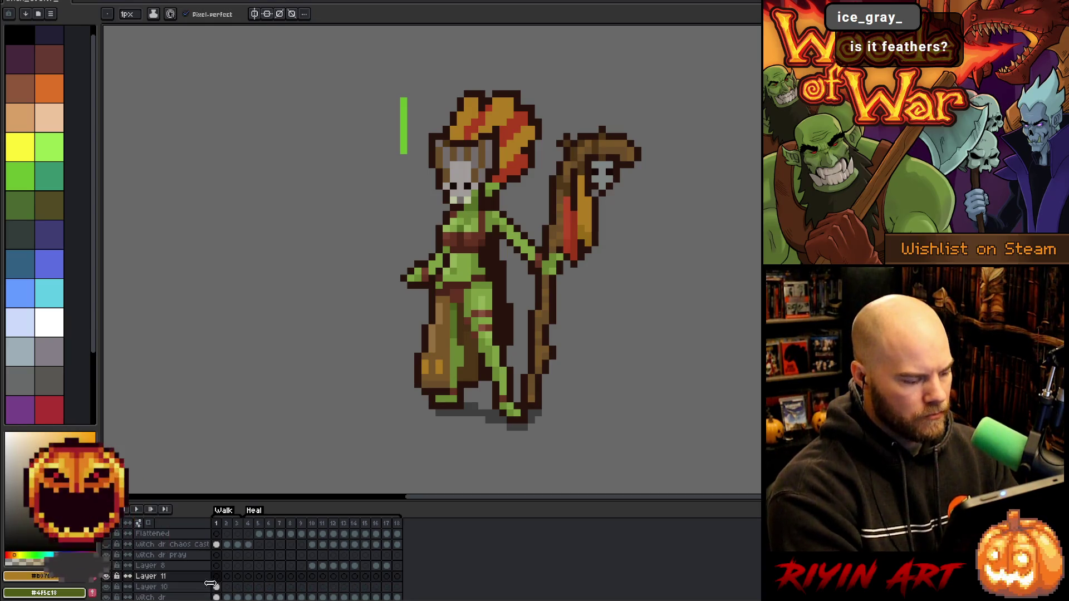
pyautogui.click(217, 577)
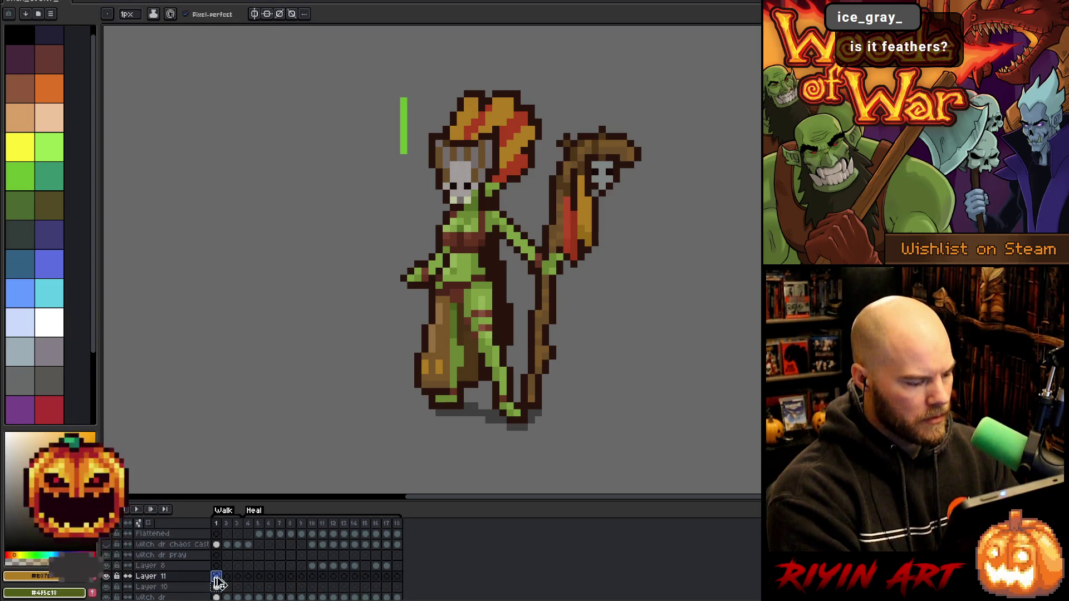
pyautogui.keyDown('alt'); pyautogui.click(109, 577); pyautogui.keyUp('alt')
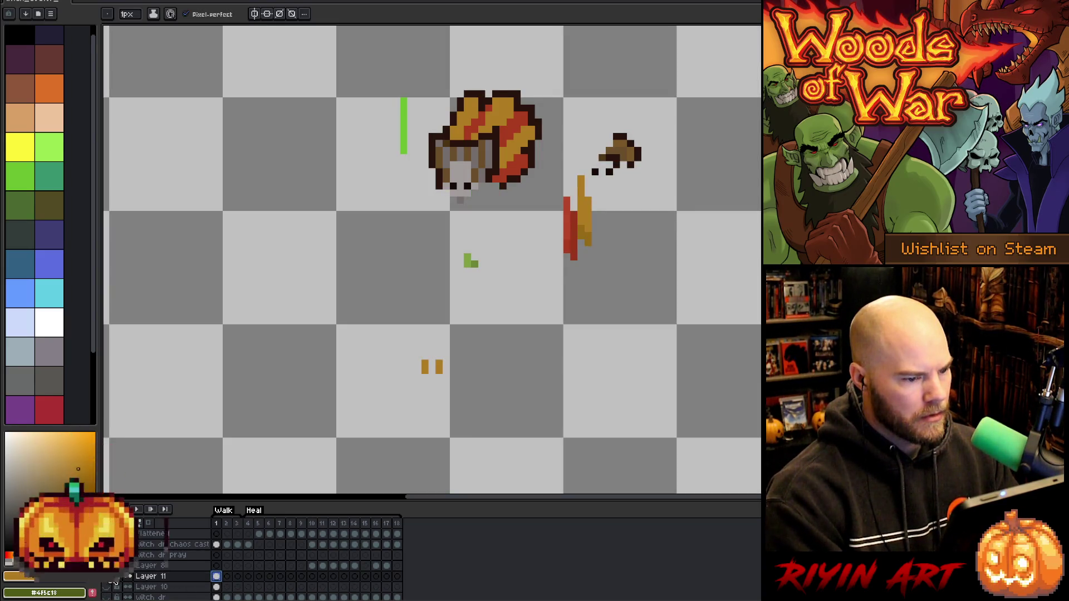
pyautogui.keyDown('alt'); pyautogui.click(114, 579); pyautogui.keyUp('alt')
pyautogui.keyDown('alt'); pyautogui.click(114, 579); pyautogui.keyUp('alt')
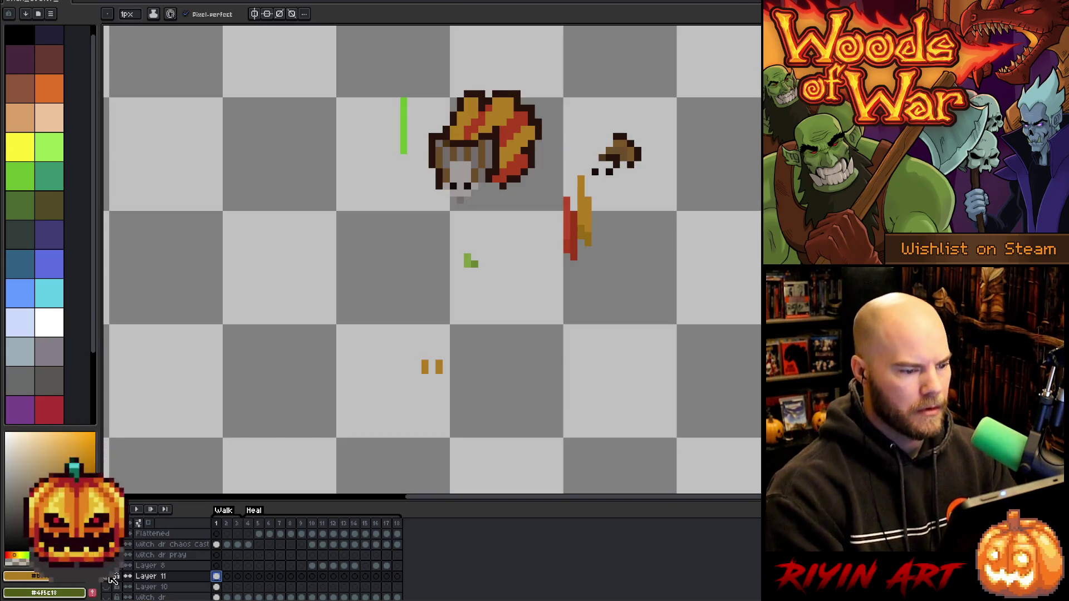
# Select the gold and then headdress red pixels with Color Range at raised tolerance
pyautogui.press('q')
pyautogui.moveTo(618, 276)
pyautogui.mouseDown()
pyautogui.moveTo(604, 181)
pyautogui.moveTo(556, 231)
pyautogui.moveTo(607, 334)
pyautogui.mouseUp()
pyautogui.hotkey('ctrl', 'shift', 'c')
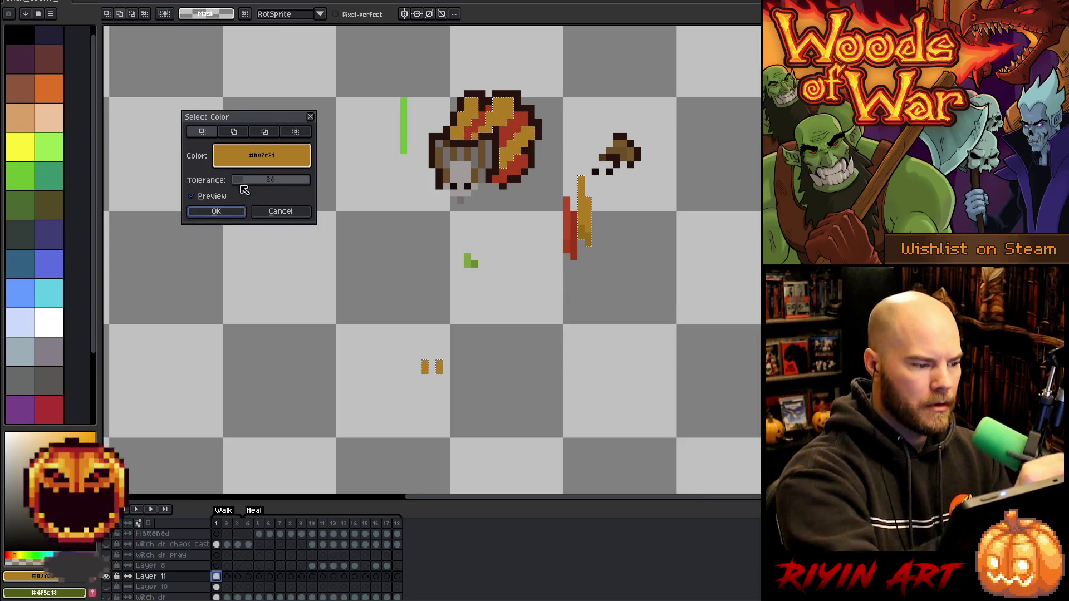
pyautogui.moveTo(244, 180); pyautogui.dragTo(257, 178)
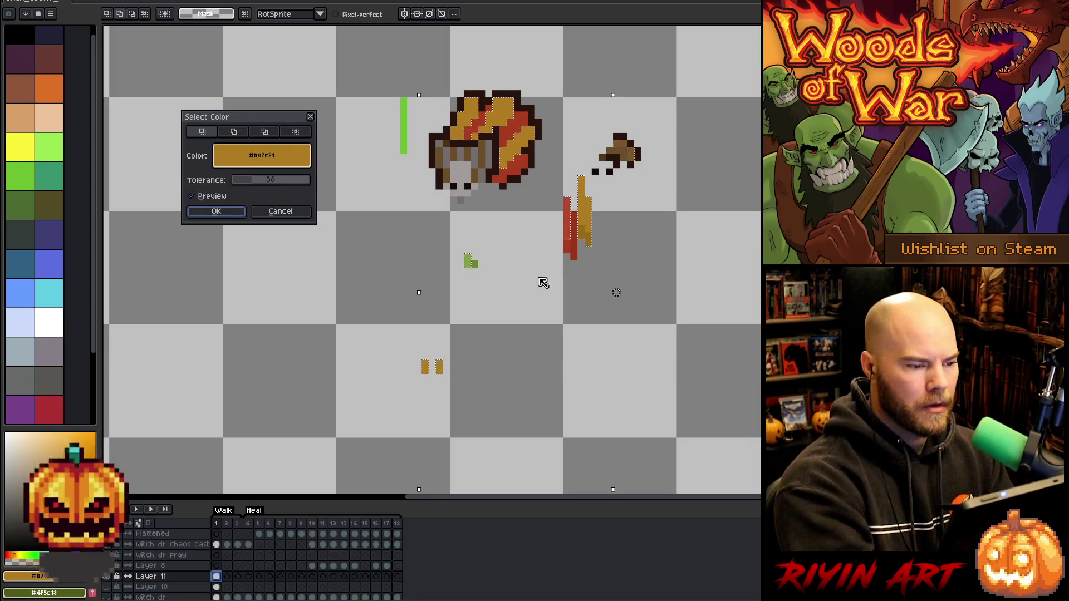
pyautogui.moveTo(251, 156)
pyautogui.mouseDown()
pyautogui.moveTo(423, 178)
pyautogui.moveTo(569, 223)
pyautogui.mouseUp()
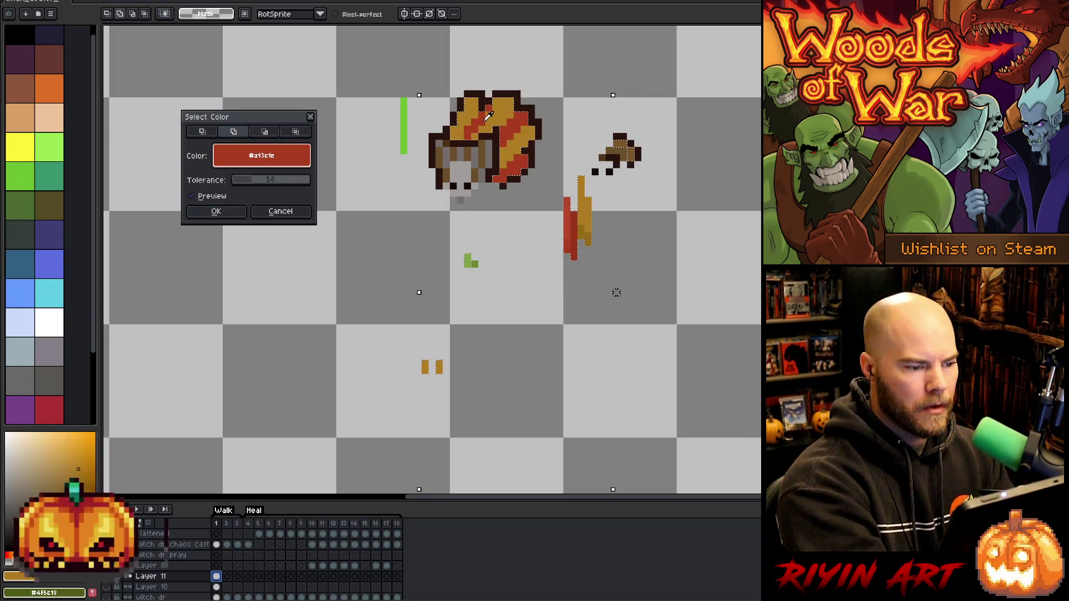
pyautogui.press('Return')
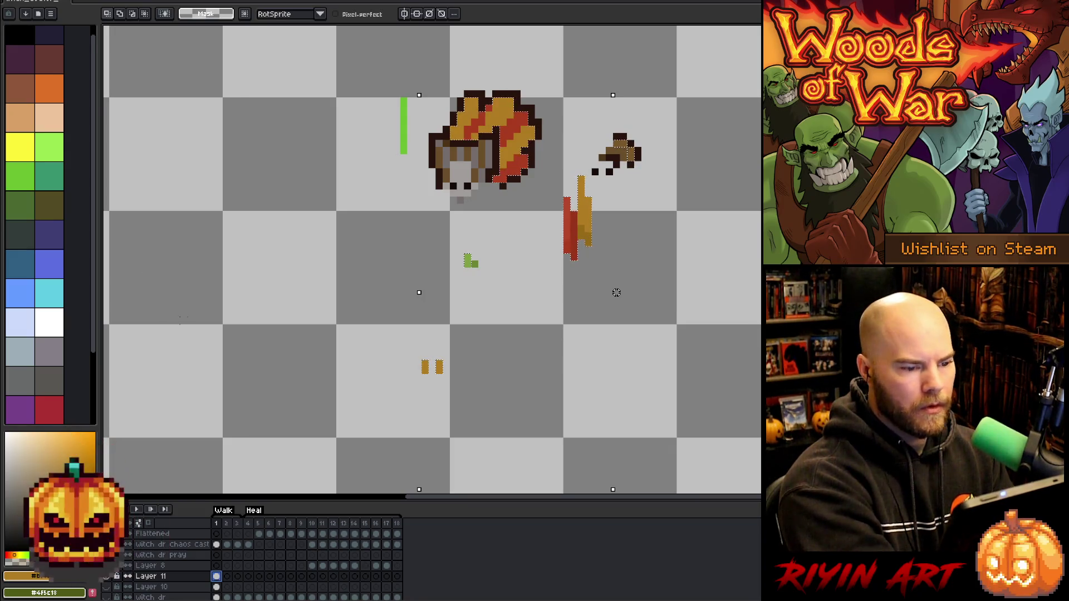
pyautogui.press('m')
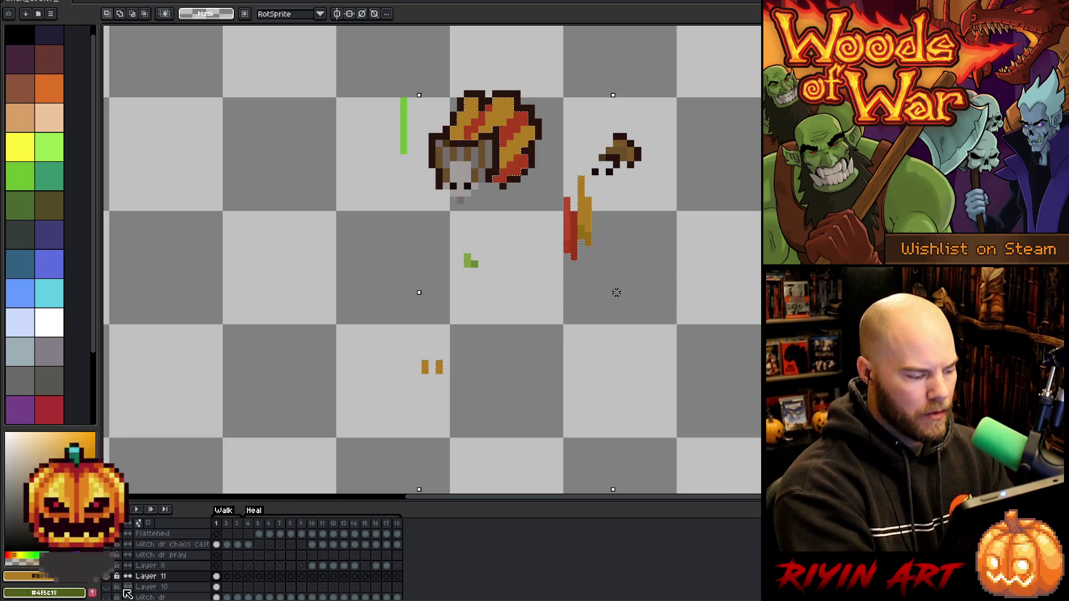
# Make all layers visible again and select Layer 11's first frame
pyautogui.press('b')
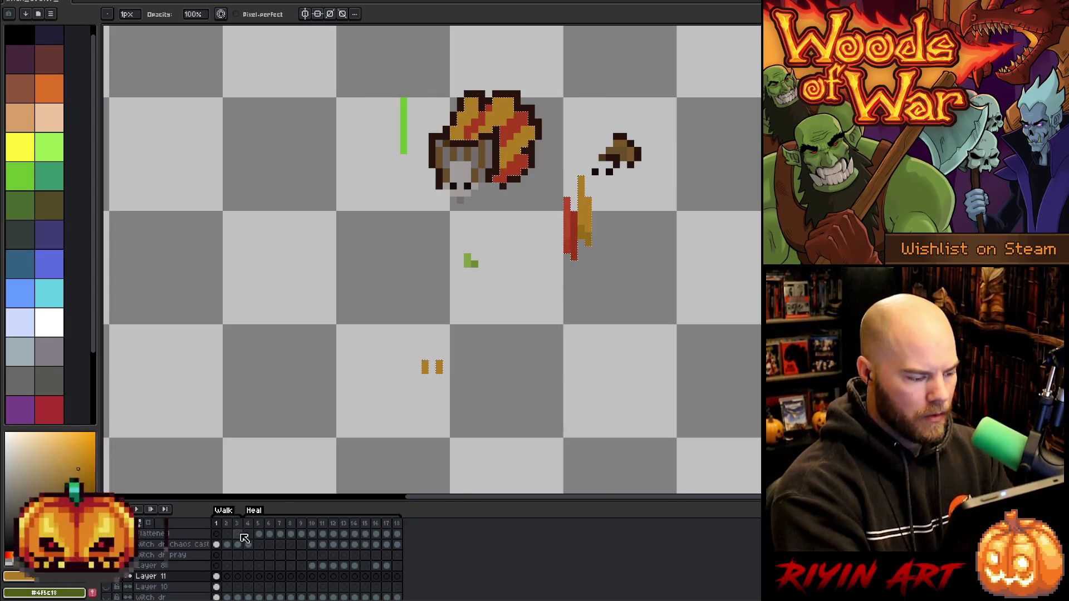
pyautogui.click(144, 588)
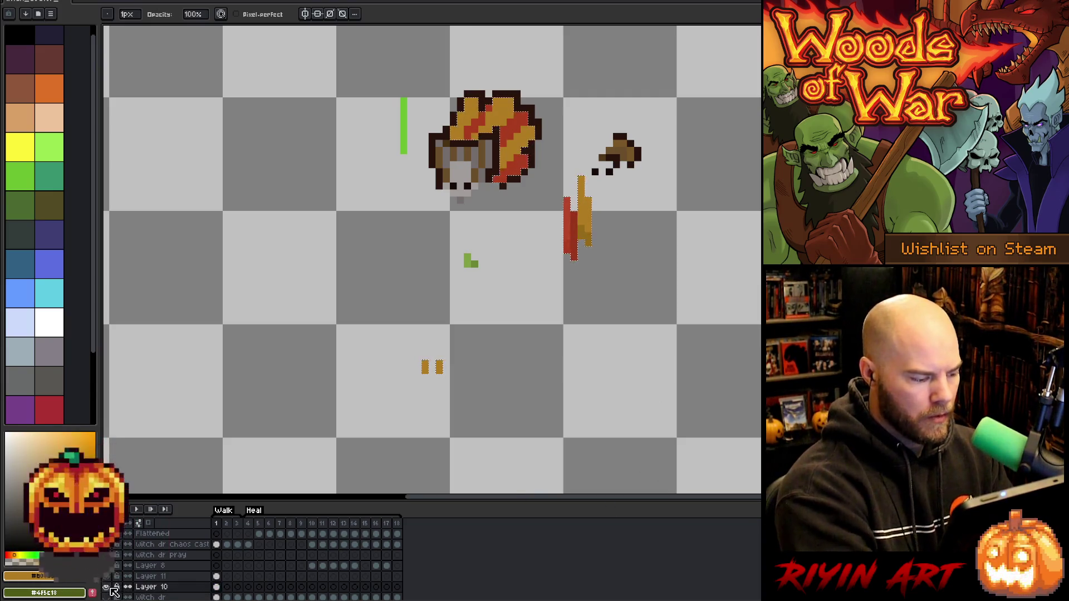
pyautogui.keyDown('alt'); pyautogui.click(107, 586); pyautogui.keyUp('alt')
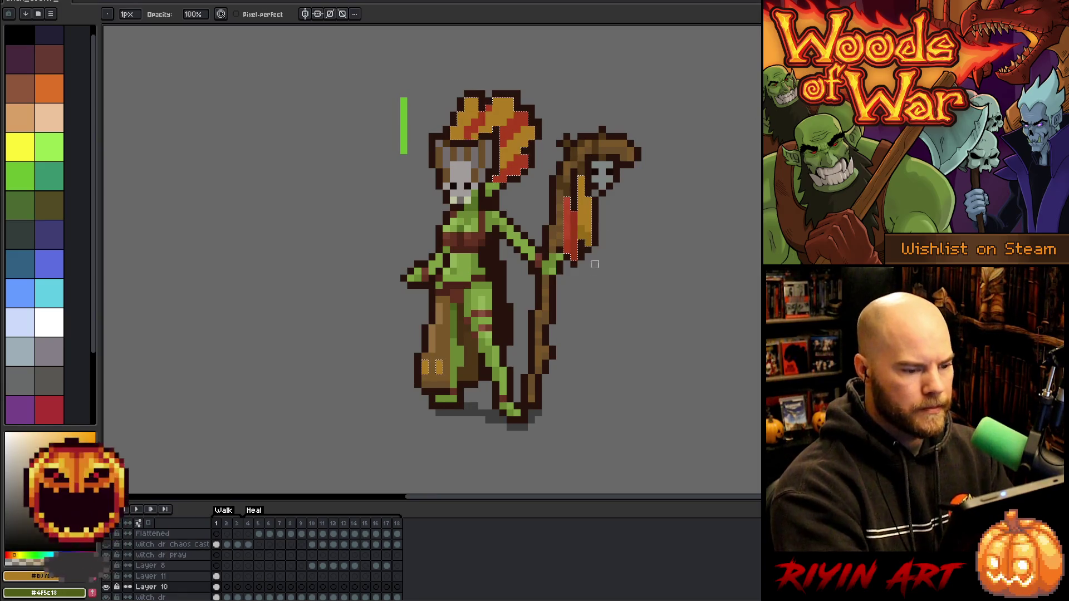
pyautogui.click(217, 577)
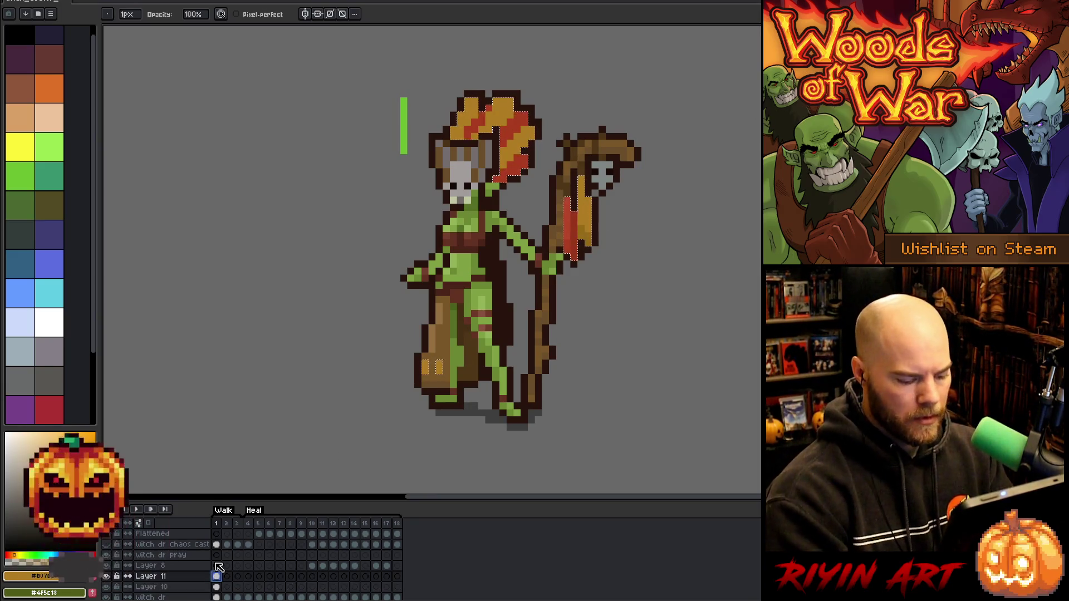
pyautogui.hotkey('ctrl', 'u')
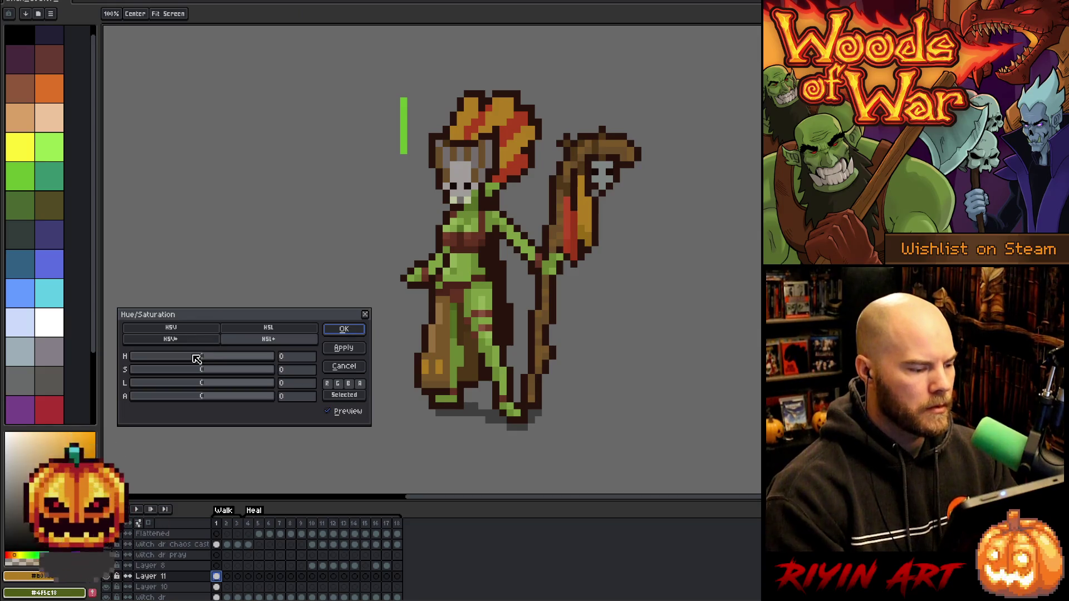
# Preview green, blue, purple and grey hue/saturation variants of the accents, then cancel them
pyautogui.moveTo(234, 356)
pyautogui.mouseDown()
pyautogui.moveTo(294, 356)
pyautogui.moveTo(133, 371)
pyautogui.mouseUp()
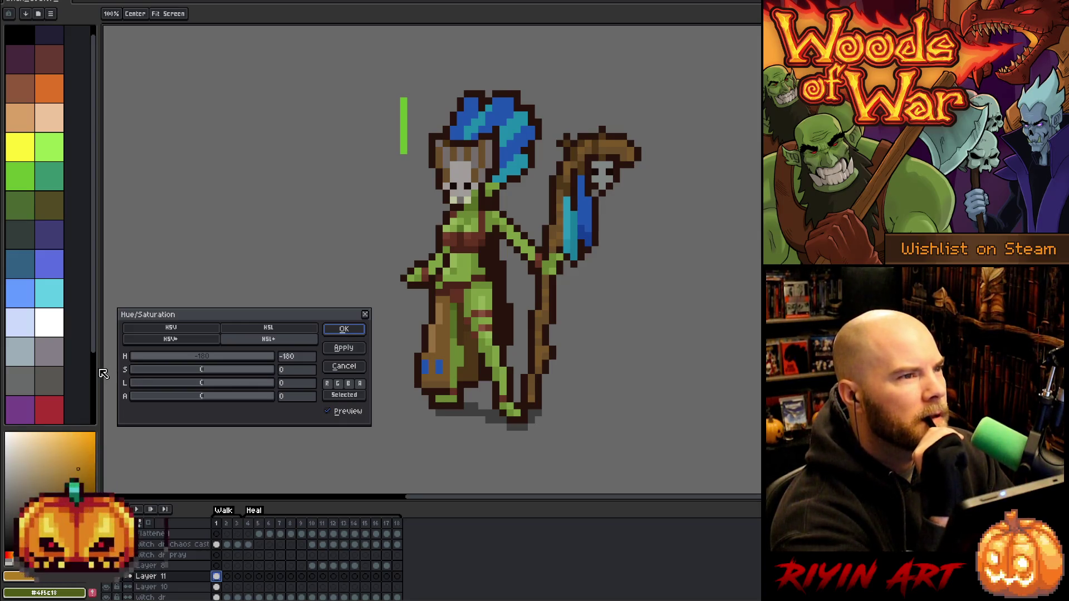
pyautogui.click(142, 368)
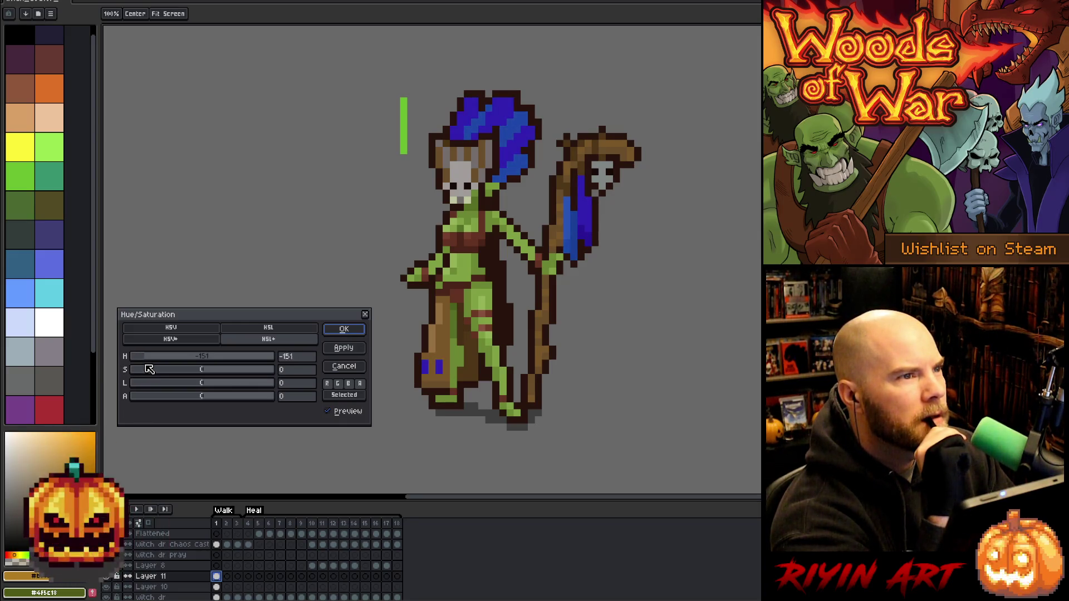
pyautogui.moveTo(140, 370); pyautogui.dragTo(199, 362)
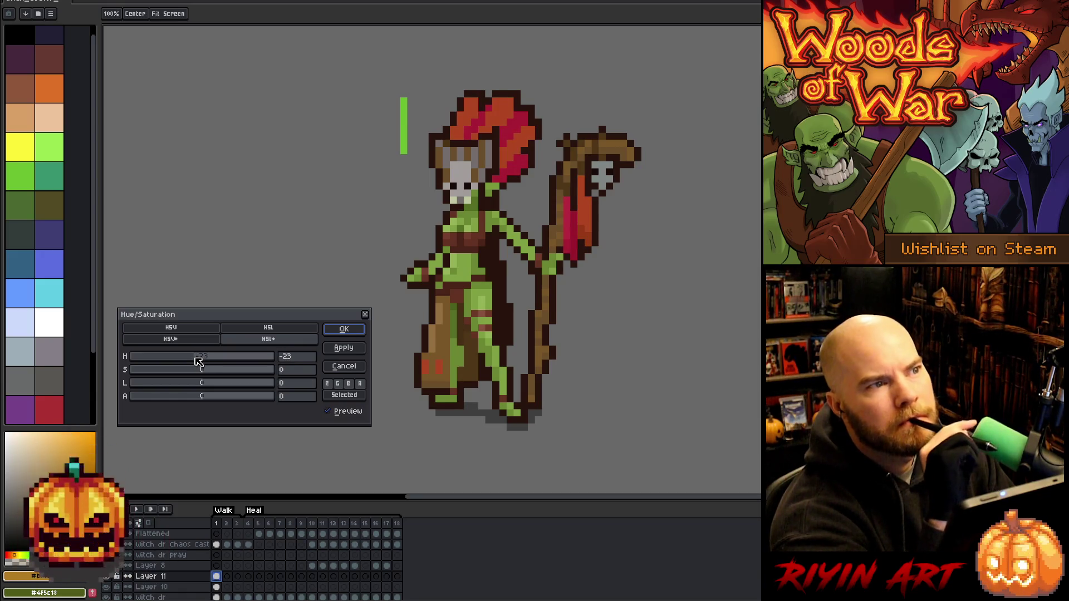
pyautogui.moveTo(193, 371)
pyautogui.mouseDown()
pyautogui.moveTo(184, 359)
pyautogui.moveTo(129, 357)
pyautogui.mouseUp()
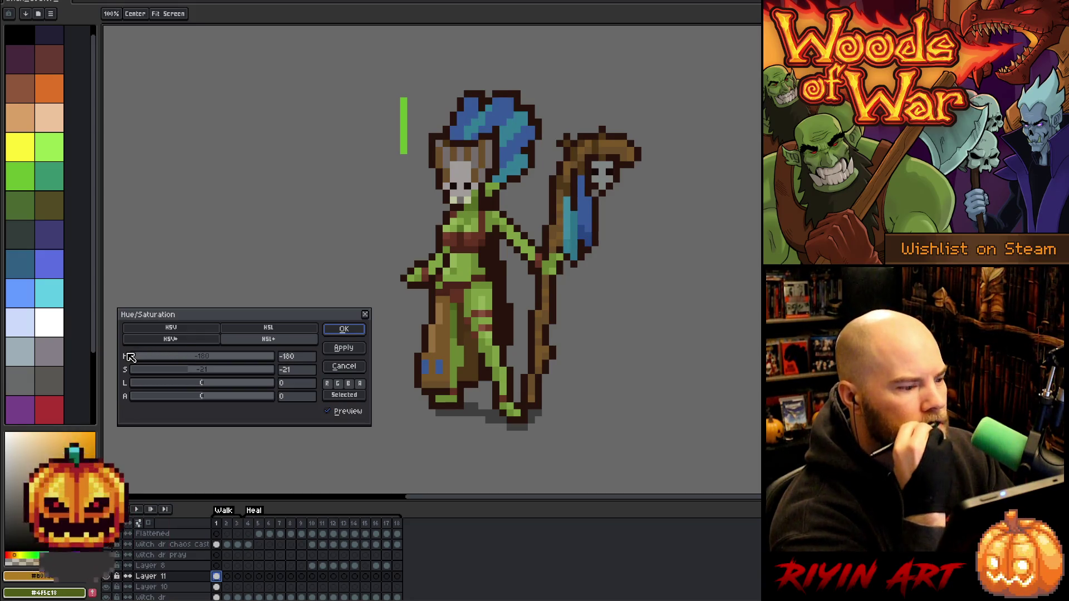
pyautogui.moveTo(129, 356); pyautogui.dragTo(284, 357)
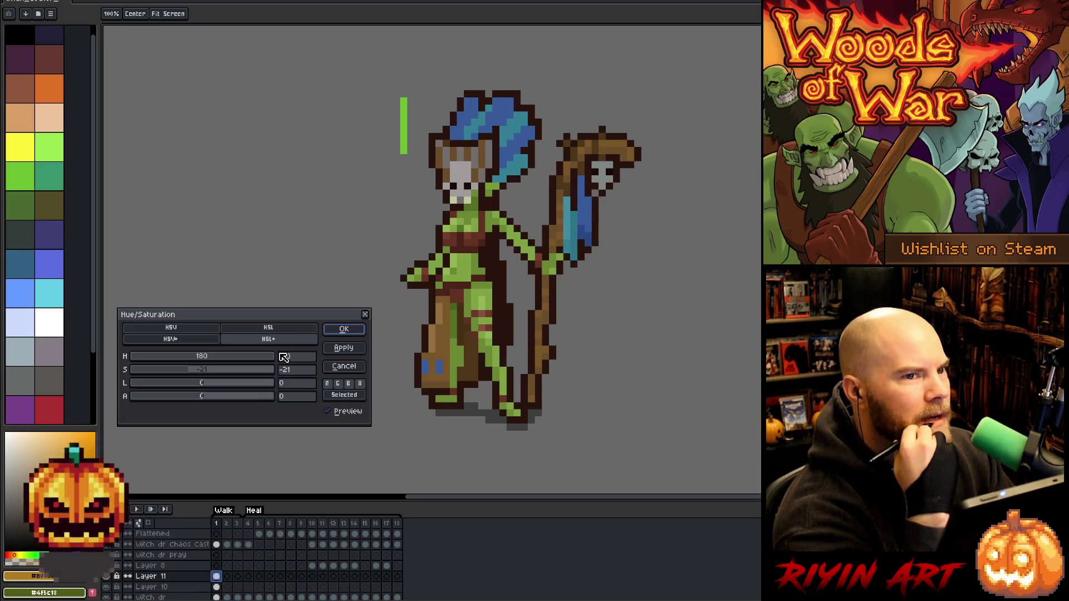
pyautogui.click(158, 370)
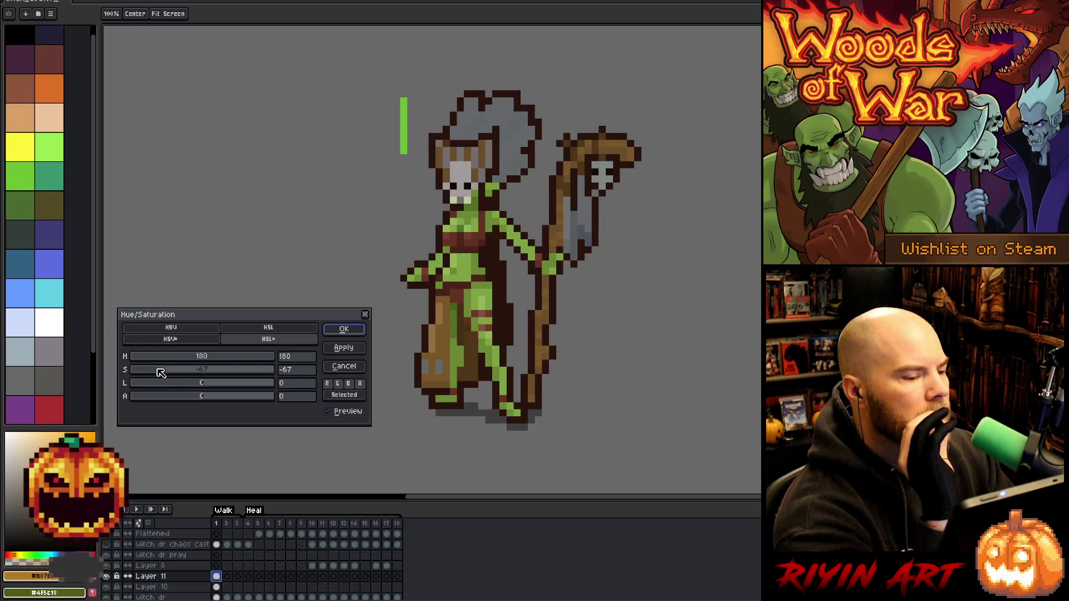
pyautogui.moveTo(163, 373); pyautogui.dragTo(214, 371)
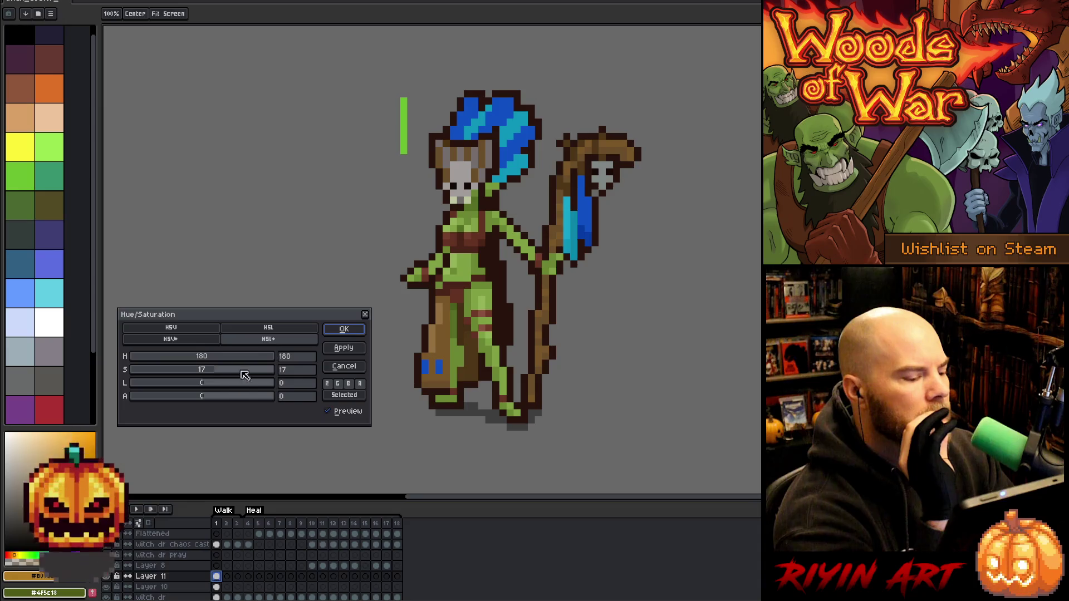
pyautogui.click(344, 367)
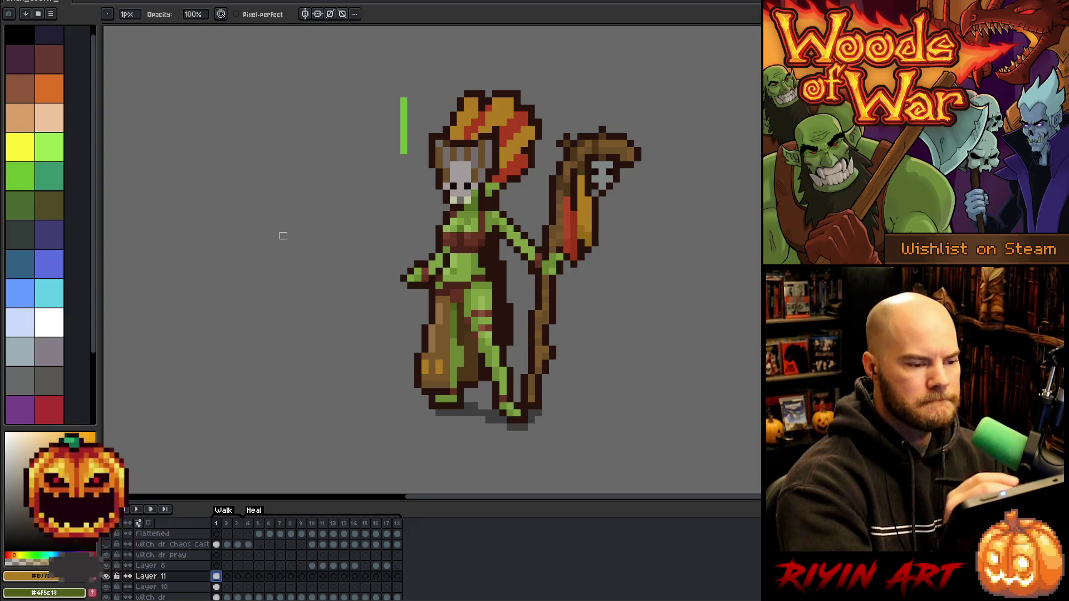
# Paint a red test swatch beside the orange one
pyautogui.press('b')
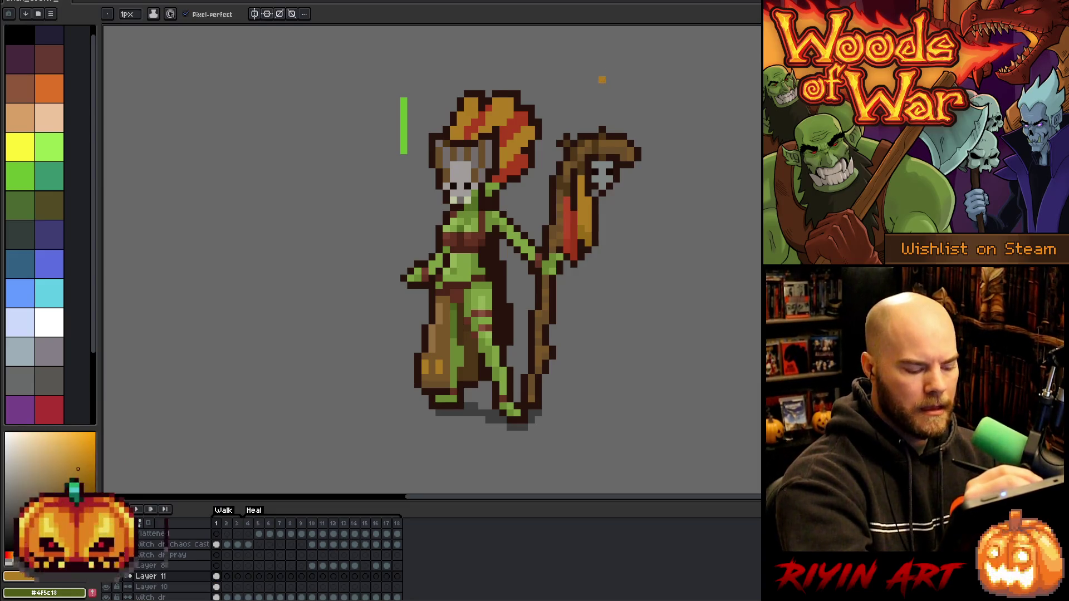
pyautogui.press('v')
pyautogui.press('b')
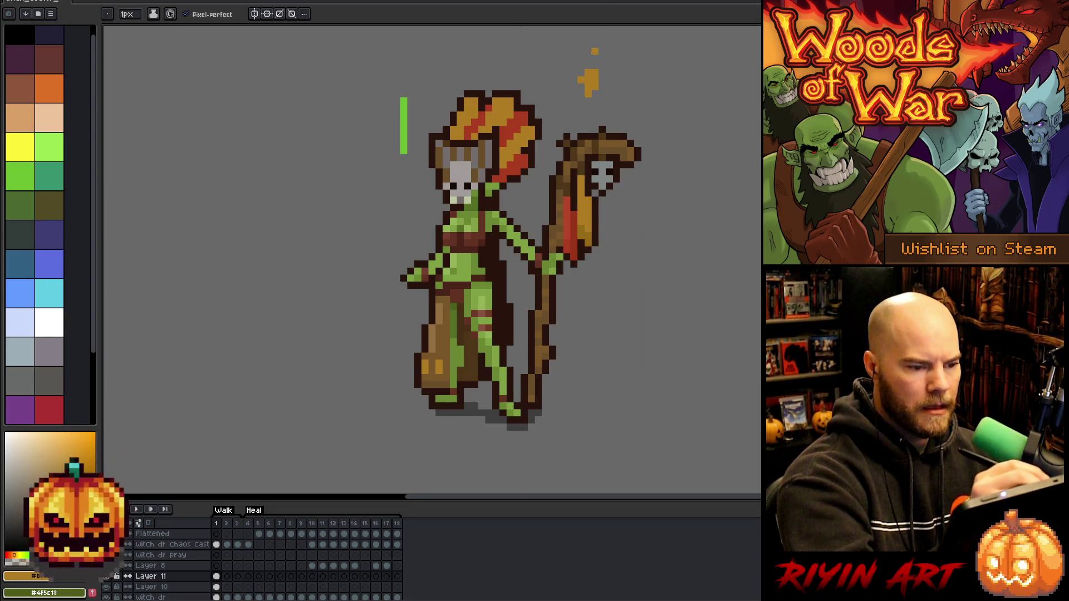
pyautogui.moveTo(623, 73); pyautogui.dragTo(637, 87)
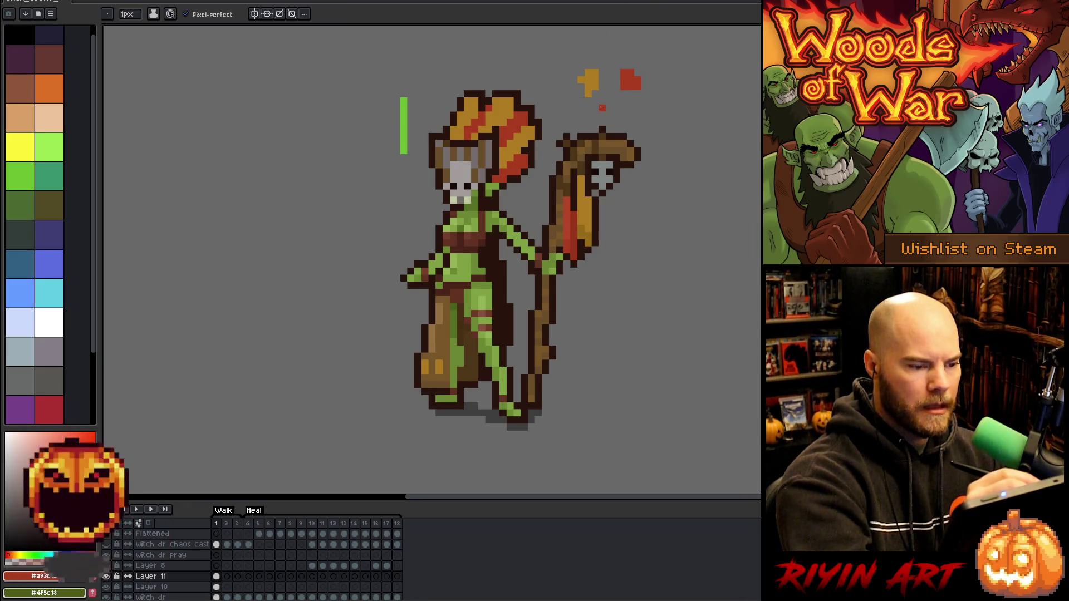
# Bucket-fill a headdress stripe, the gold staff band and the knee pixels grey
pyautogui.keyDown('alt'); pyautogui.click(460, 184); pyautogui.keyUp('alt')
pyautogui.press('g')
pyautogui.click(501, 111)
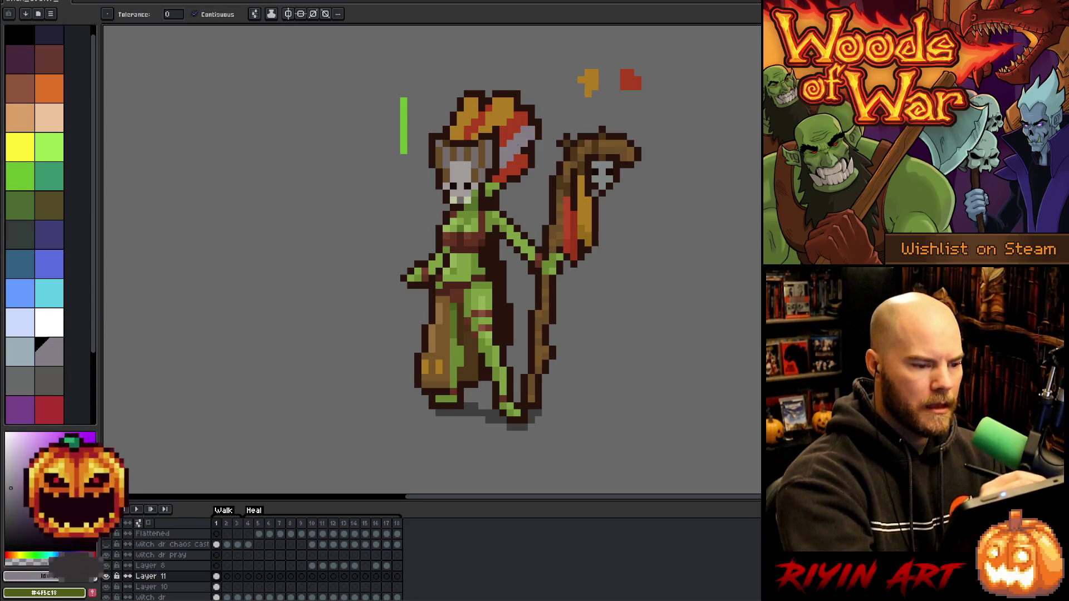
pyautogui.click(584, 201)
pyautogui.click(432, 368)
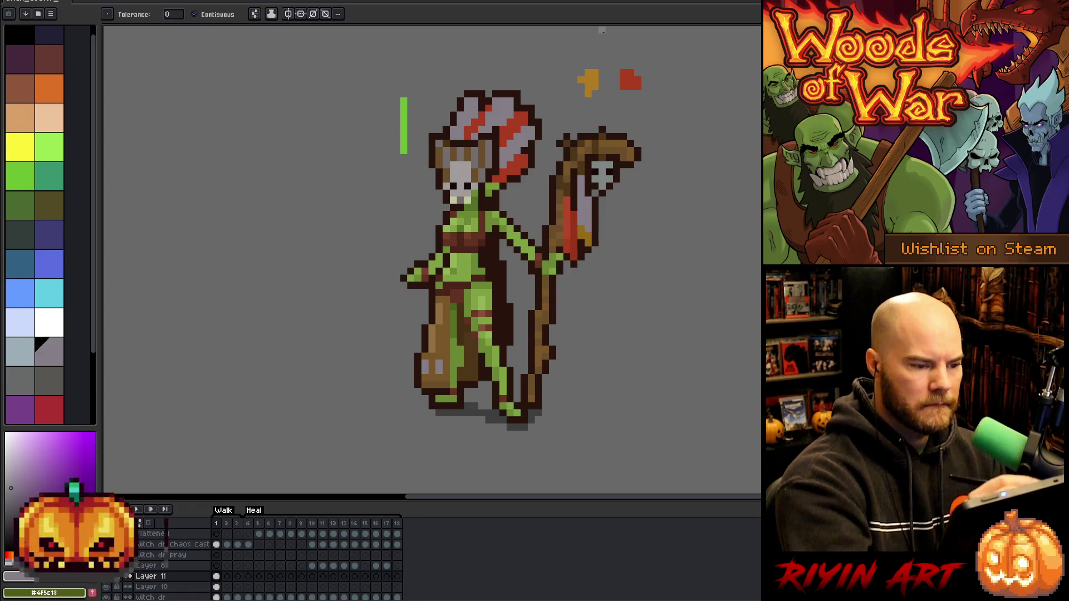
# Fill three headdress stripes with gold
pyautogui.press('b')
pyautogui.keyDown('alt'); pyautogui.click(603, 78); pyautogui.keyUp('alt')
pyautogui.press('g')
pyautogui.click(510, 169)
pyautogui.click(515, 128)
pyautogui.click(474, 129)
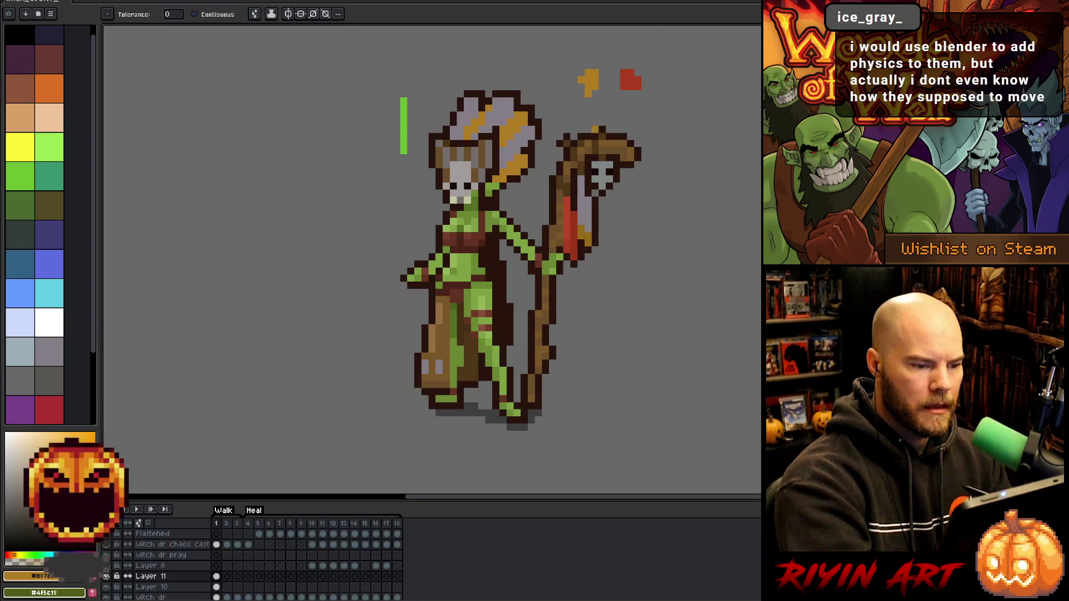
# Fill the remaining grey headdress stripes and pixels red
pyautogui.keyDown('alt'); pyautogui.click(635, 77); pyautogui.keyUp('alt')
pyautogui.click(517, 143)
pyautogui.click(501, 113)
pyautogui.click(466, 107)
pyautogui.click(475, 136)
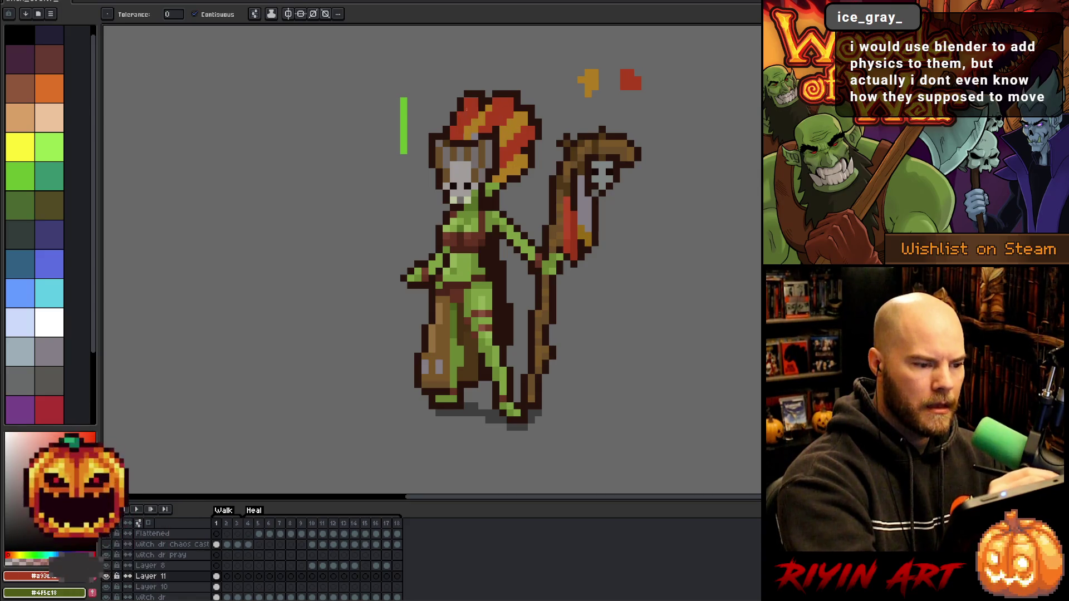
pyautogui.click(524, 114)
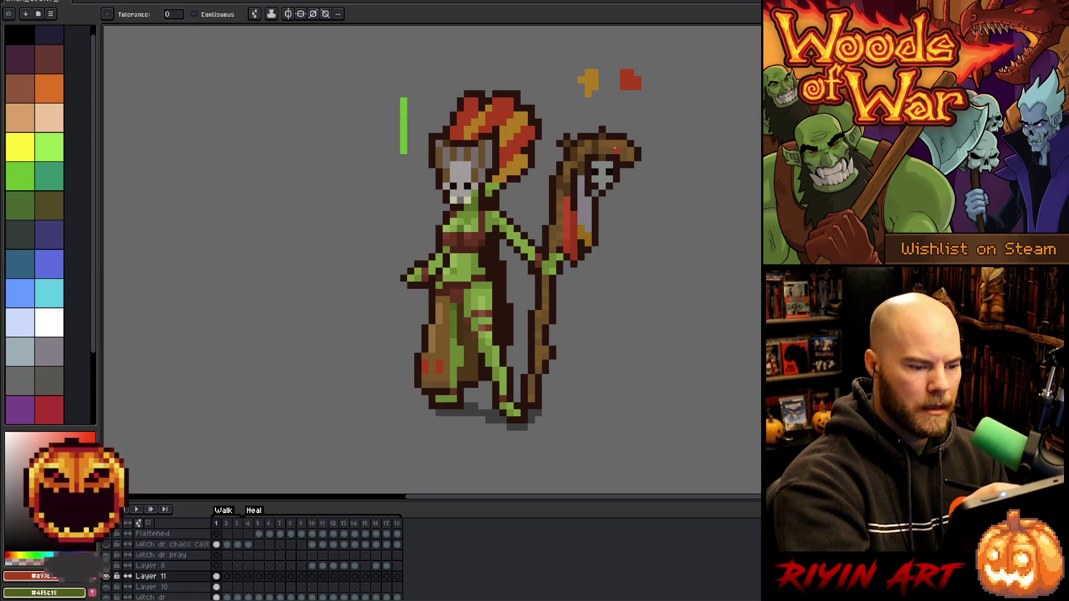
# Fill the staff banner's pale strip red and recolour a few staff pixels orange-brown
pyautogui.keyDown('alt'); pyautogui.click(587, 221); pyautogui.keyUp('alt')
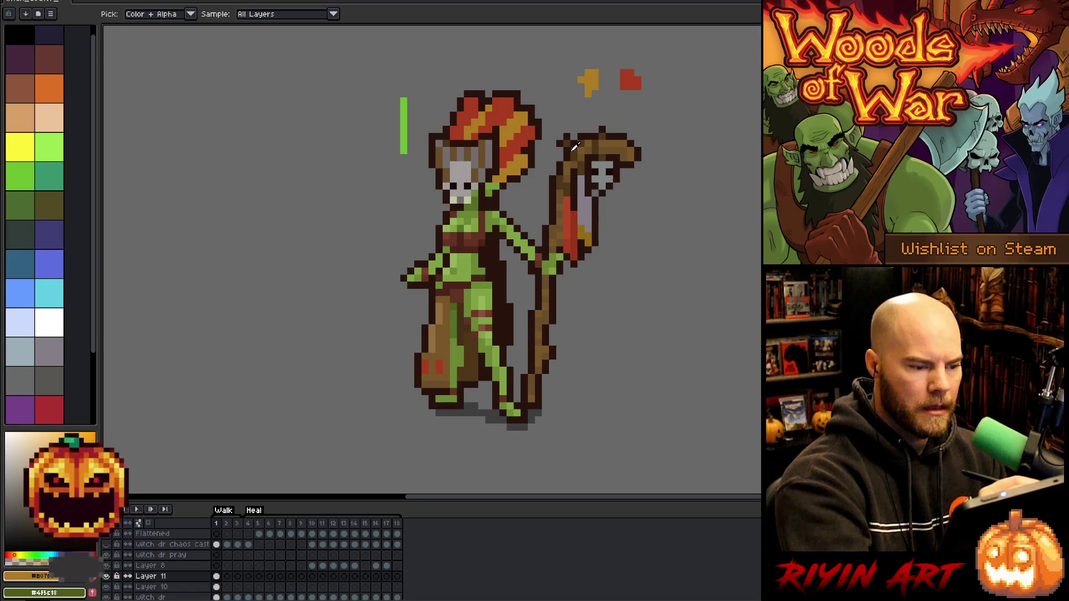
pyautogui.keyDown('alt'); pyautogui.click(522, 136); pyautogui.keyUp('alt')
pyautogui.click(585, 206)
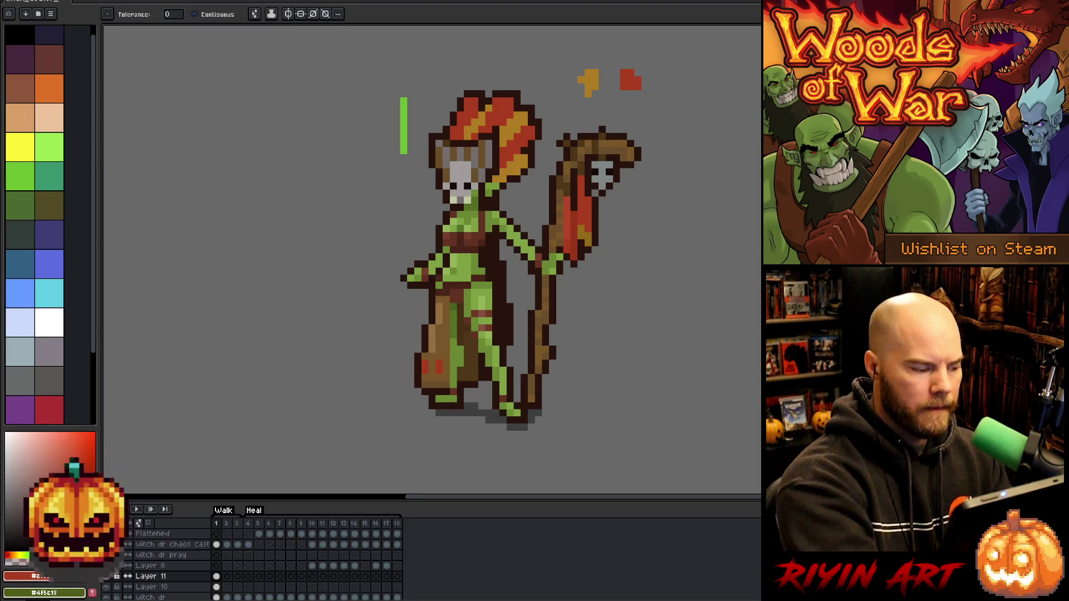
pyautogui.press('b')
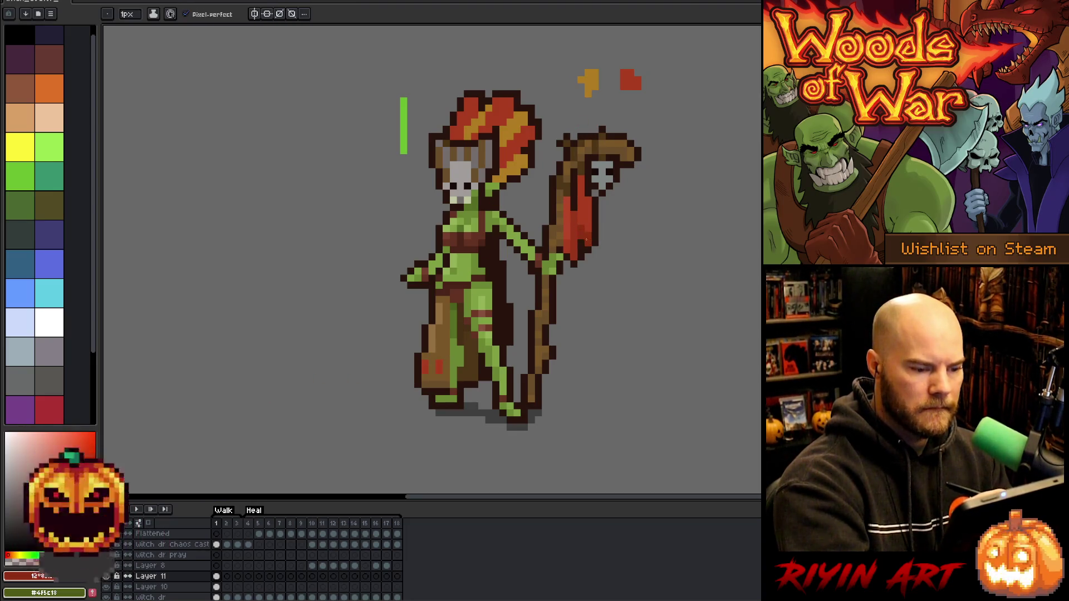
pyautogui.keyDown('alt'); pyautogui.click(524, 114); pyautogui.keyUp('alt')
pyautogui.press('g')
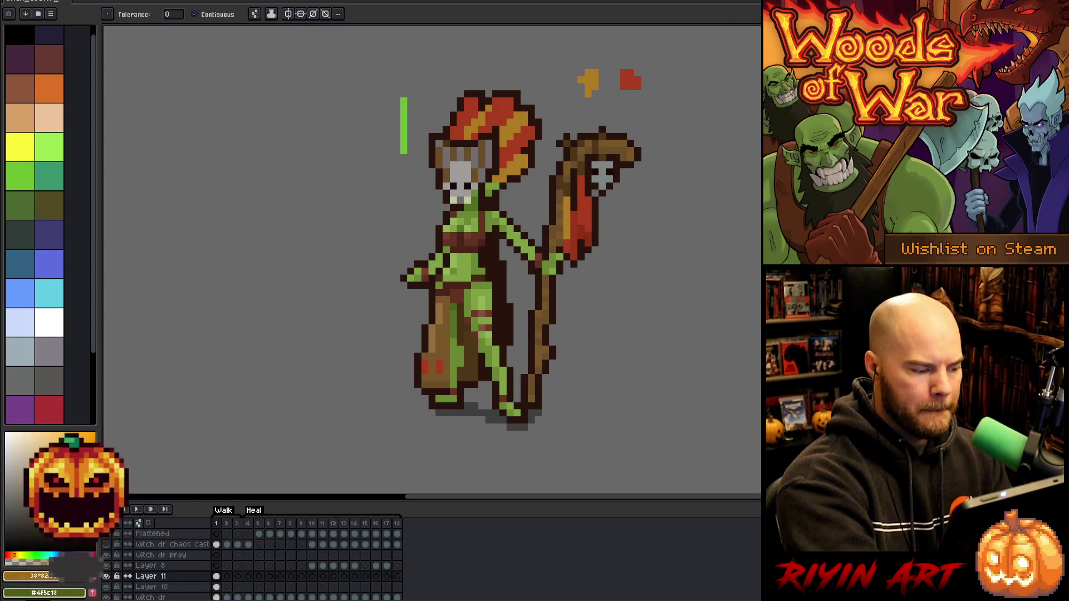
pyautogui.click(567, 242)
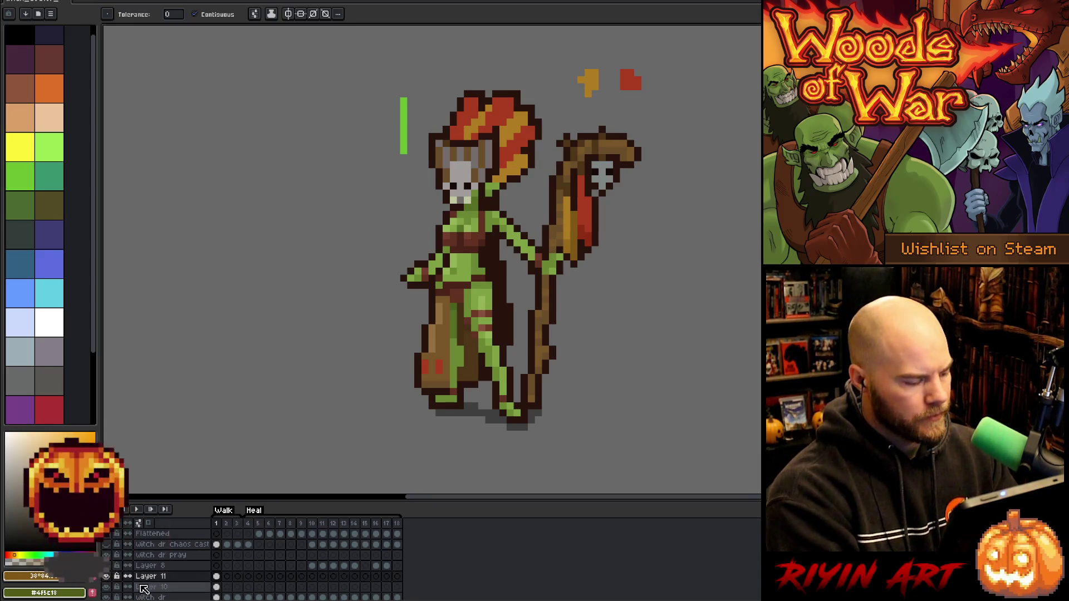
# Color-Range select the headdress red, add the gold, then marquee the accent area
pyautogui.hotkey('shift', 'c')
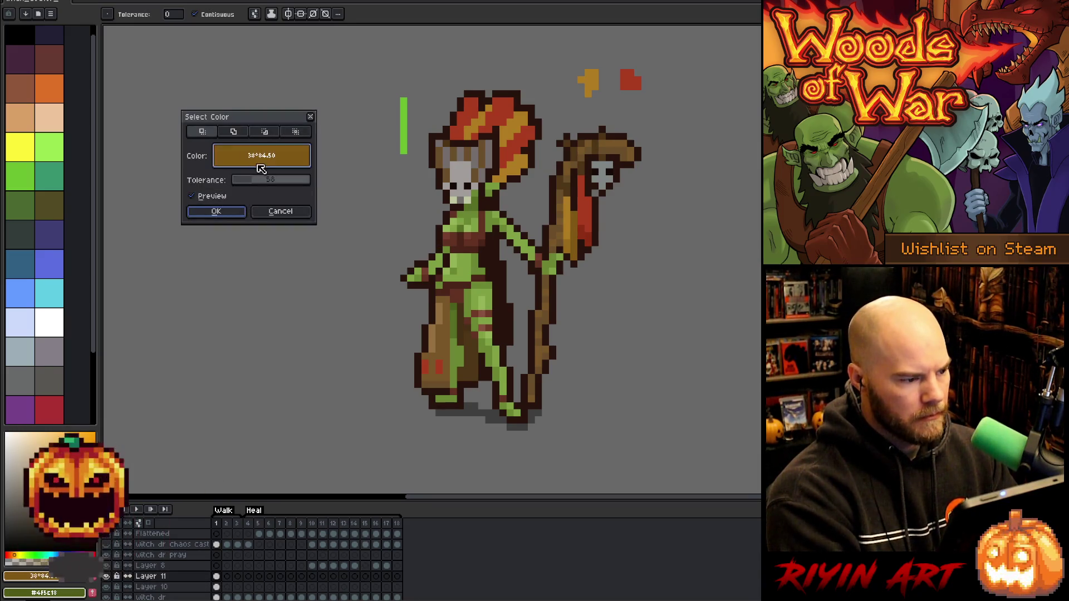
pyautogui.click(500, 112)
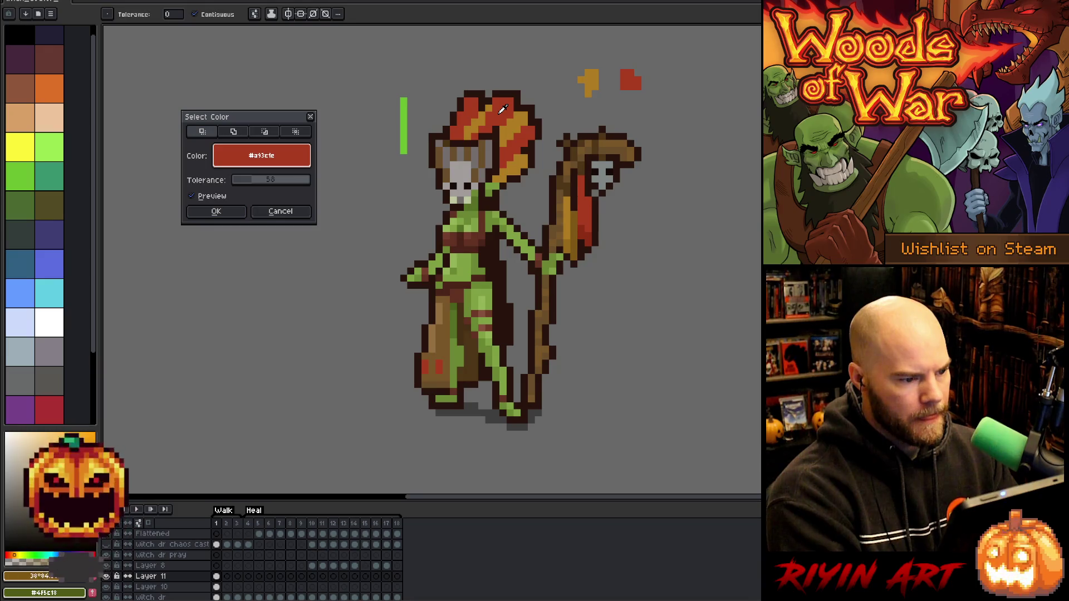
pyautogui.click(216, 211)
pyautogui.press('v')
pyautogui.press('w')
pyautogui.hotkey('shift', 'c')
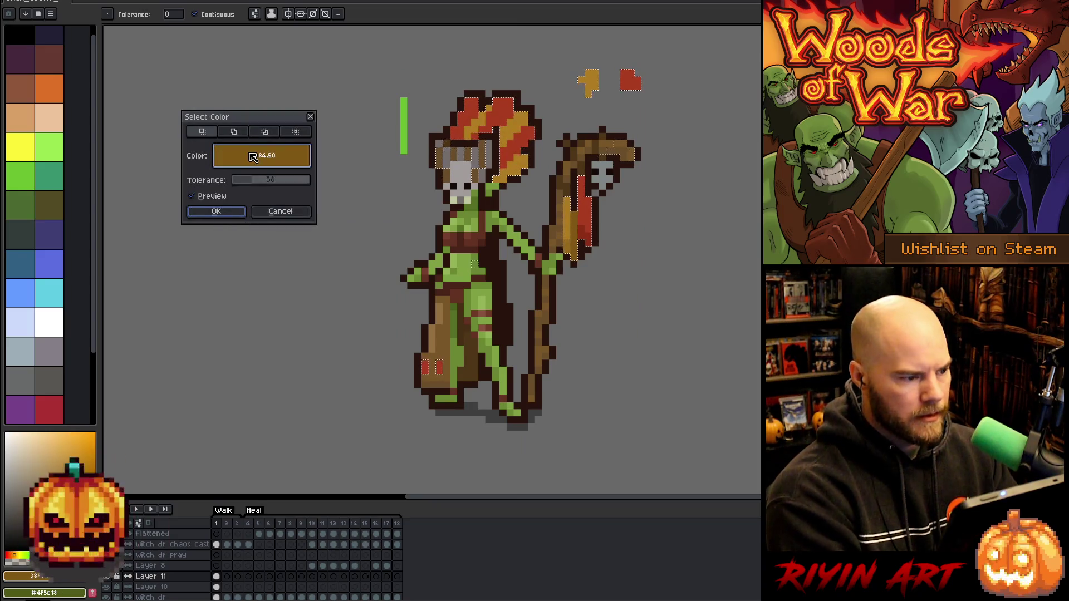
pyautogui.click(524, 117)
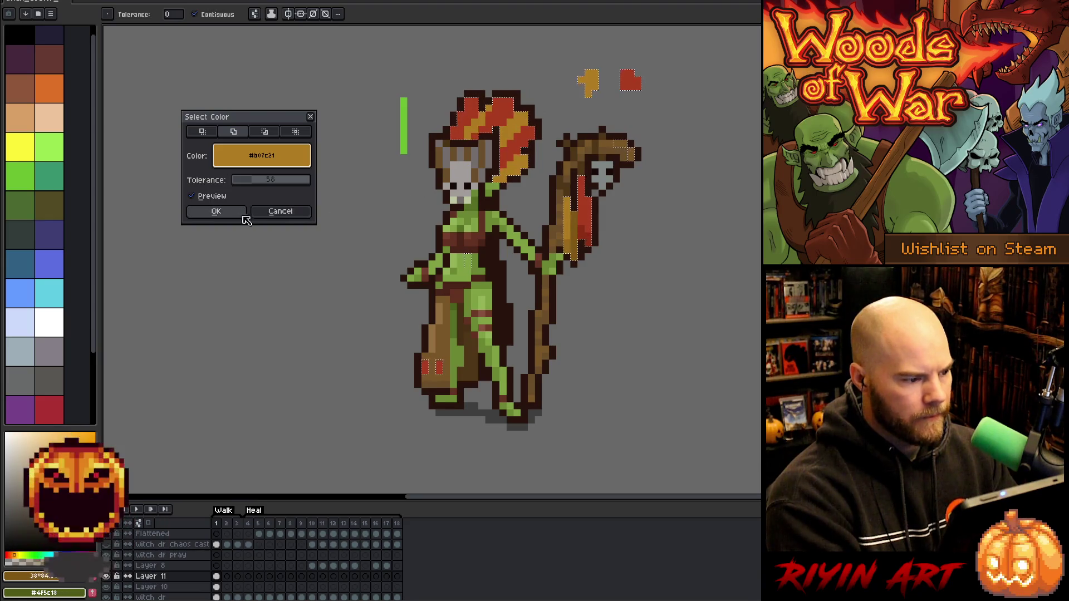
pyautogui.click(226, 214)
pyautogui.press('m')
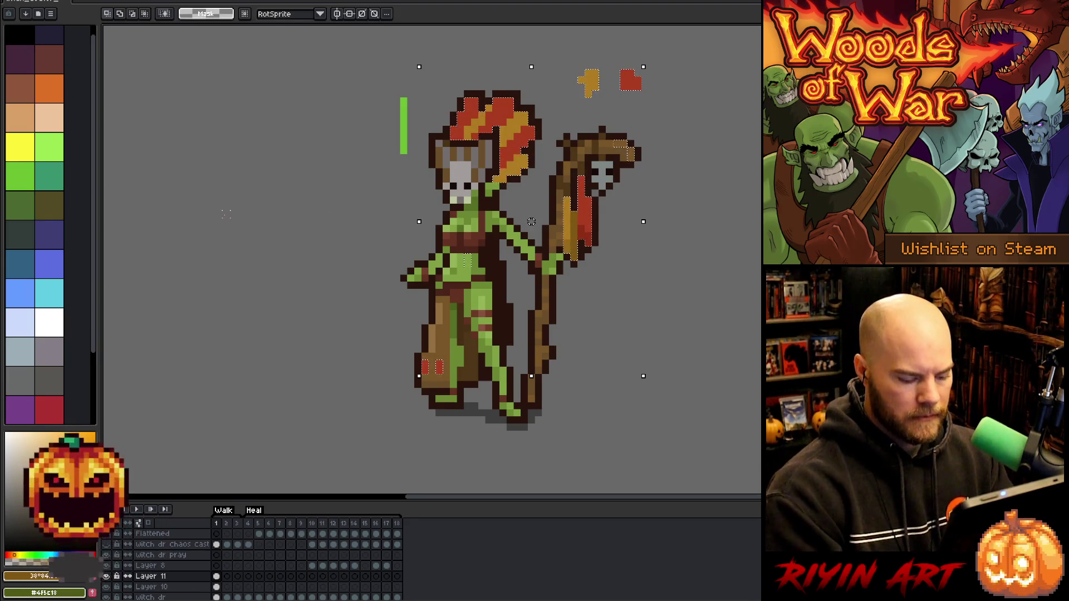
pyautogui.moveTo(558, 57); pyautogui.dragTo(675, 166)
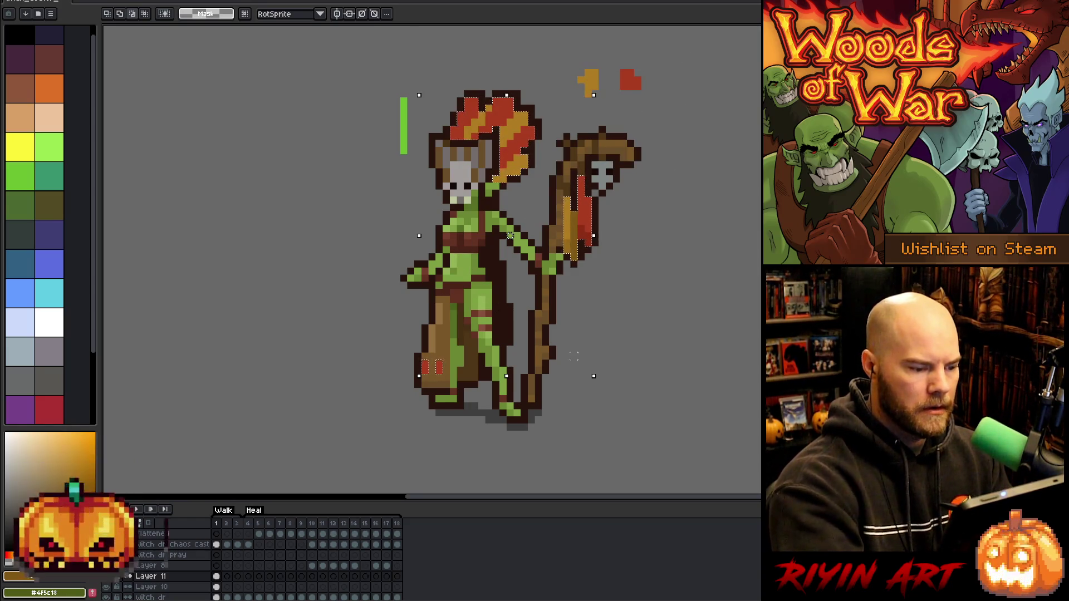
# Set Hue/Saturation to hue 180, saturation -31, lightness -8 on the selected accents
pyautogui.hotkey('ctrl', 'u')
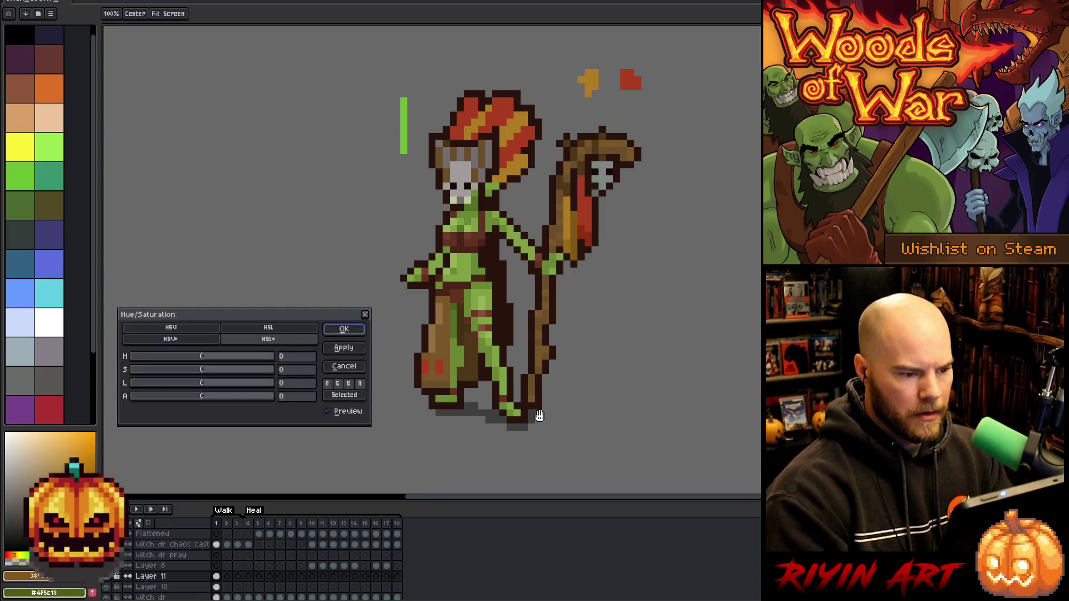
pyautogui.moveTo(170, 370)
pyautogui.mouseDown()
pyautogui.moveTo(222, 377)
pyautogui.moveTo(205, 357)
pyautogui.moveTo(285, 357)
pyautogui.mouseUp()
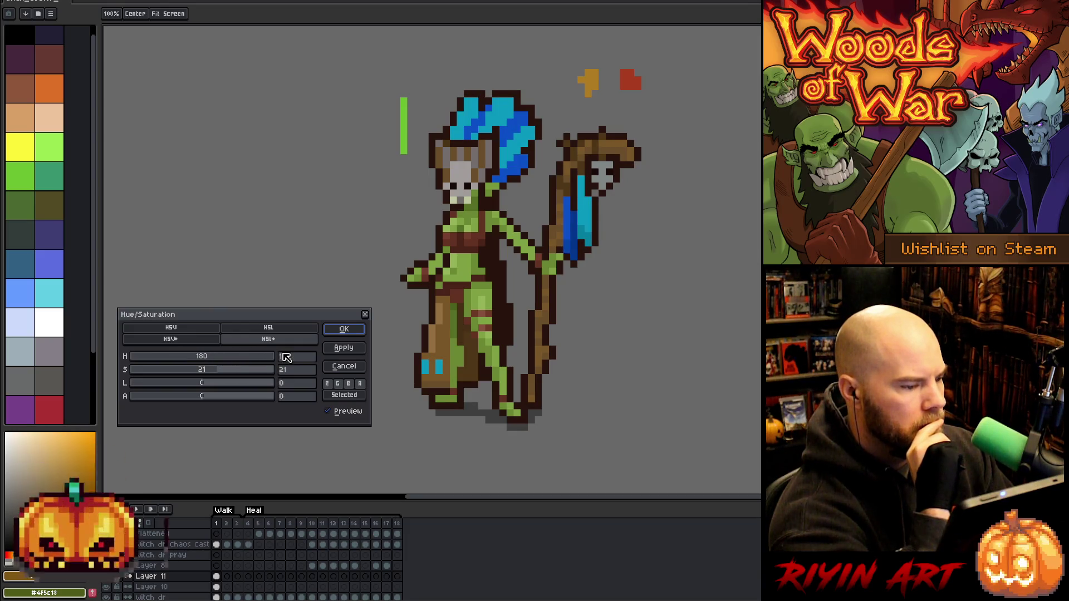
pyautogui.moveTo(220, 375); pyautogui.dragTo(204, 375)
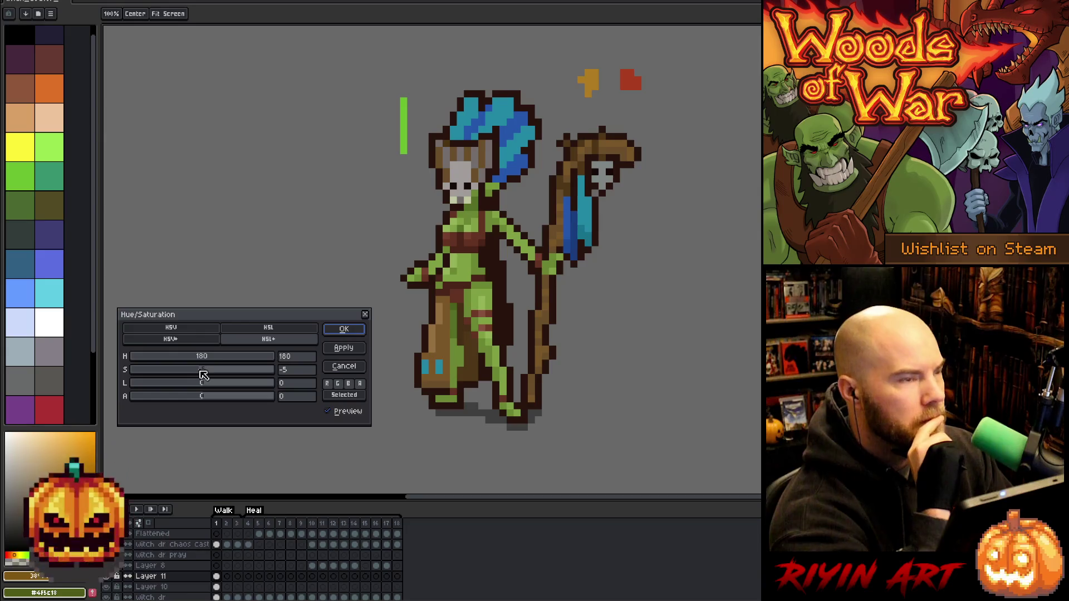
pyautogui.moveTo(195, 370)
pyautogui.mouseDown()
pyautogui.moveTo(158, 369)
pyautogui.moveTo(212, 382)
pyautogui.moveTo(184, 372)
pyautogui.mouseUp()
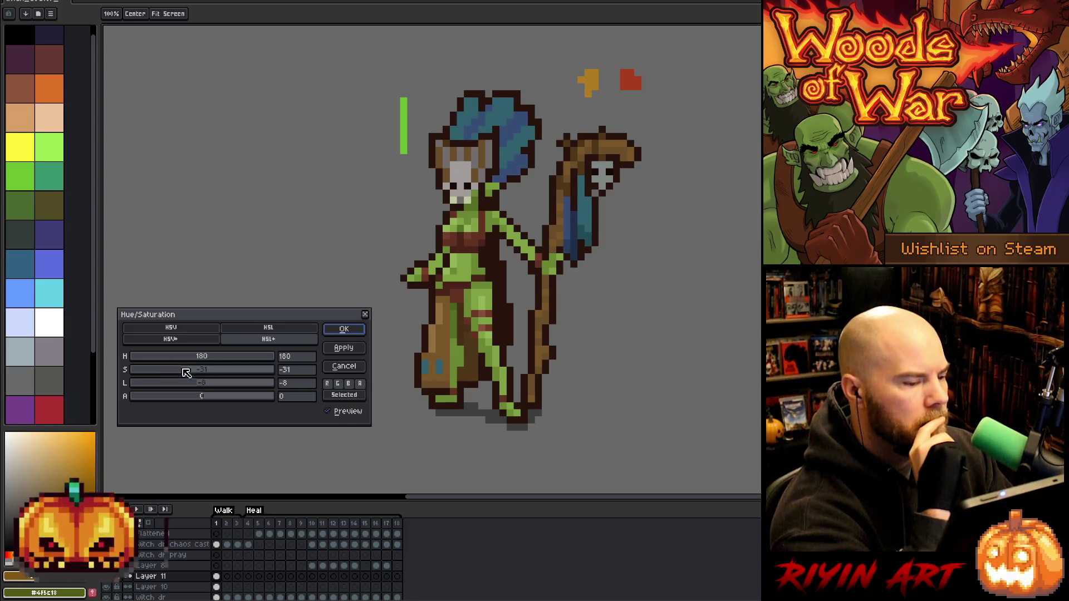
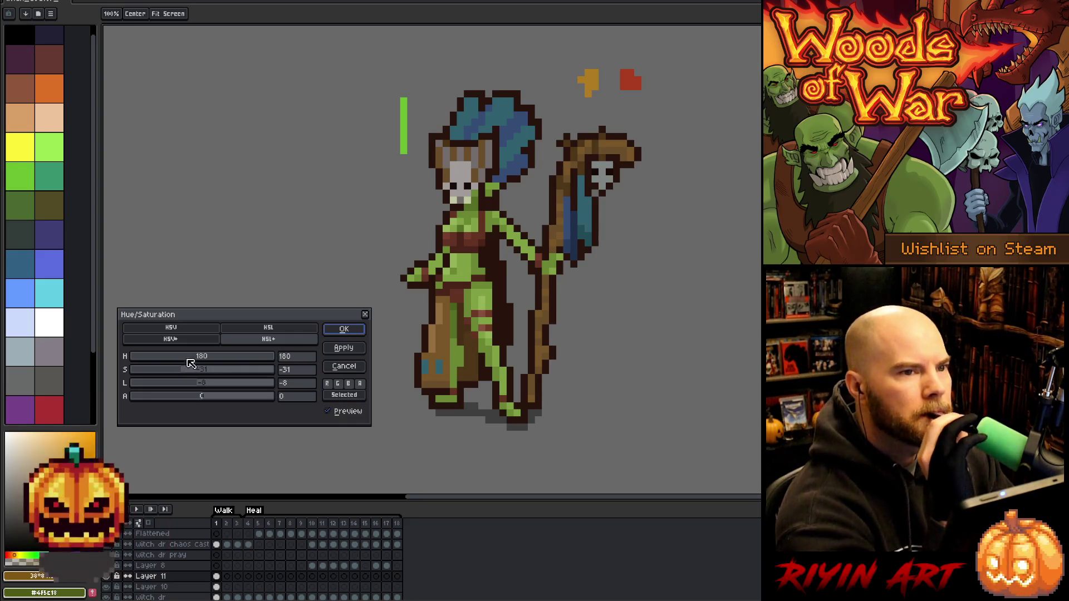
# Shift the blue feathers and staff cloth to yellow-green with hue 40 and saturation 8
pyautogui.moveTo(246, 359)
pyautogui.mouseDown()
pyautogui.moveTo(130, 356)
pyautogui.moveTo(143, 357)
pyautogui.mouseUp()
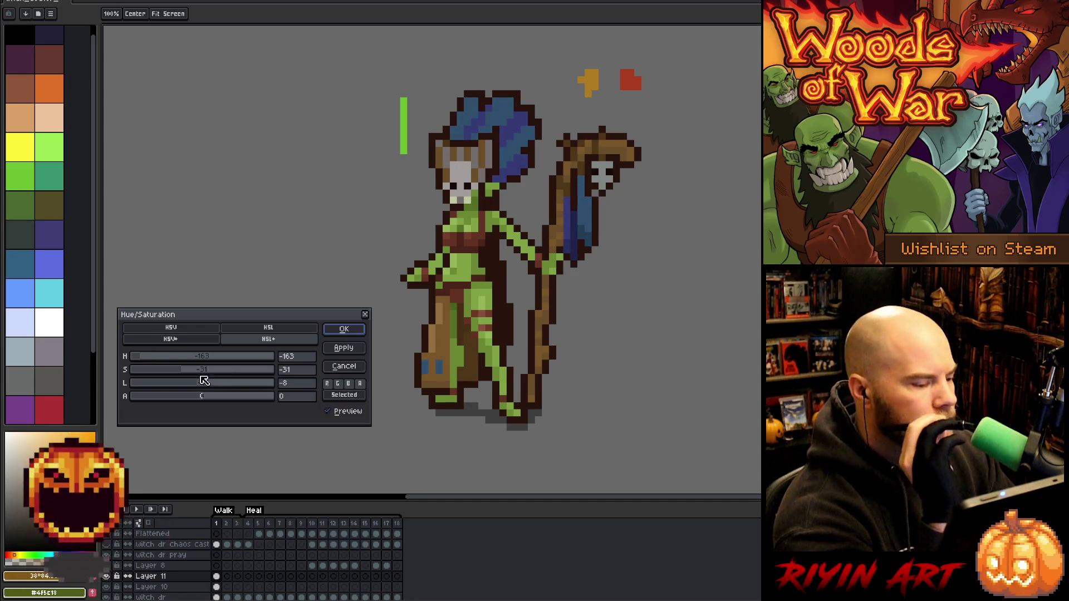
pyautogui.moveTo(191, 375); pyautogui.dragTo(199, 374)
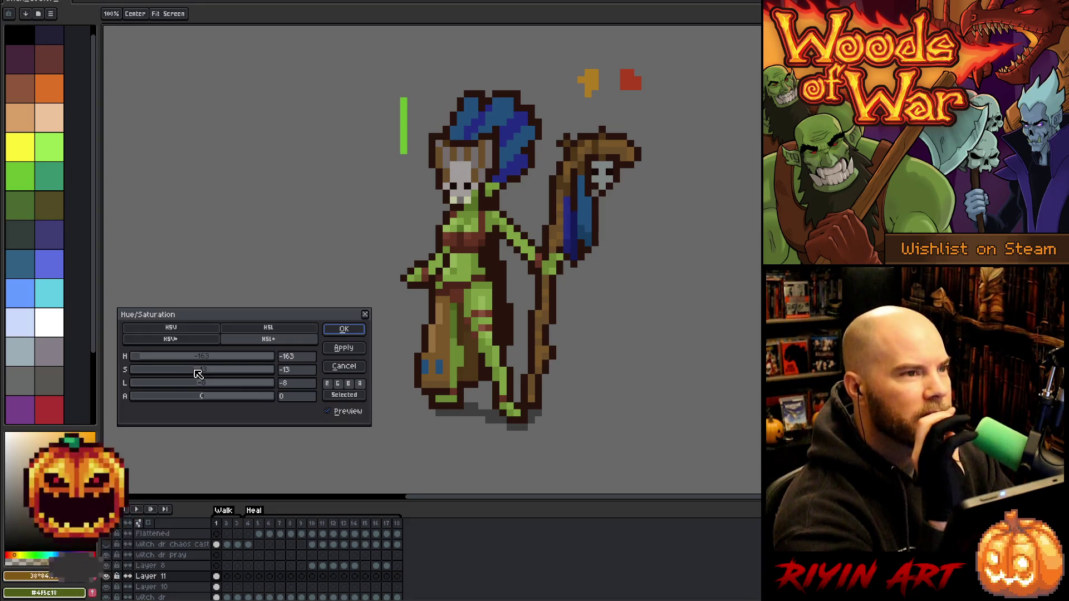
pyautogui.moveTo(200, 374); pyautogui.dragTo(228, 376)
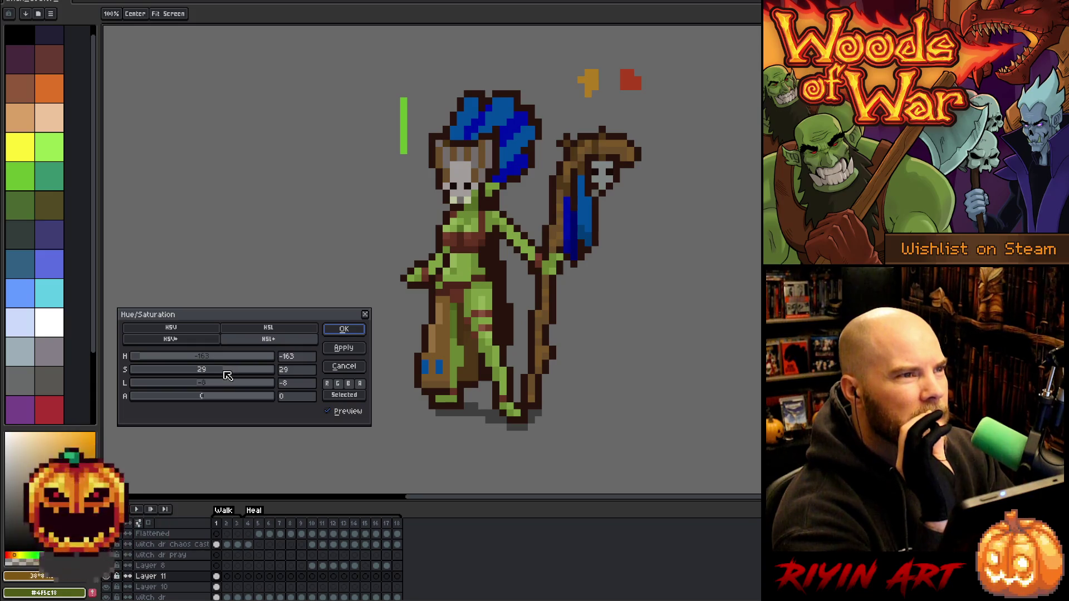
pyautogui.moveTo(146, 356)
pyautogui.mouseDown()
pyautogui.moveTo(239, 361)
pyautogui.moveTo(225, 360)
pyautogui.mouseUp()
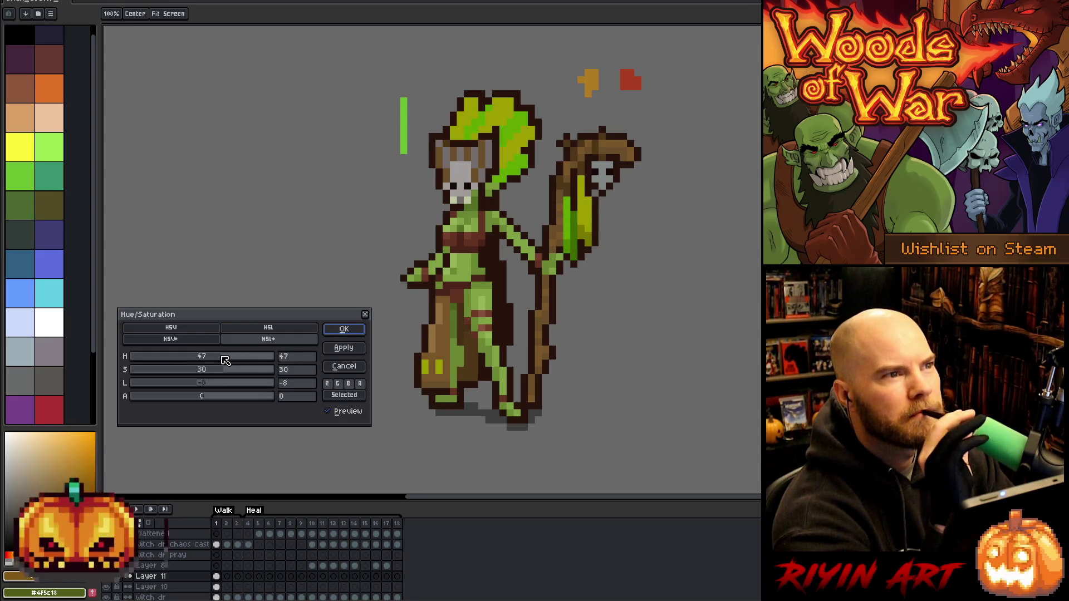
pyautogui.moveTo(225, 360); pyautogui.dragTo(224, 362)
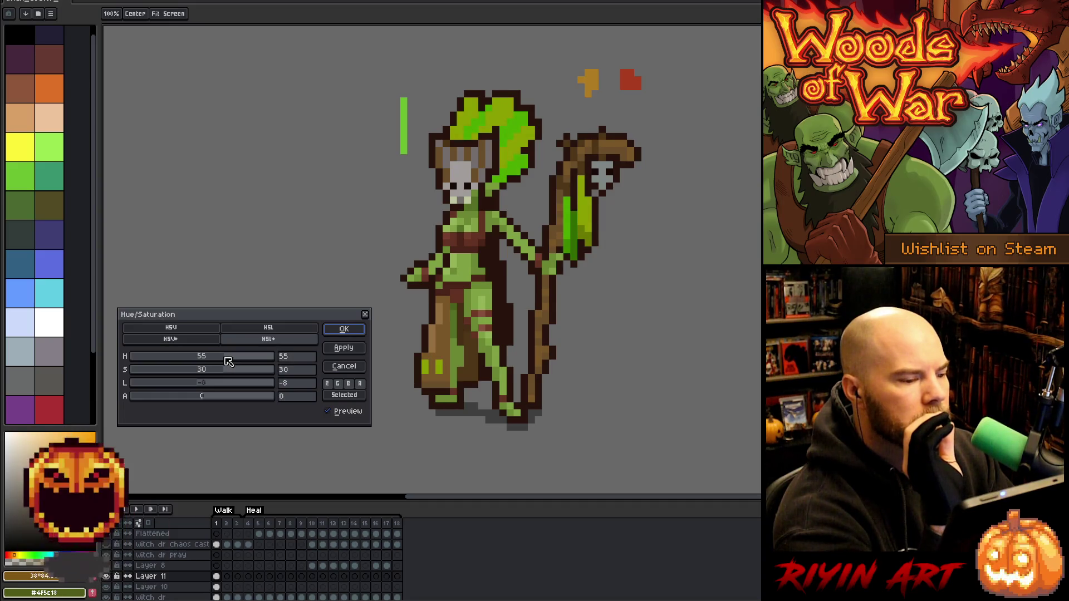
pyautogui.moveTo(205, 372); pyautogui.dragTo(217, 372)
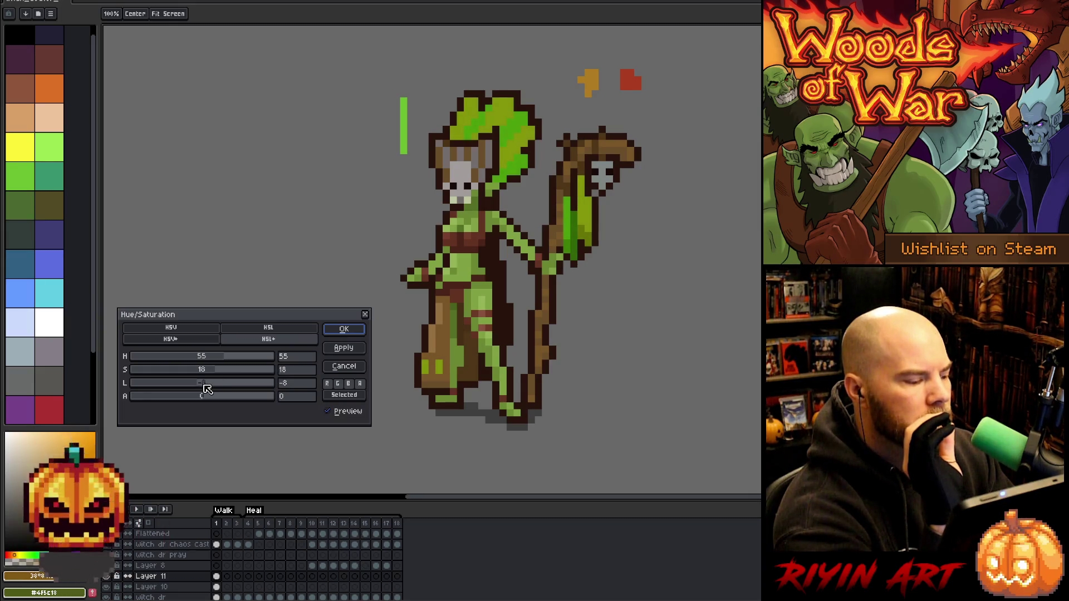
pyautogui.click(204, 384)
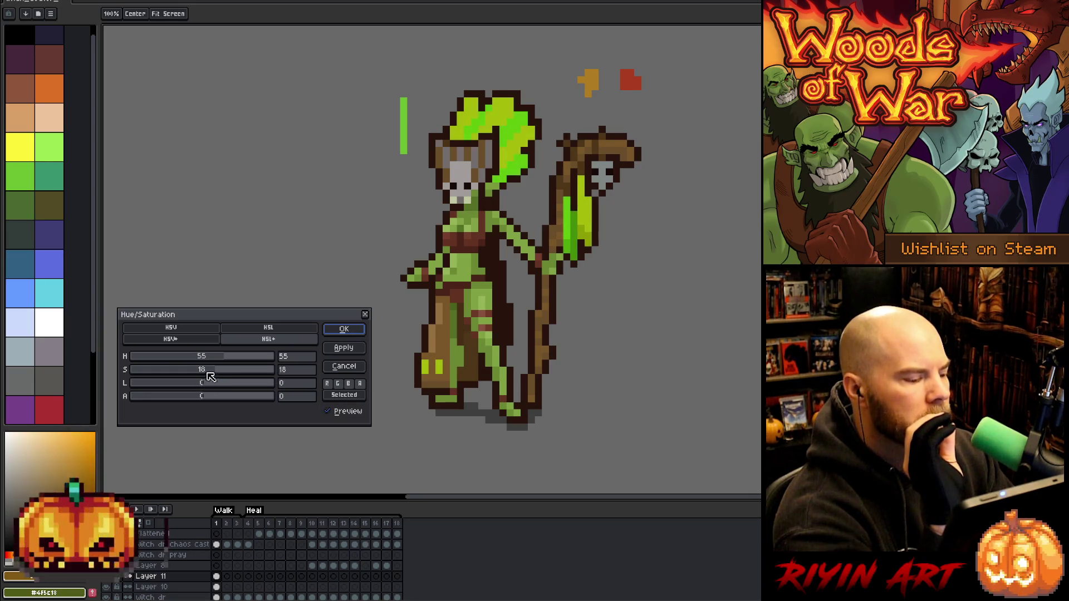
pyautogui.click(204, 372)
pyautogui.moveTo(212, 376); pyautogui.dragTo(219, 361)
pyautogui.click(219, 359)
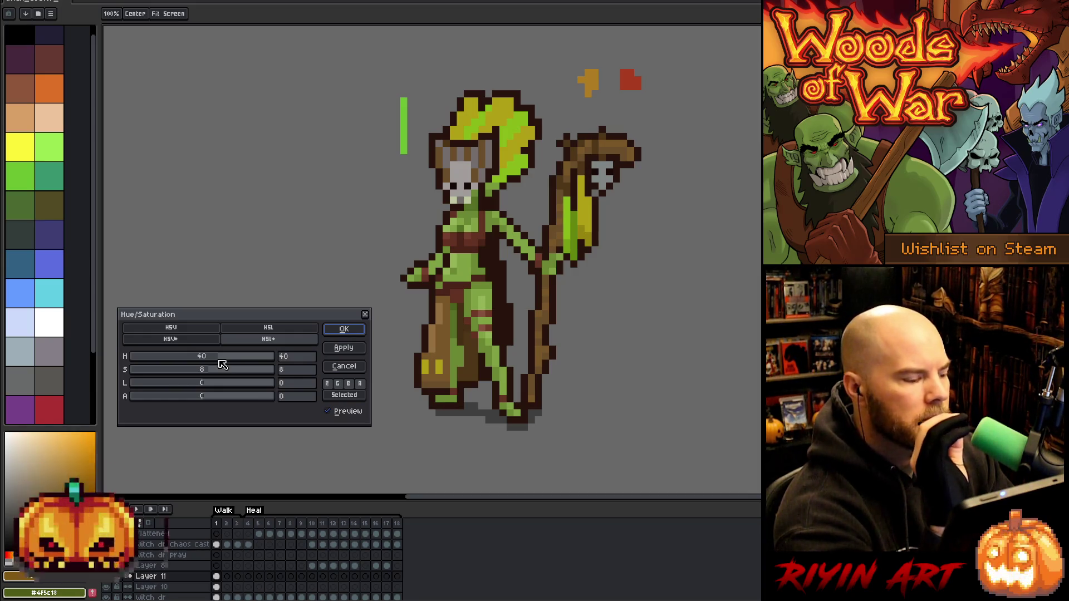
pyautogui.click(331, 330)
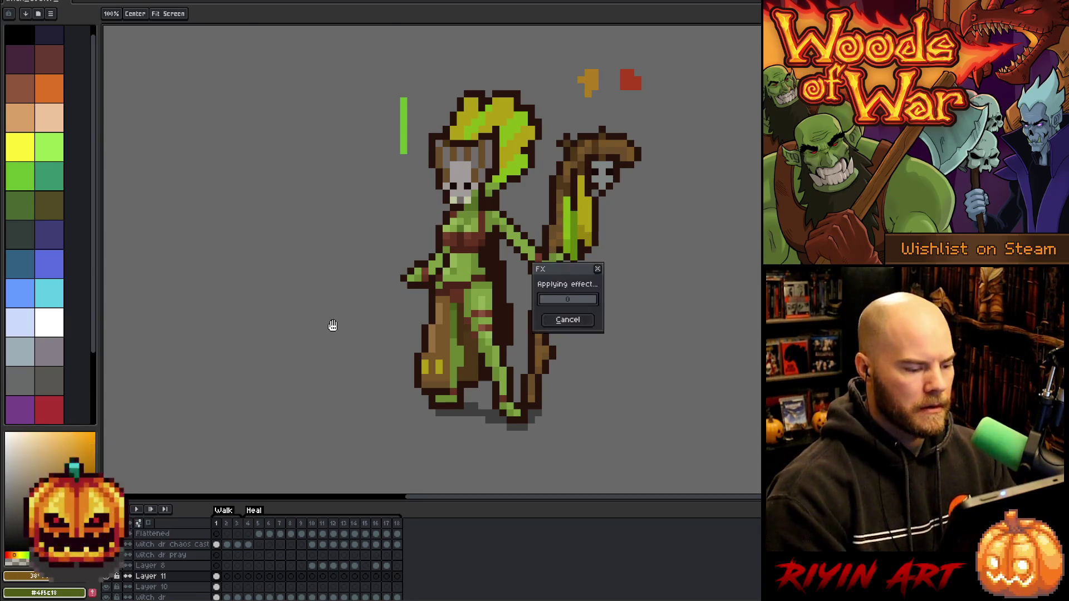
# Select the green feather pixels by colour range, refining the tolerance to about 26
pyautogui.hotkey('shift', 'c')
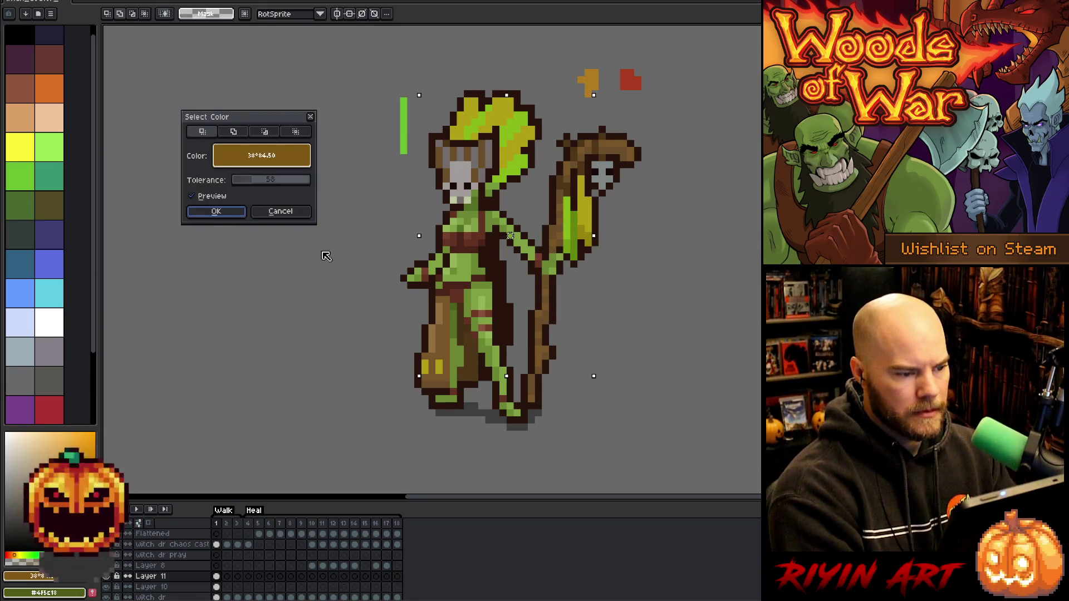
pyautogui.click(480, 121)
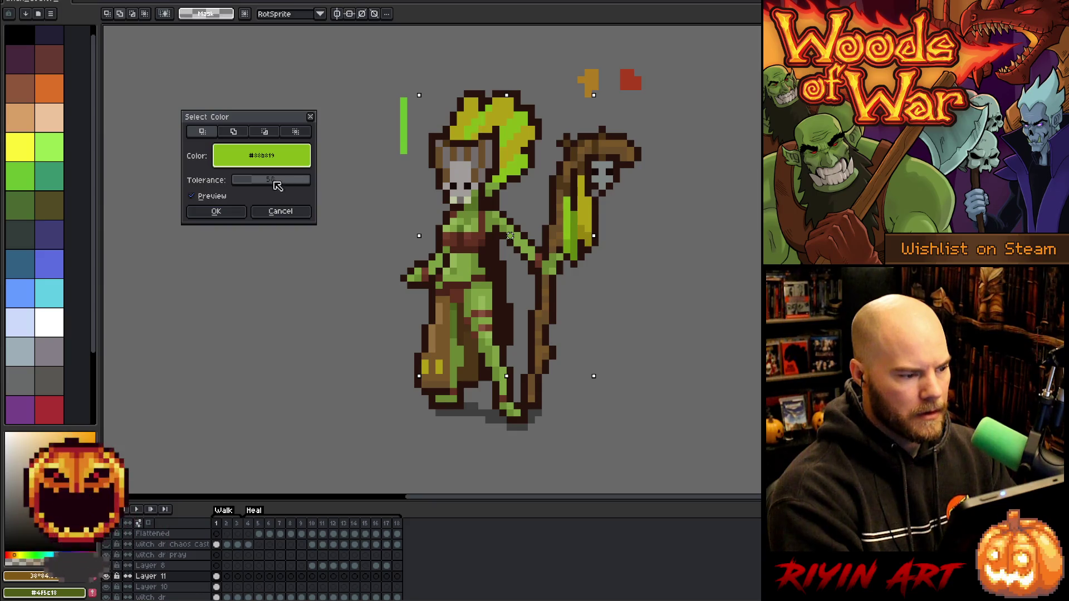
pyautogui.click(231, 213)
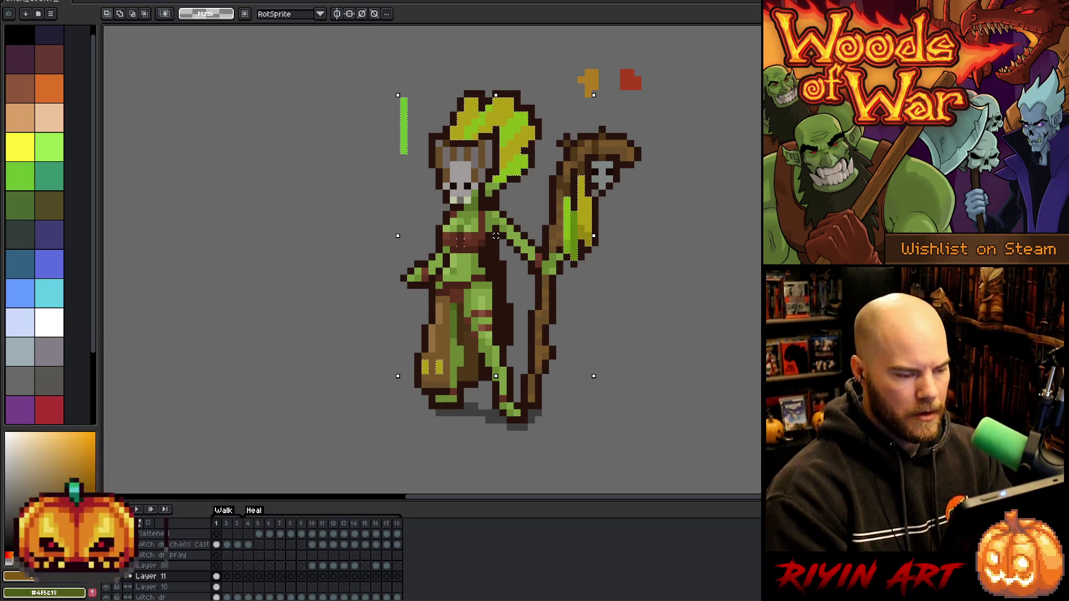
pyautogui.click(119, 14)
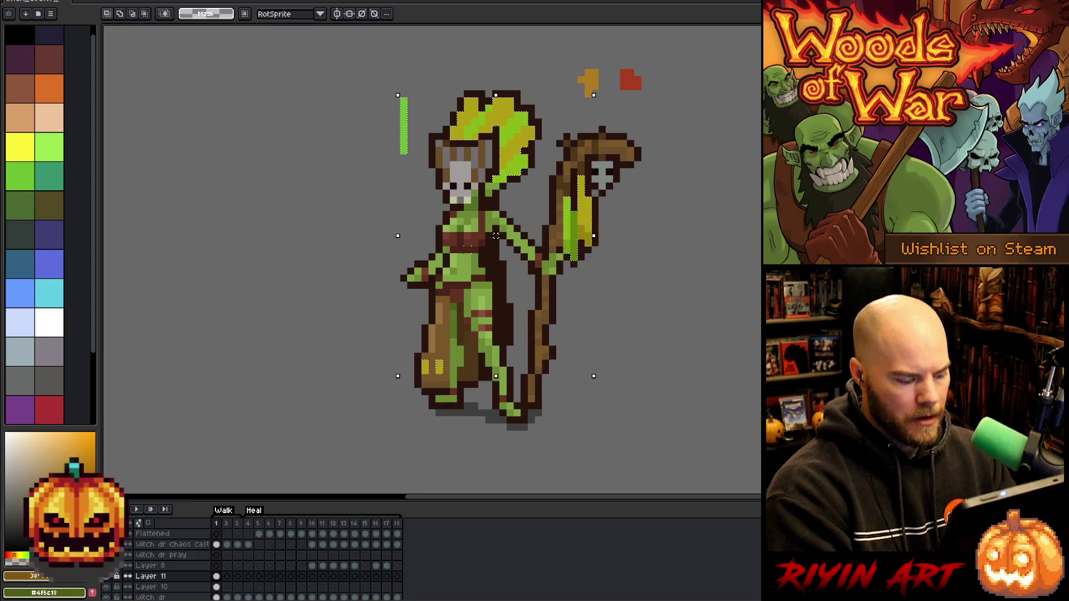
pyautogui.moveTo(238, 180); pyautogui.dragTo(226, 180)
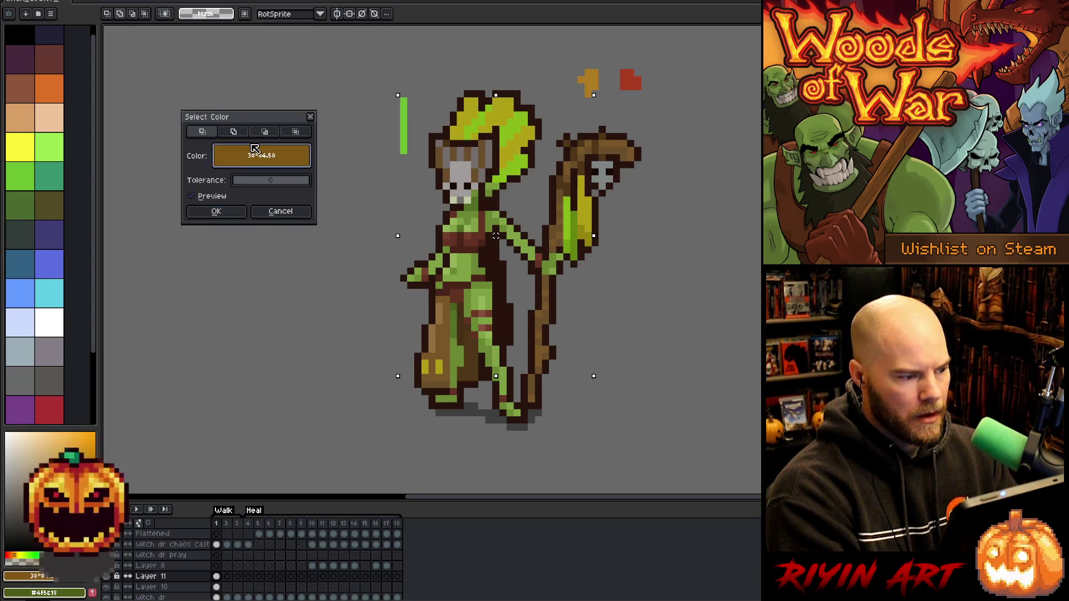
pyautogui.click(261, 155)
pyautogui.click(522, 121)
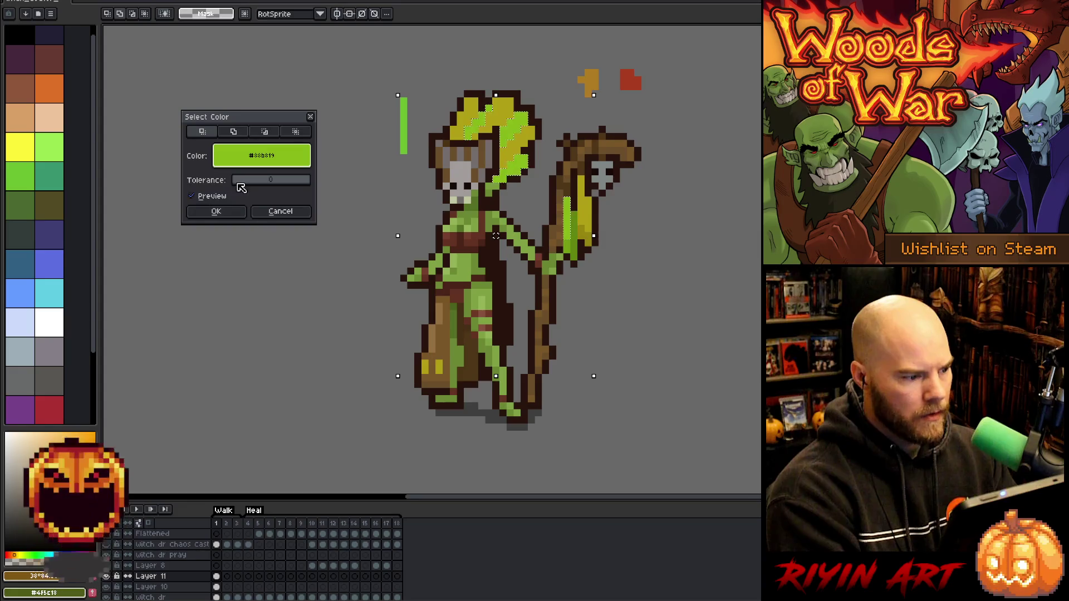
pyautogui.moveTo(239, 182); pyautogui.dragTo(245, 194)
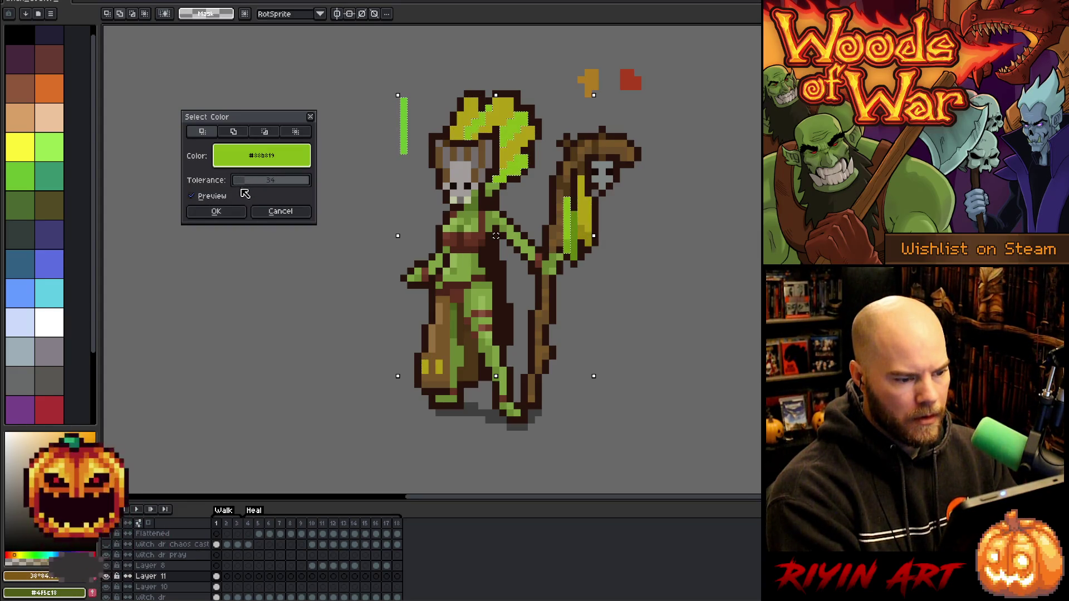
pyautogui.click(205, 216)
pyautogui.press('w')
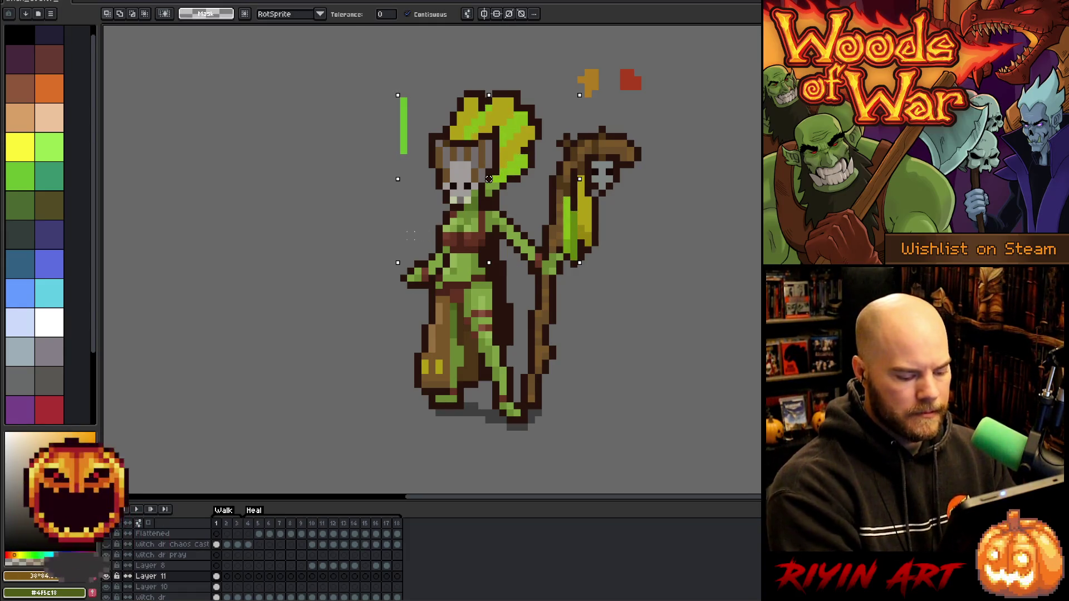
pyautogui.hotkey('ctrl', 'u')
# Darken the selected green feather pixels with lightness -19 (hue 6, saturation 5)
pyautogui.moveTo(204, 384); pyautogui.dragTo(191, 382)
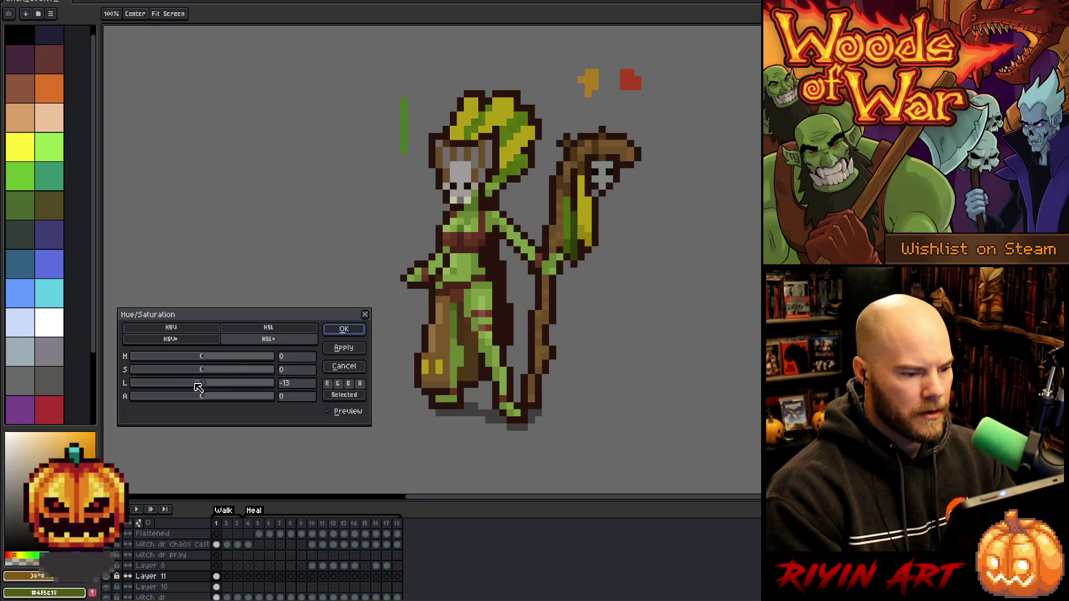
pyautogui.moveTo(191, 383)
pyautogui.mouseDown()
pyautogui.moveTo(219, 372)
pyautogui.moveTo(200, 359)
pyautogui.moveTo(214, 366)
pyautogui.mouseUp()
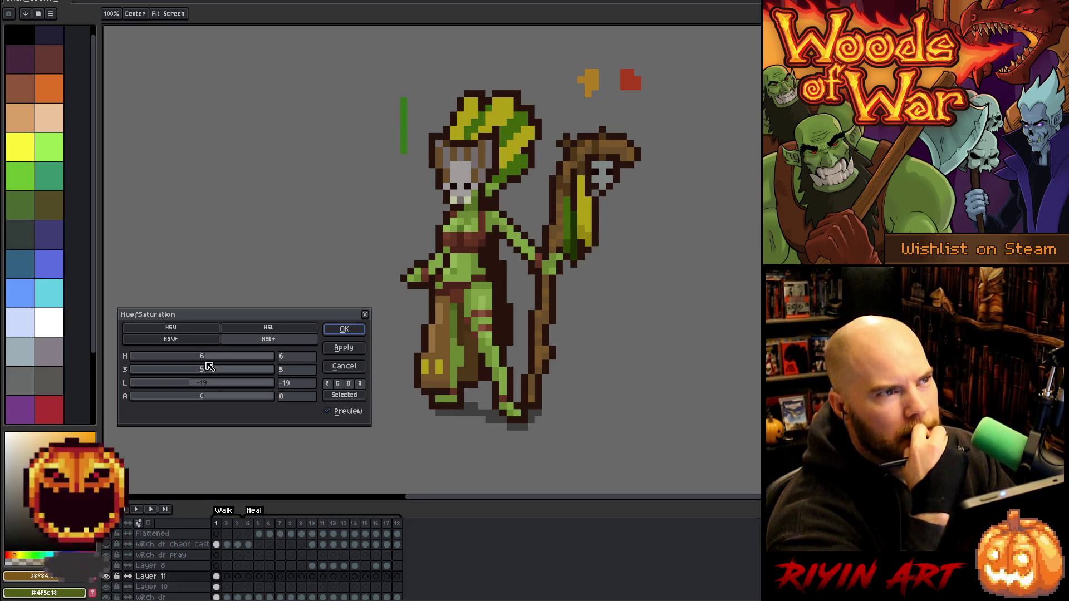
pyautogui.click(344, 329)
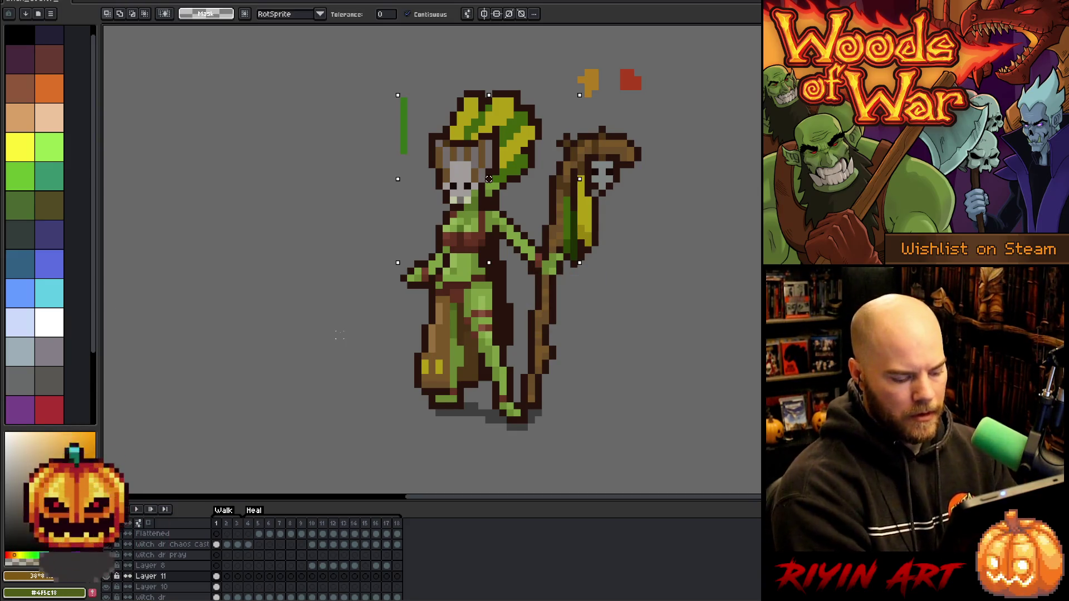
pyautogui.hotkey('shift', 'c')
# Select the headdress yellow pixels by colour with a lowered tolerance
pyautogui.click(500, 112)
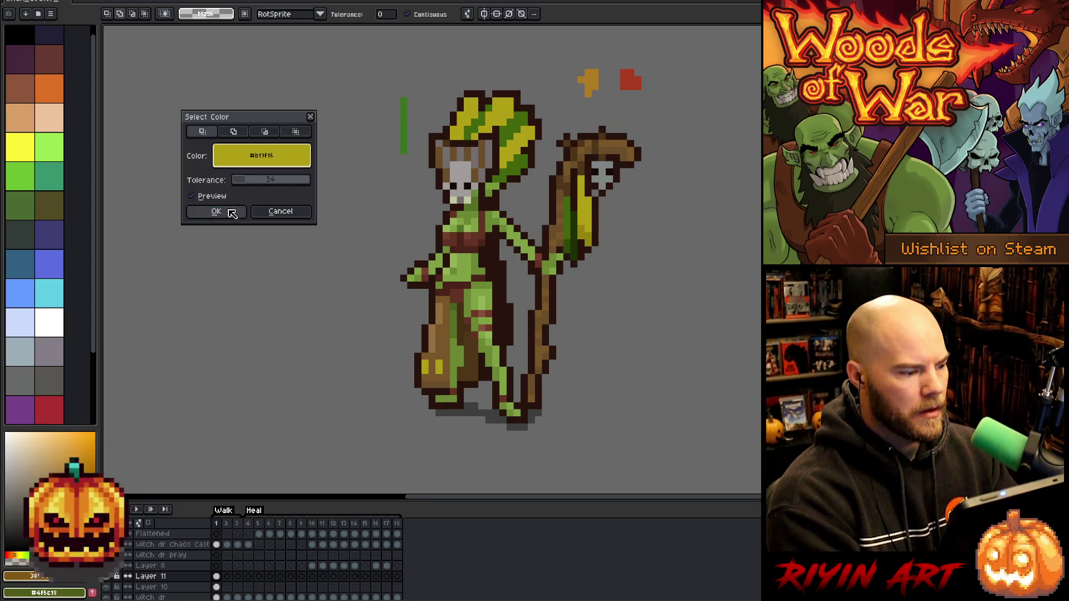
pyautogui.click(238, 180)
pyautogui.click(238, 213)
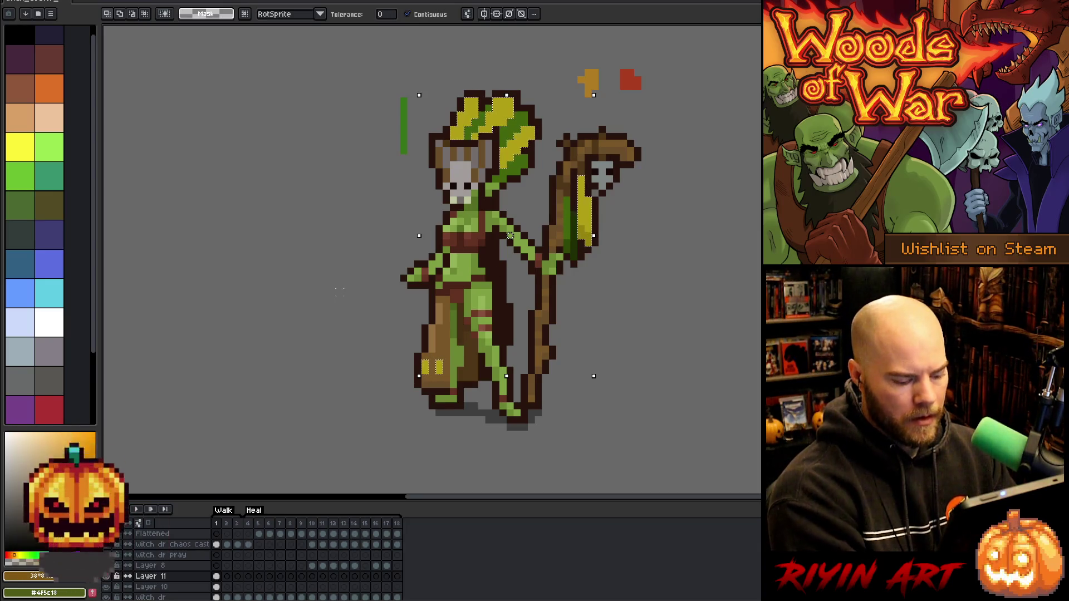
# Apply hue -1 and saturation -3 to the selected yellows after comparing the preview
pyautogui.hotkey('ctrl', 'u')
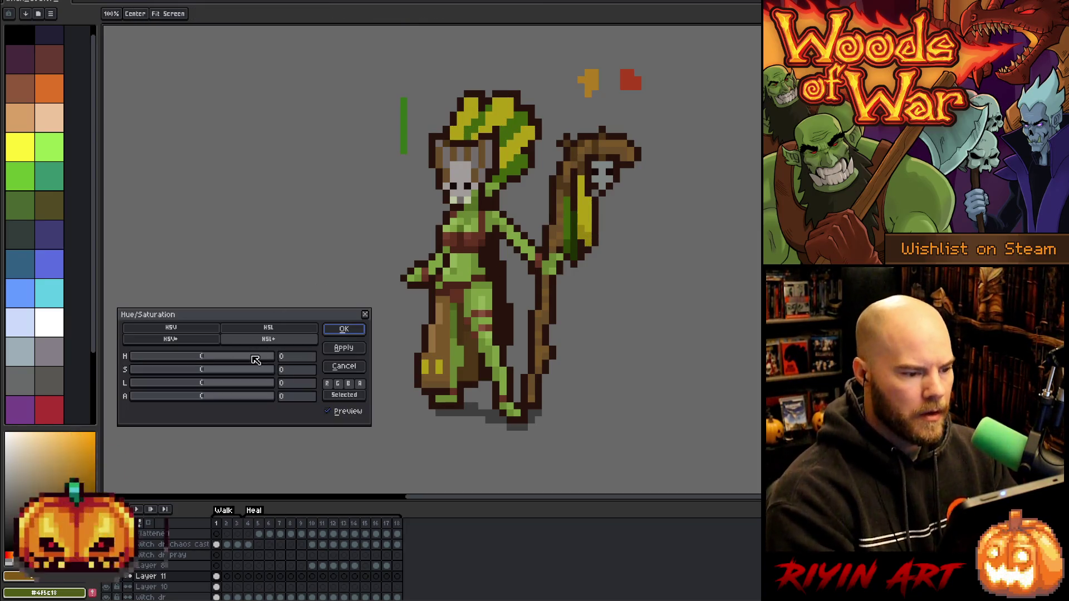
pyautogui.moveTo(216, 359); pyautogui.dragTo(208, 358)
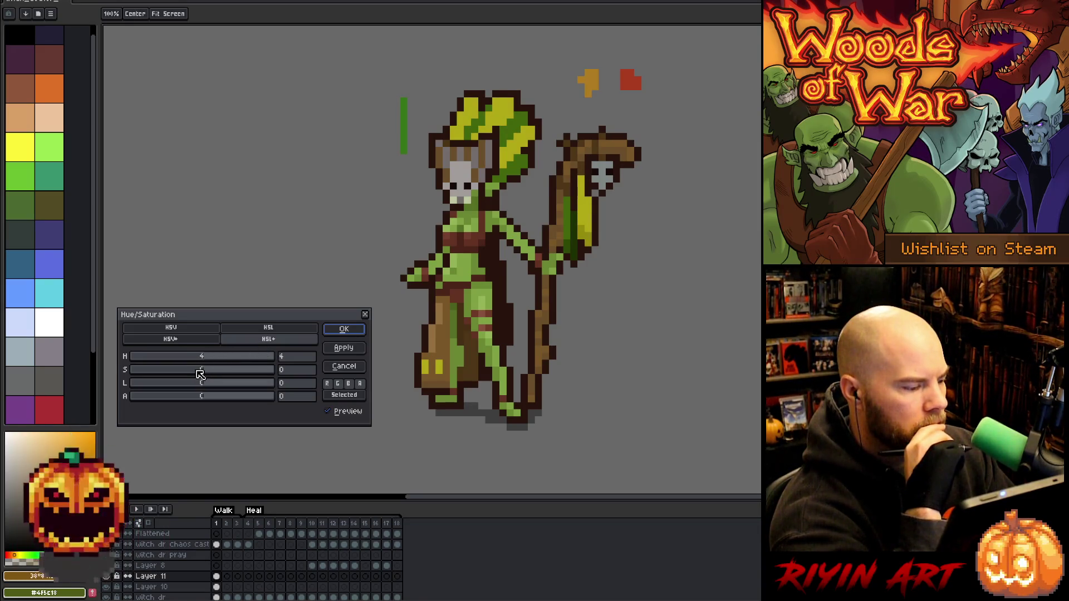
pyautogui.moveTo(199, 375)
pyautogui.mouseDown()
pyautogui.moveTo(207, 388)
pyautogui.moveTo(206, 362)
pyautogui.mouseUp()
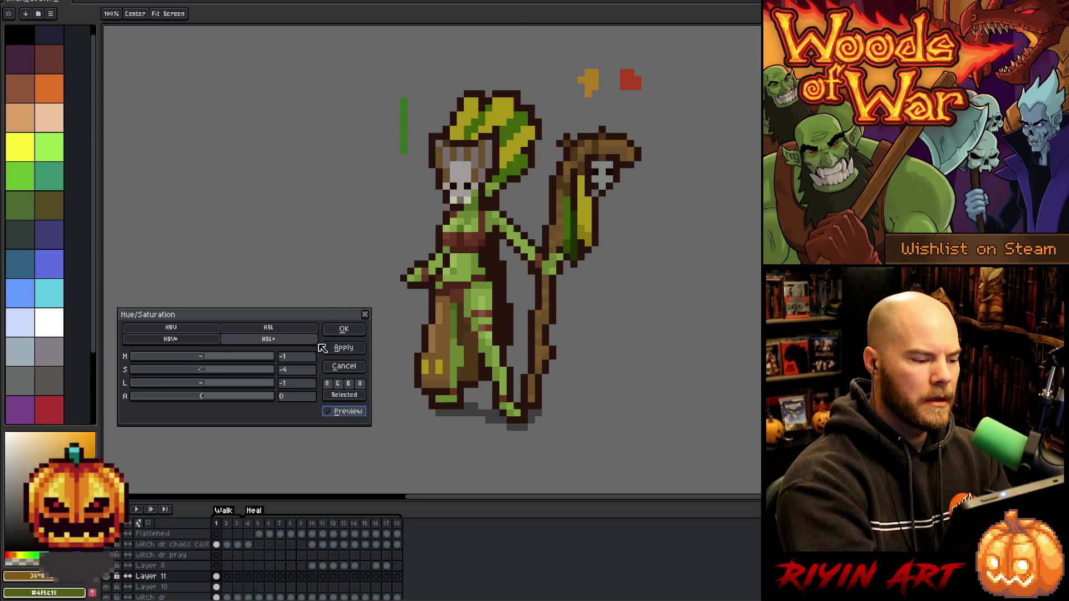
pyautogui.click(328, 412)
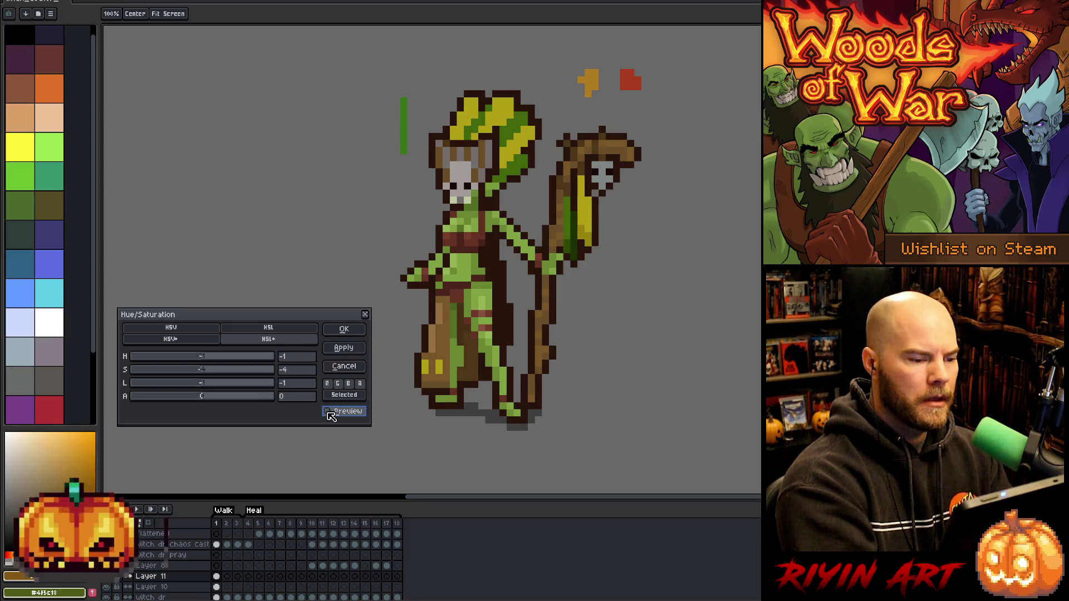
pyautogui.click(328, 412)
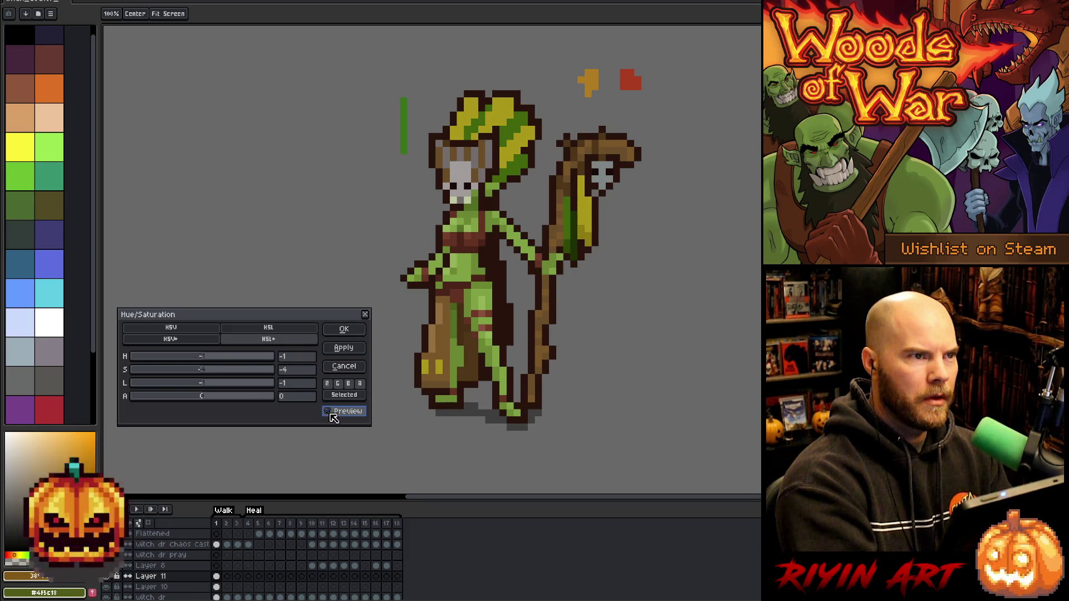
pyautogui.click(332, 414)
pyautogui.click(333, 415)
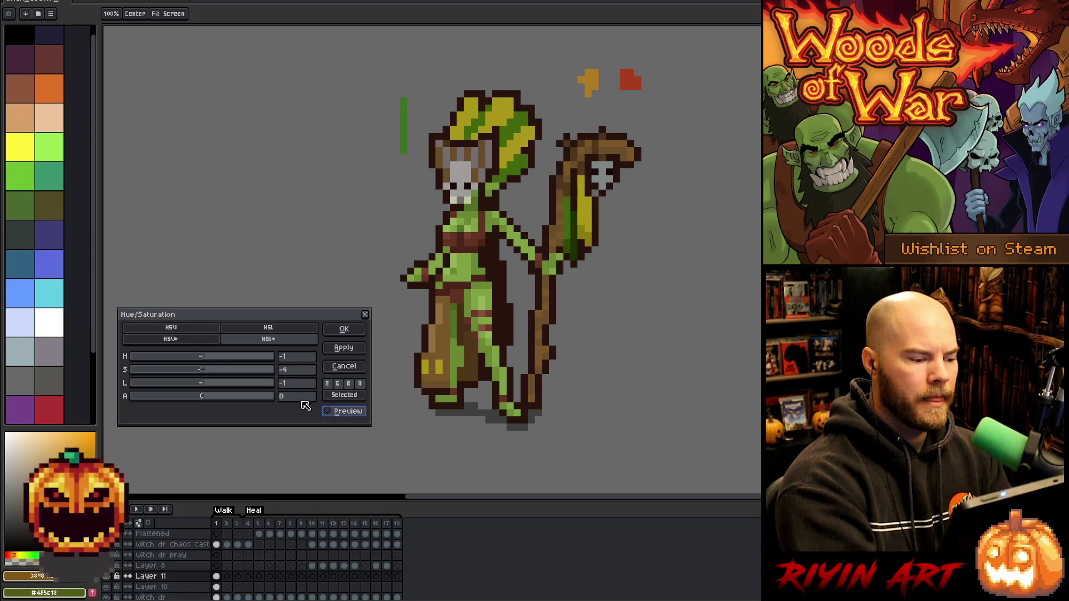
pyautogui.click(206, 370)
pyautogui.click(291, 383)
pyautogui.write('0')
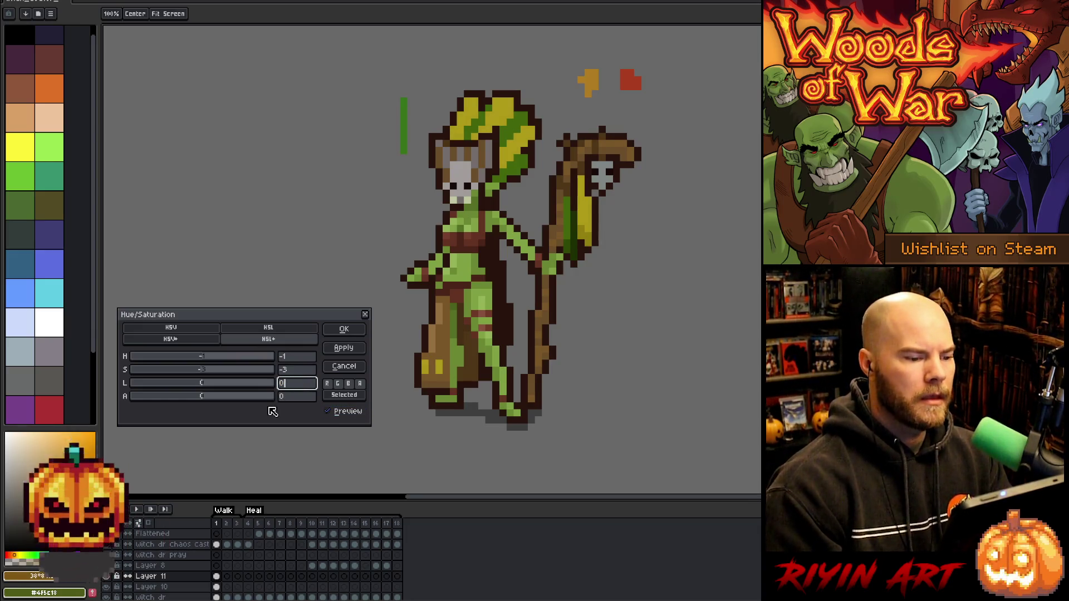
pyautogui.press('Return')
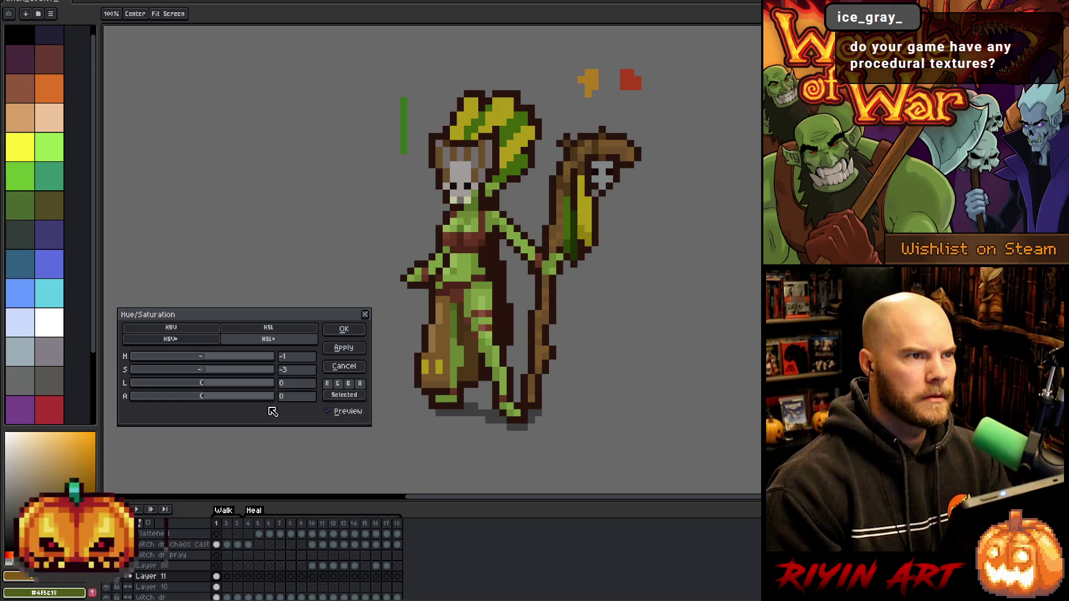
pyautogui.press('Return')
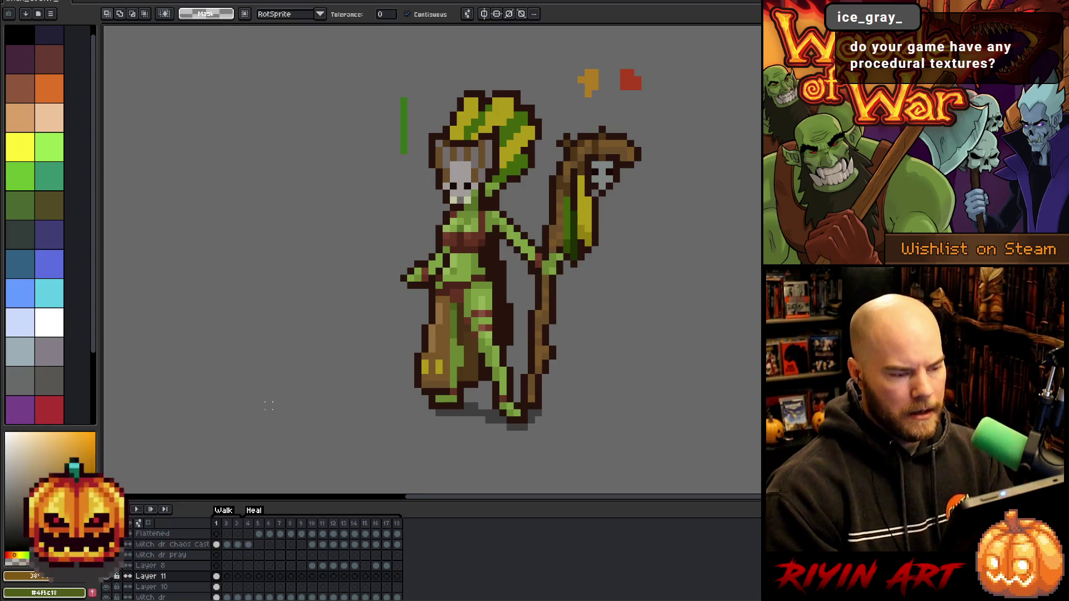
# Erase the stray colour swatches above the staff and toggle Layer 11 to compare feathers
pyautogui.press('b')
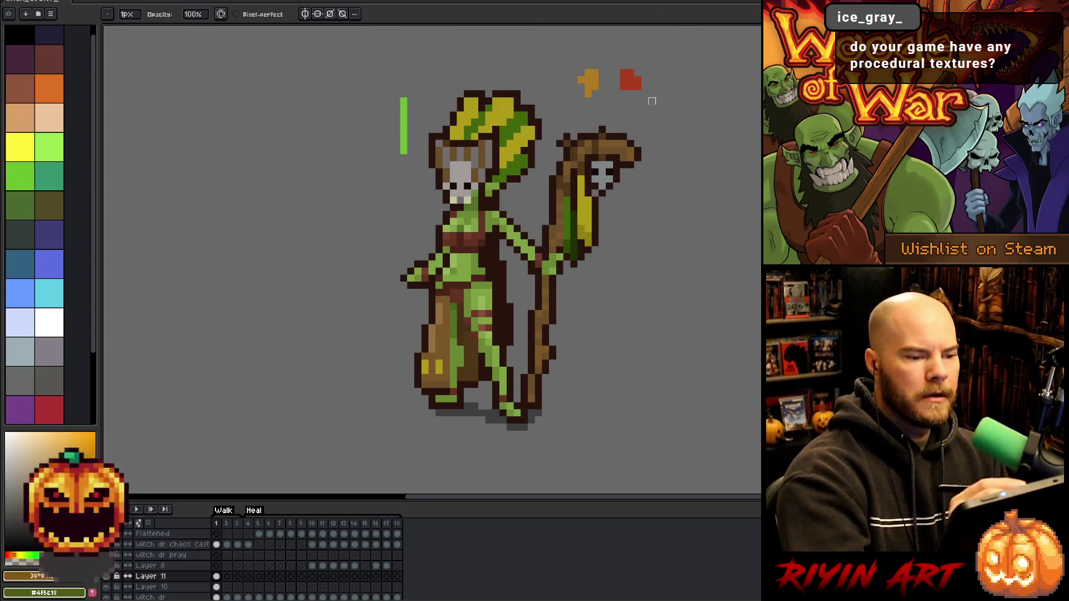
pyautogui.moveTo(581, 78); pyautogui.dragTo(655, 78)
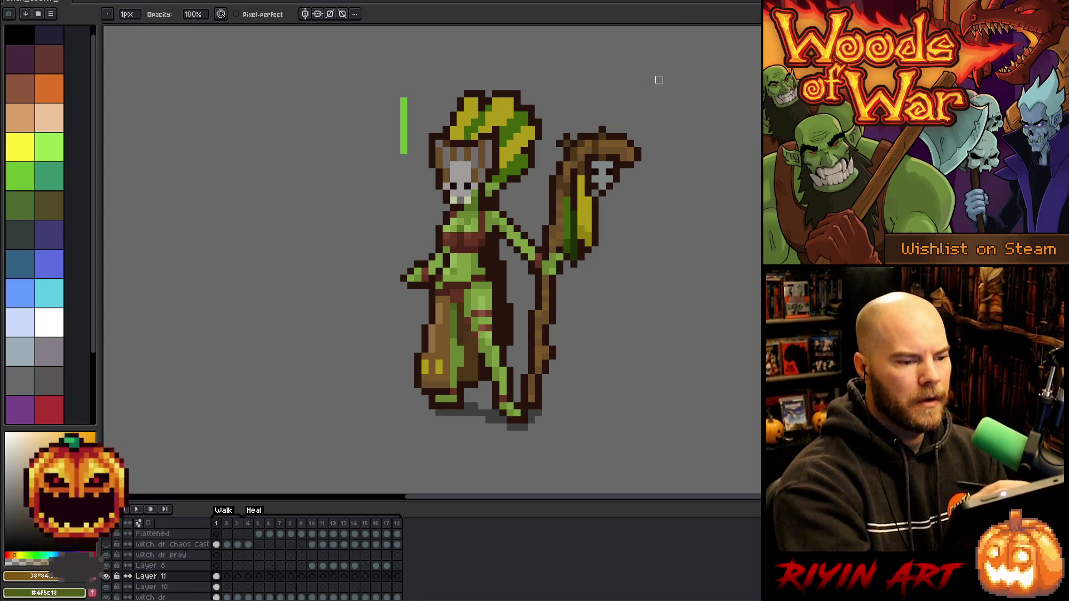
pyautogui.click(108, 576)
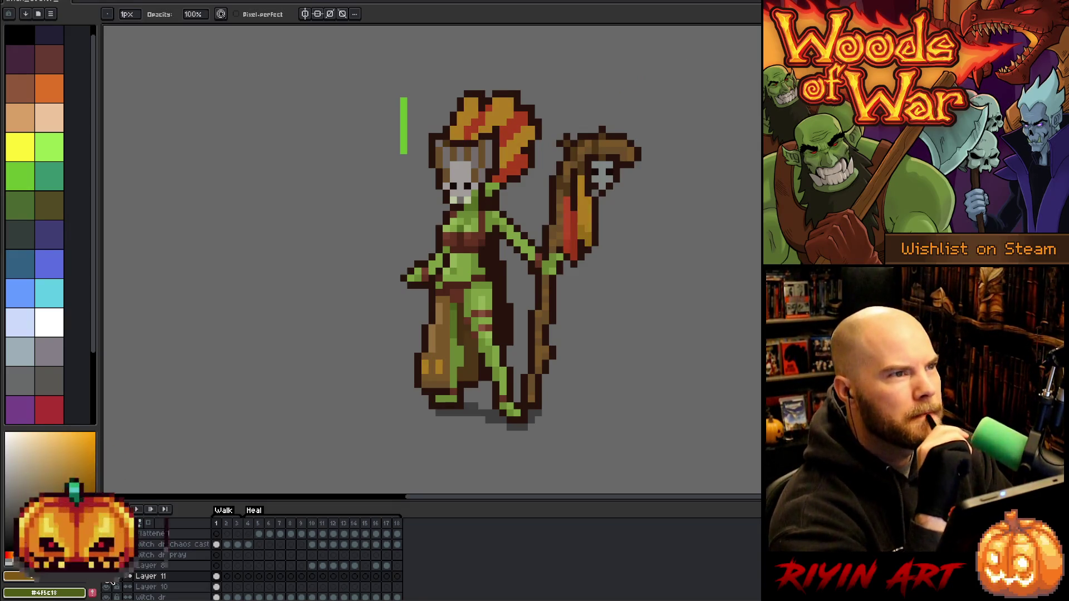
pyautogui.click(109, 577)
pyautogui.click(109, 578)
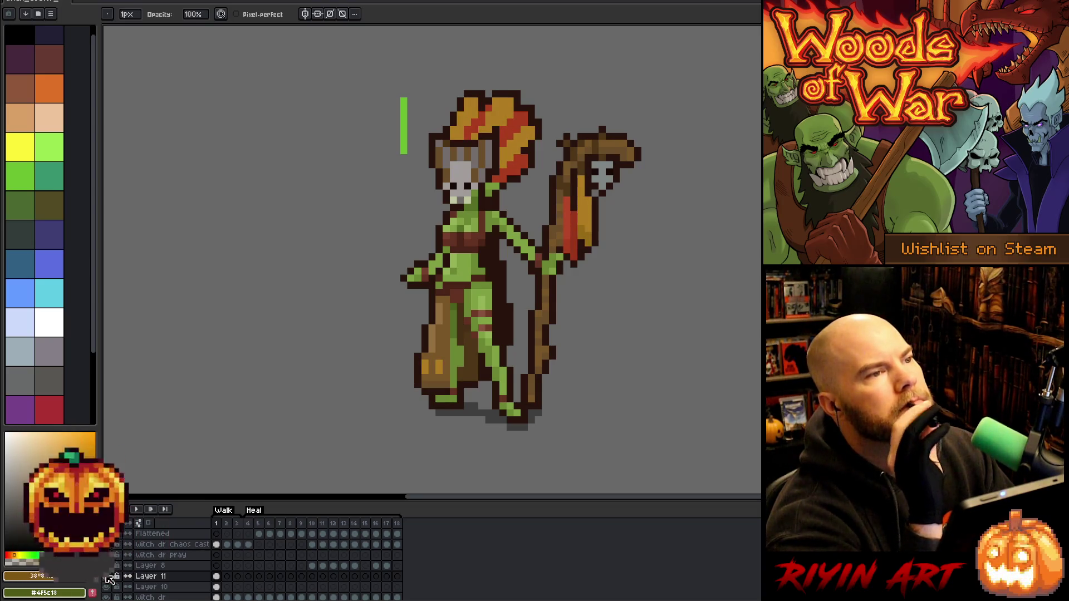
pyautogui.click(109, 578)
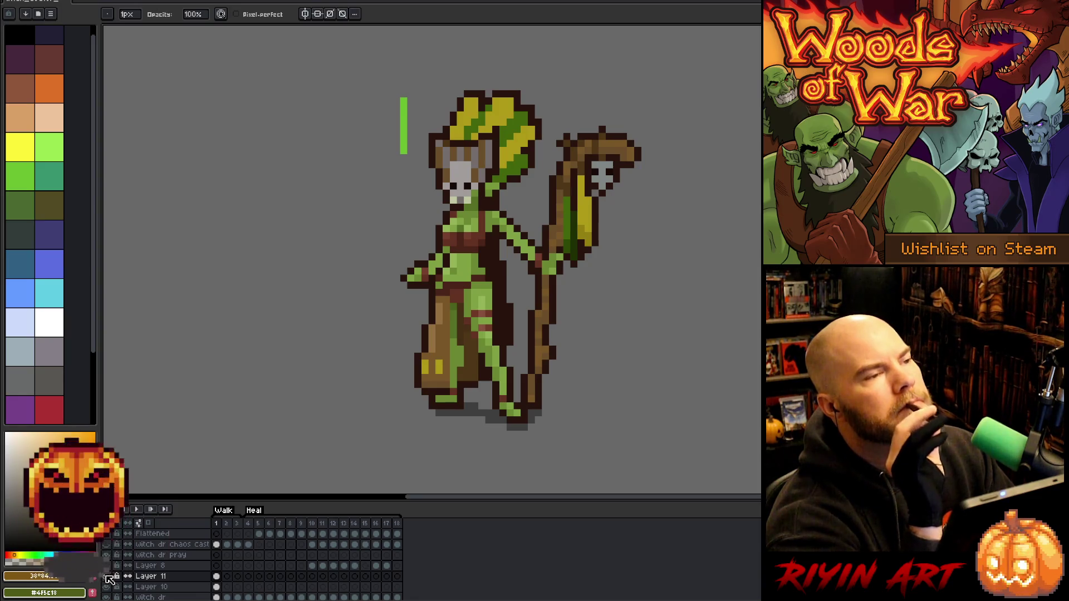
pyautogui.click(109, 578)
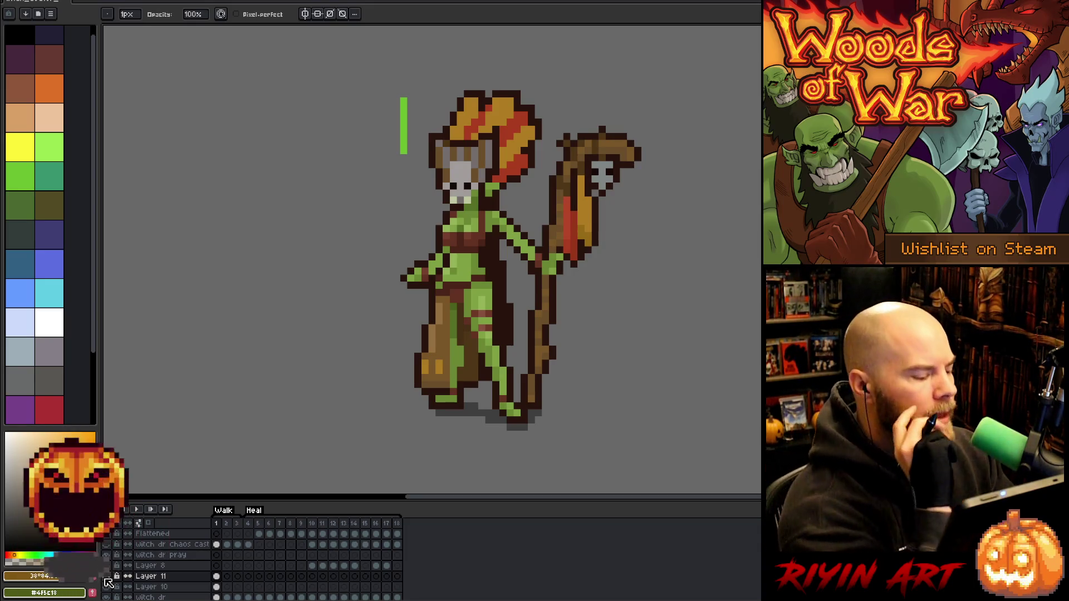
# Leave Layer 11 hidden so orange-red feathers show, and make Layer 10 active
pyautogui.click(107, 580)
pyautogui.click(107, 579)
pyautogui.click(107, 581)
pyautogui.click(106, 580)
pyautogui.click(216, 587)
pyautogui.hotkey('shift', 'c')
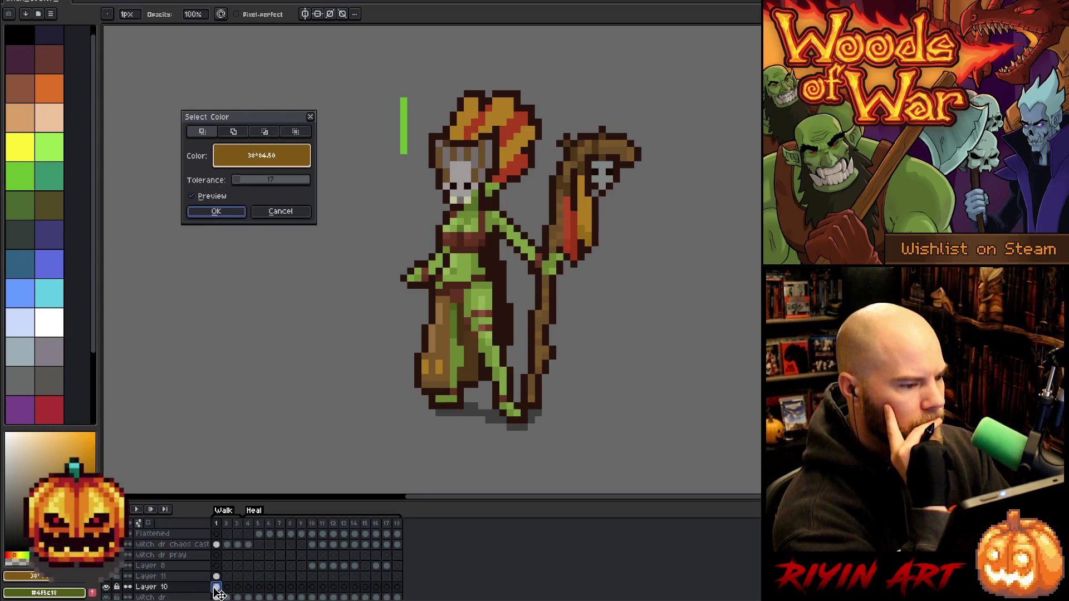
# Select the orange and red feather pixels by colour at tolerance 17, hiding selection edges
pyautogui.click(448, 118)
pyautogui.click(495, 108)
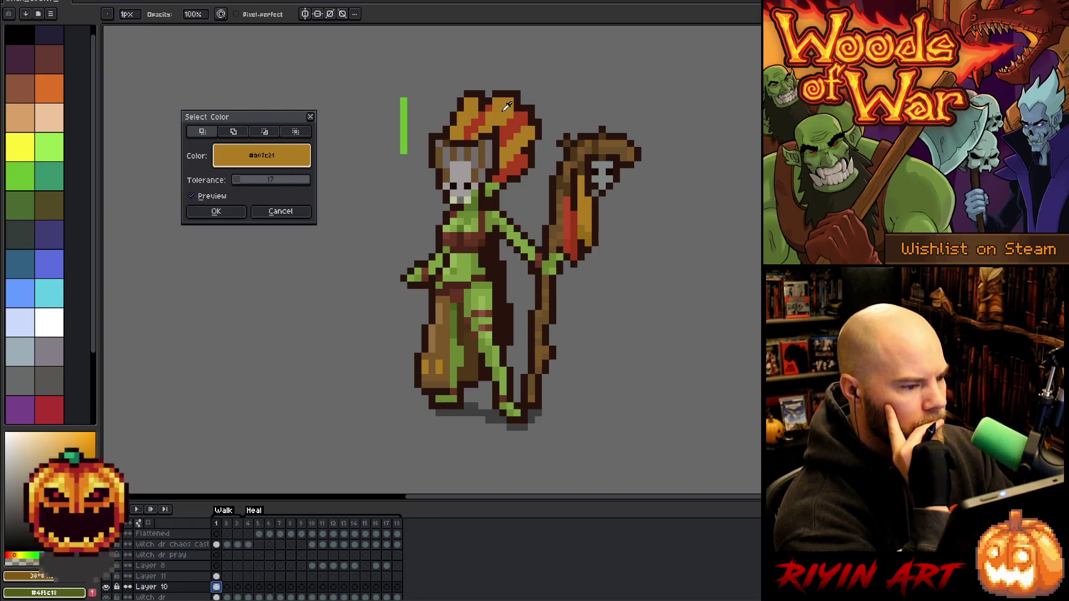
pyautogui.click(217, 210)
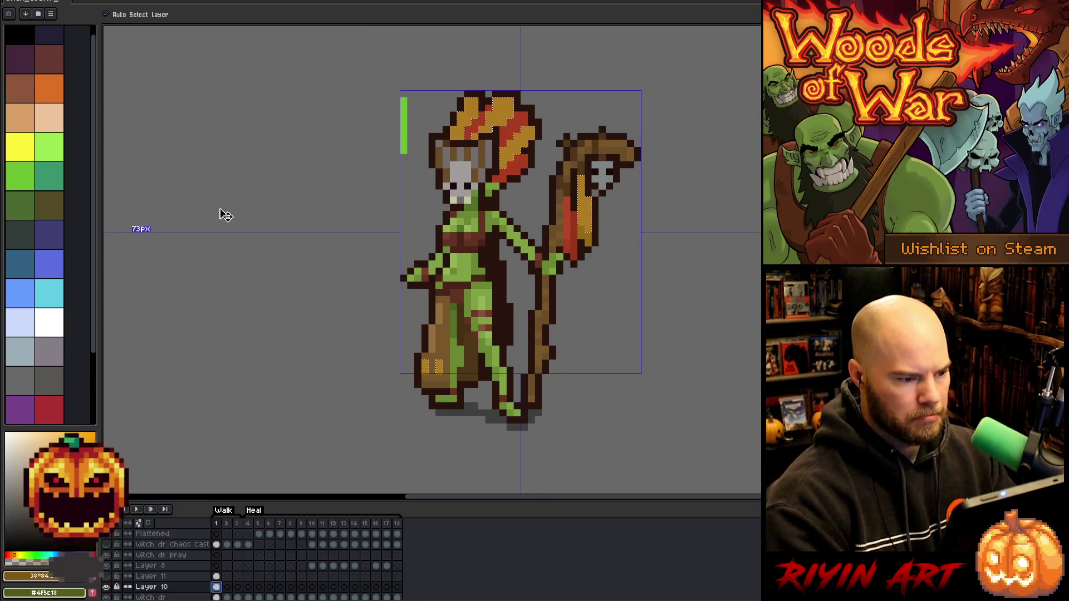
pyautogui.hotkey('shift', 'c')
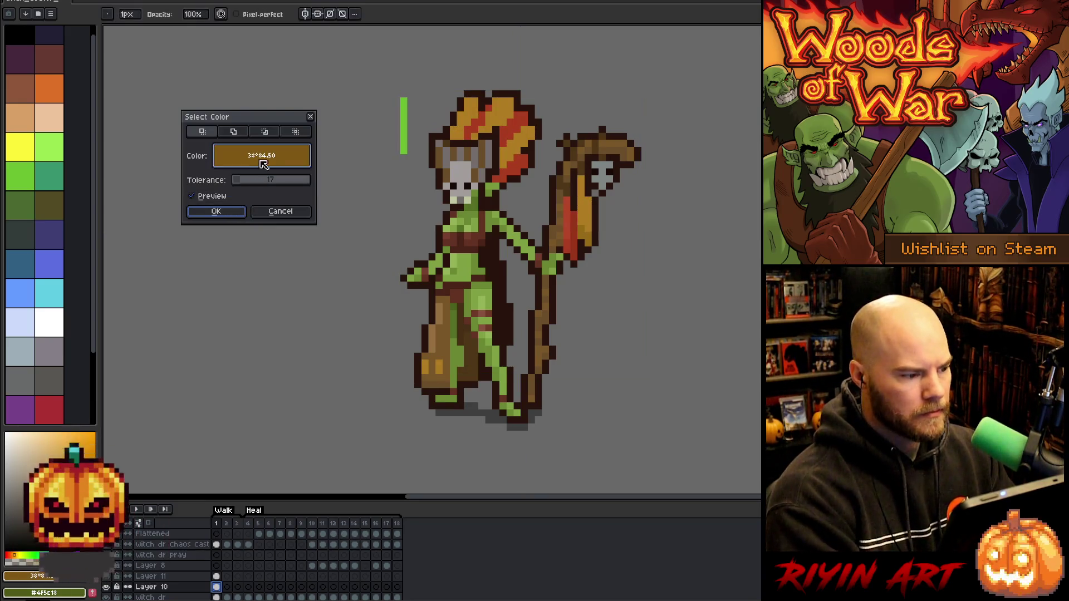
pyautogui.click(526, 113)
pyautogui.click(235, 132)
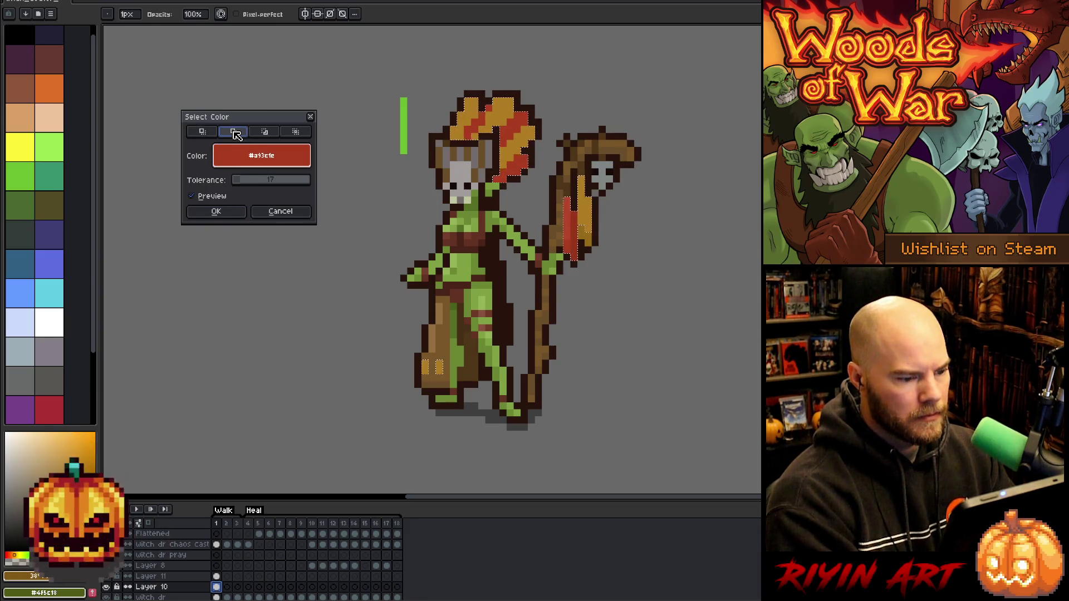
pyautogui.click(216, 212)
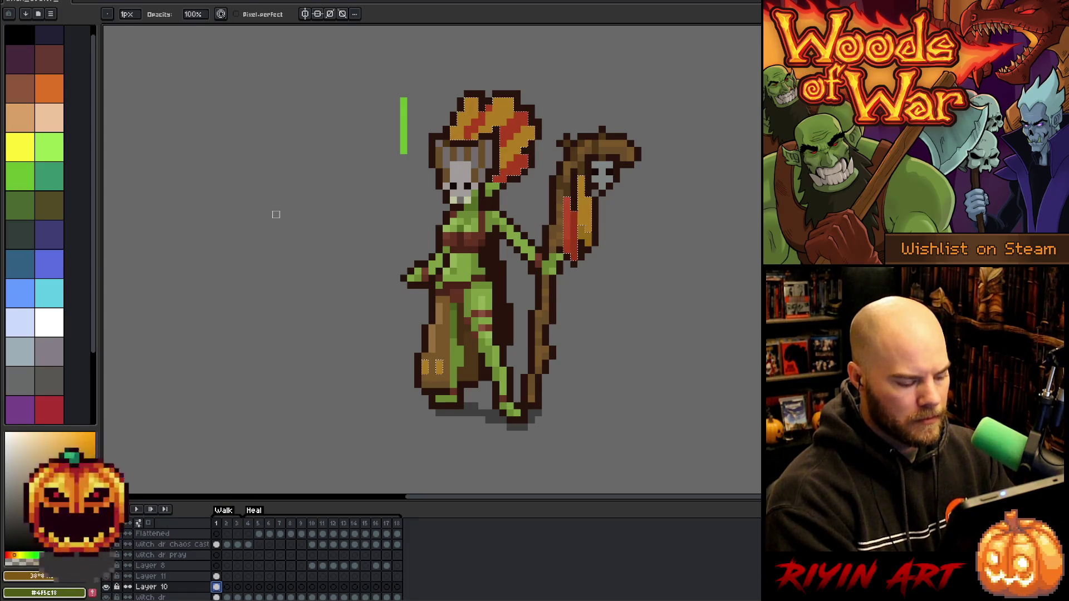
pyautogui.press('w')
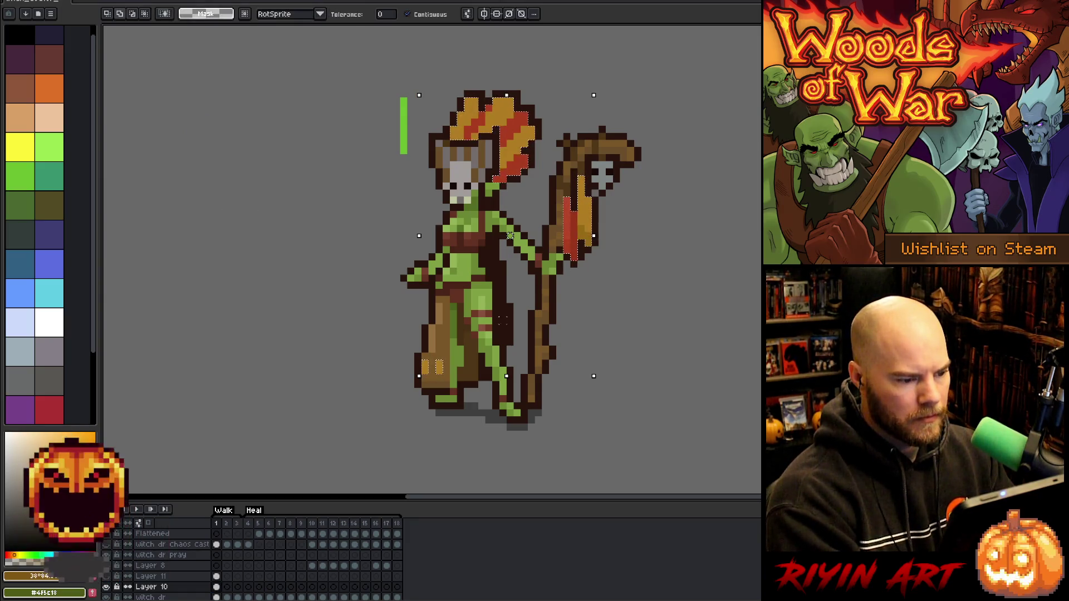
pyautogui.hotkey('ctrl', 'h')
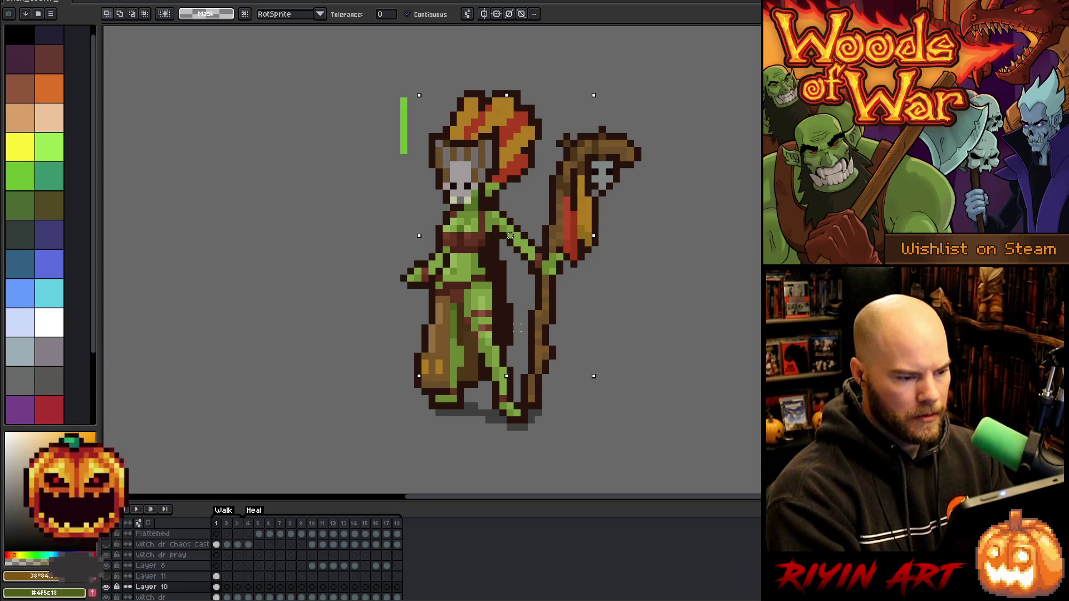
pyautogui.hotkey('ctrl', 'u')
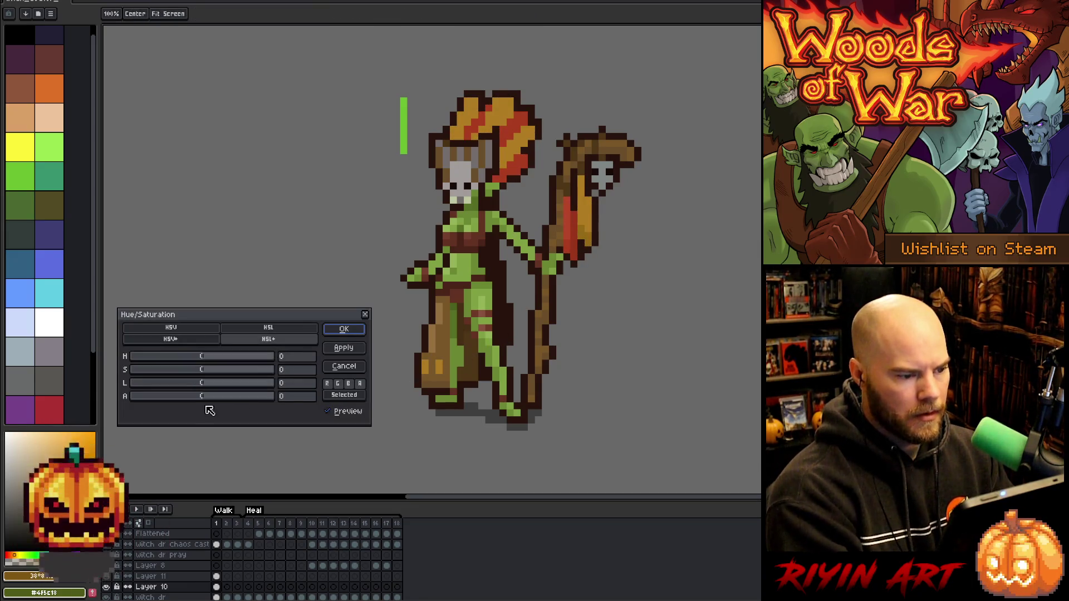
# Tune the selected red feathers to saturation 6 and lightness 2
pyautogui.moveTo(216, 373); pyautogui.dragTo(234, 372)
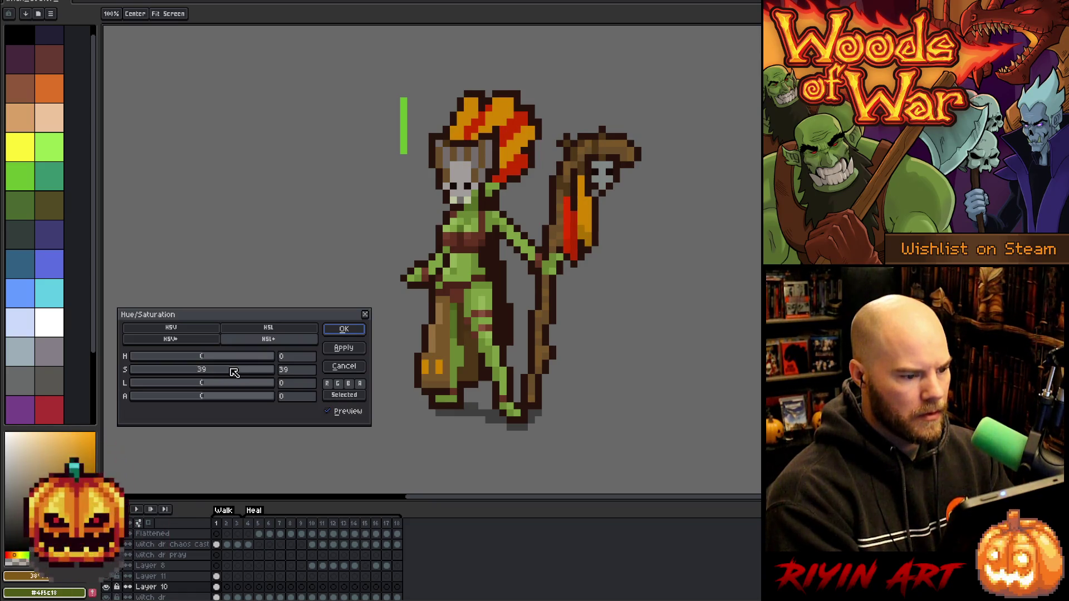
pyautogui.moveTo(227, 373); pyautogui.dragTo(218, 375)
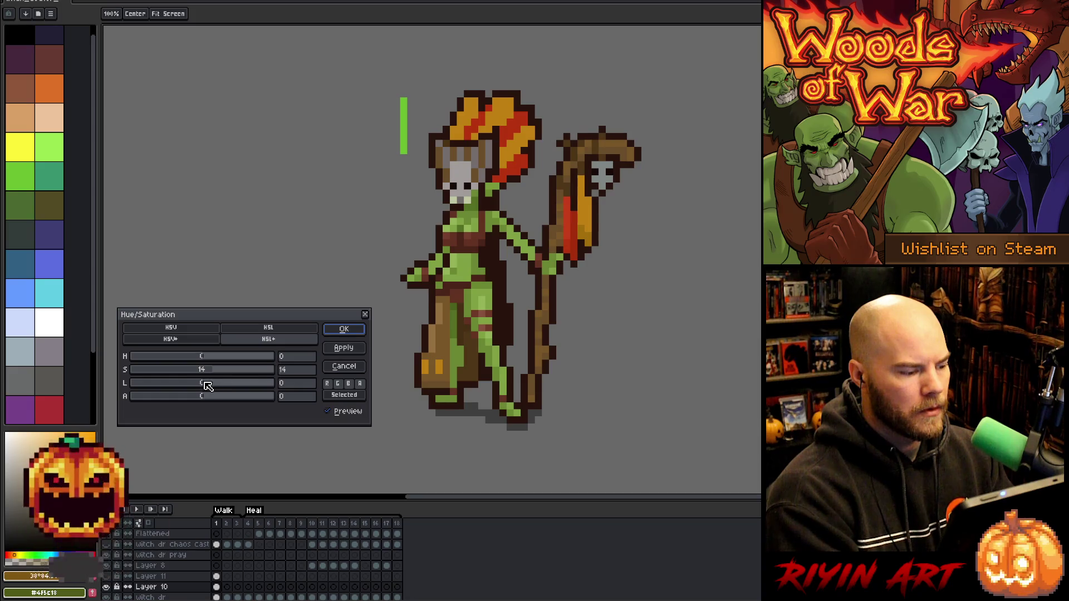
pyautogui.moveTo(208, 386); pyautogui.dragTo(210, 385)
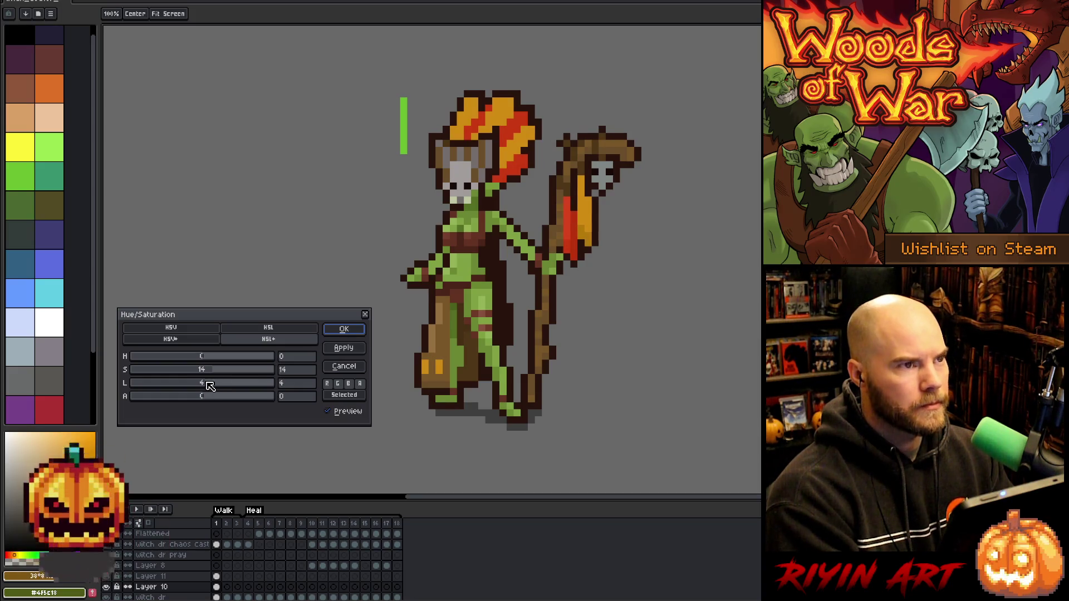
pyautogui.click(206, 369)
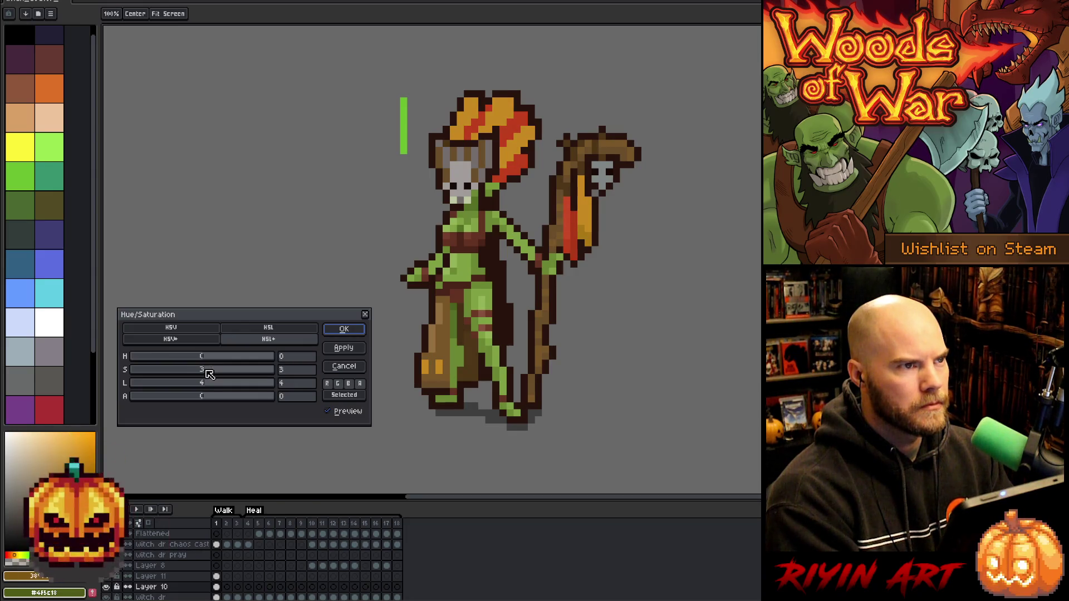
pyautogui.click(207, 384)
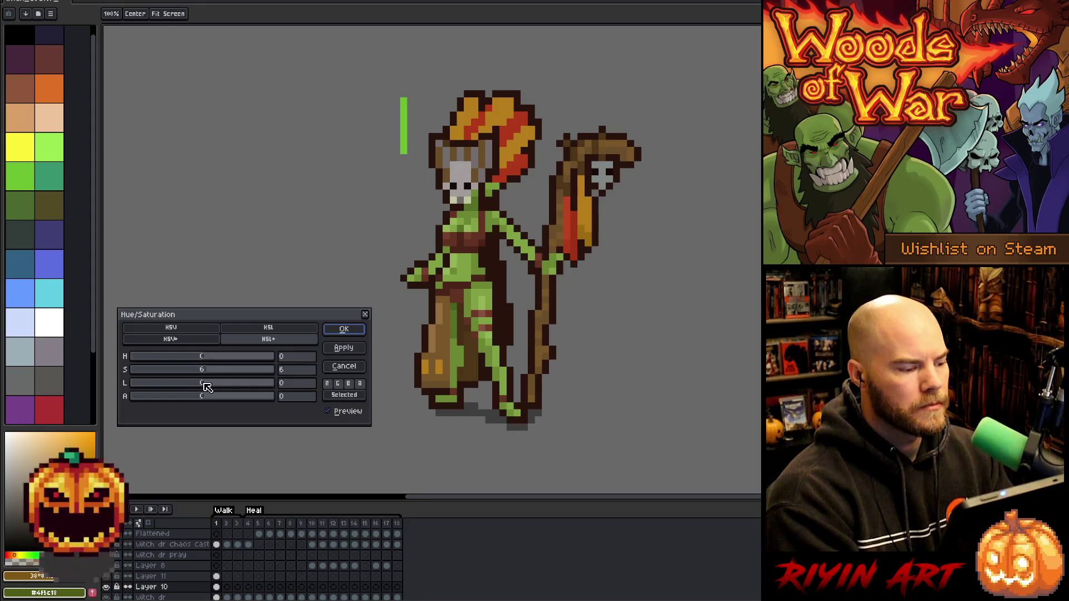
pyautogui.click(208, 385)
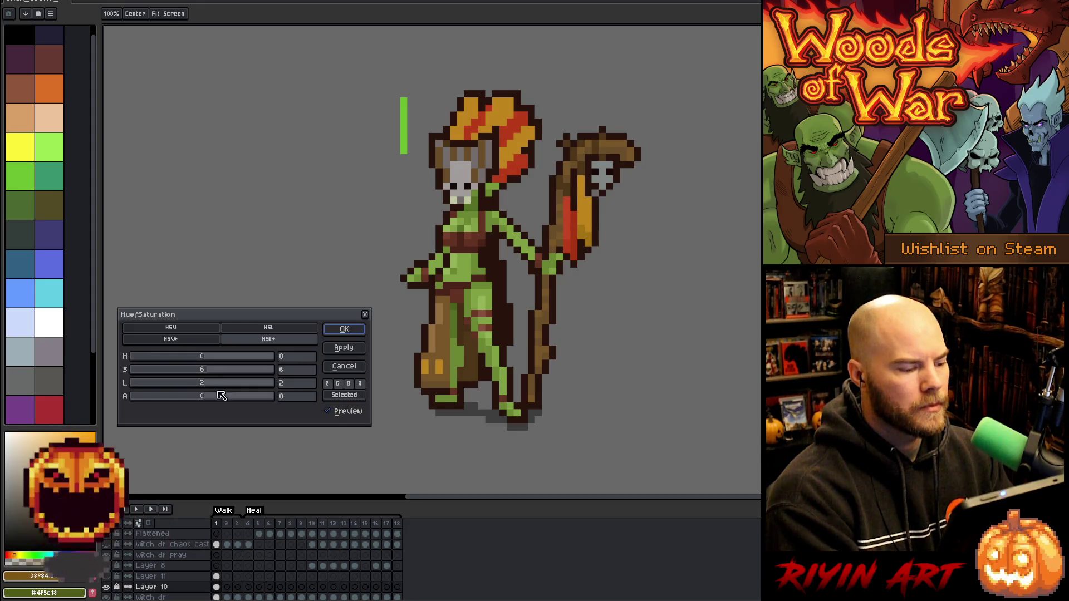
# Compare the preview against the original colours and apply the saturation and lightness change
pyautogui.click(333, 415)
pyautogui.click(333, 415)
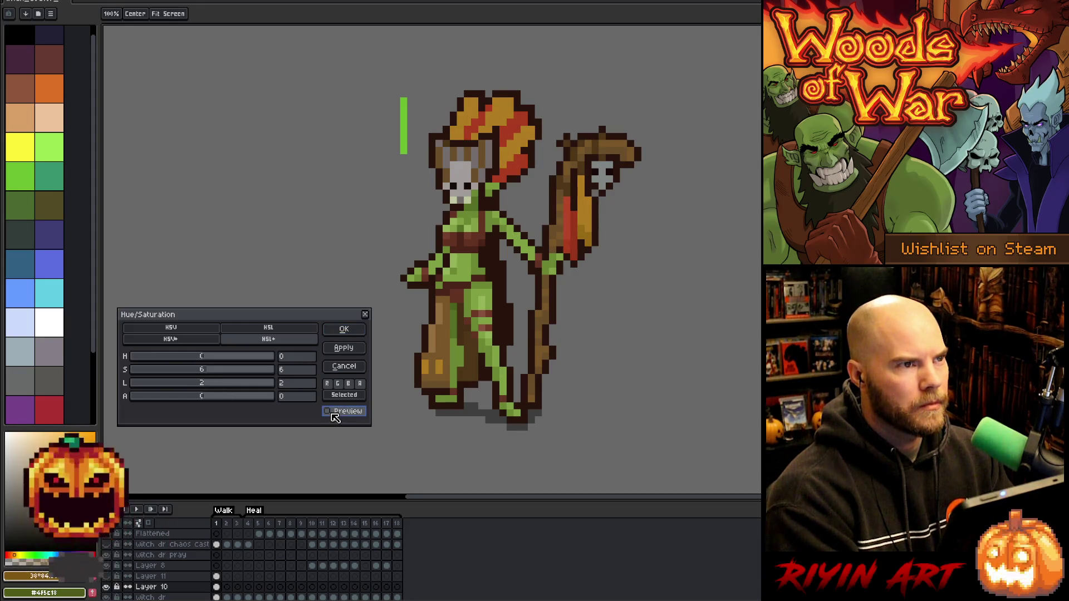
pyautogui.click(333, 415)
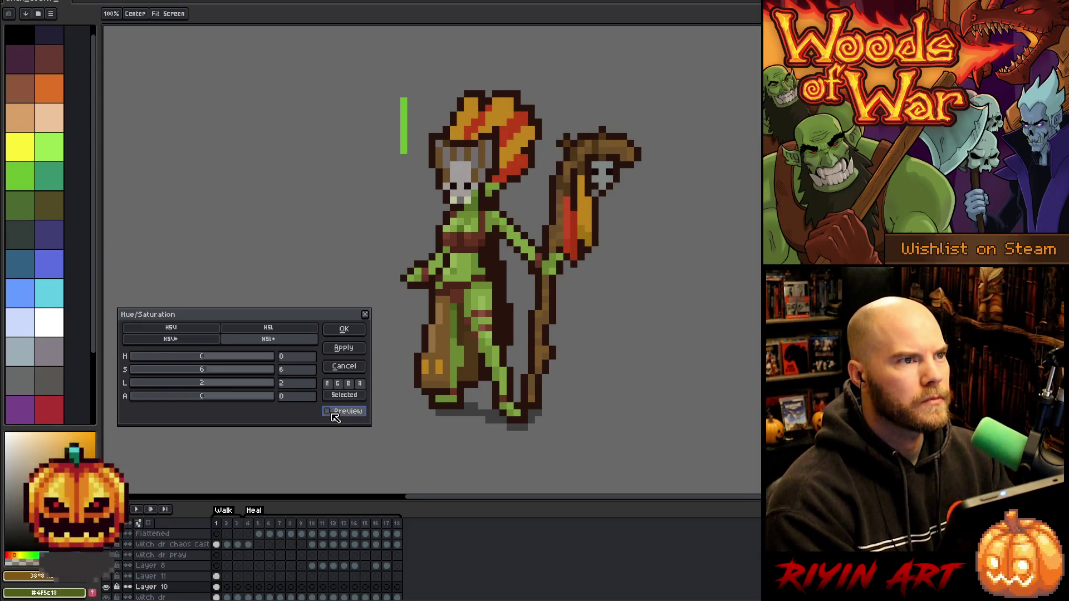
pyautogui.click(333, 414)
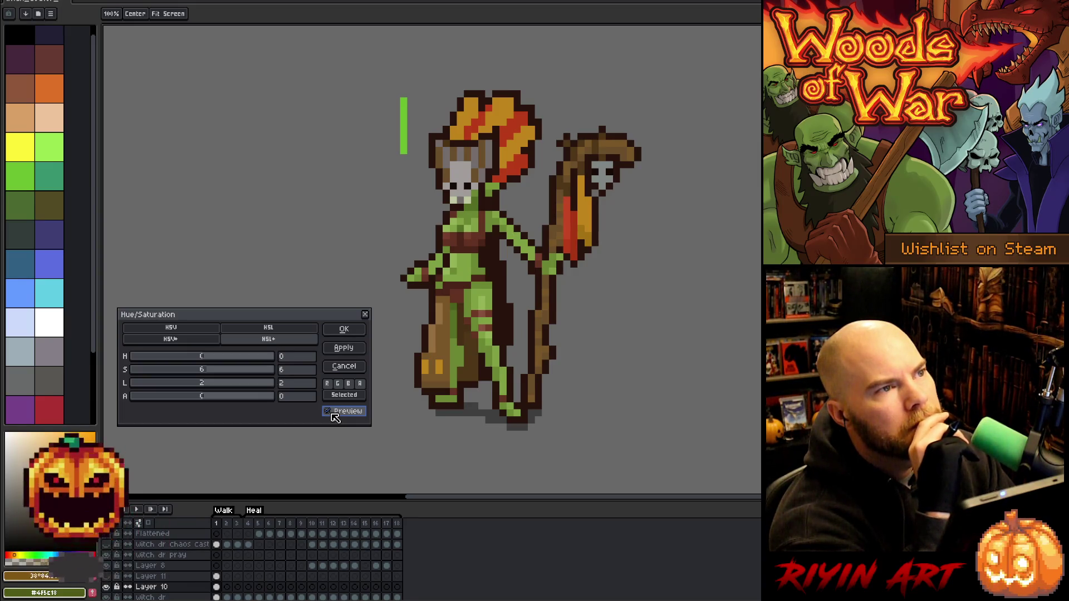
pyautogui.click(333, 415)
pyautogui.click(333, 415)
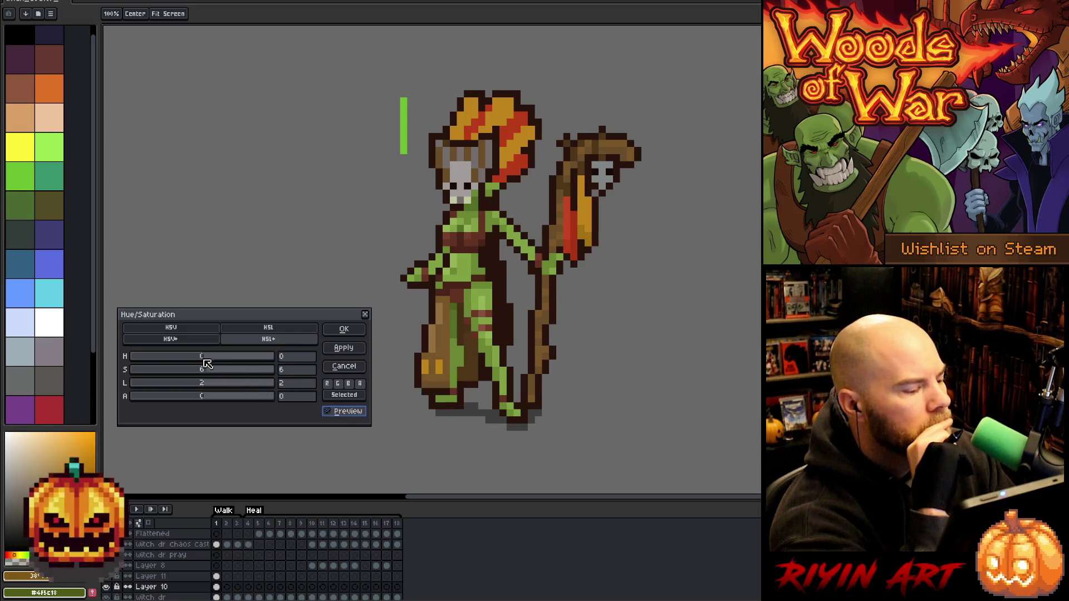
pyautogui.click(344, 330)
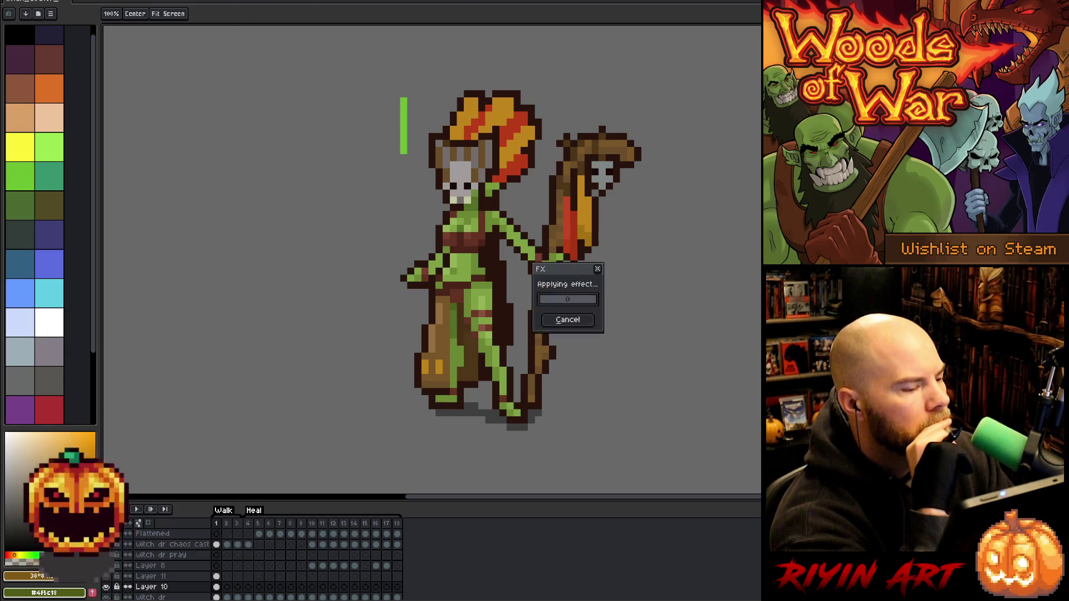
pyautogui.hotkey('ctrl', 'u')
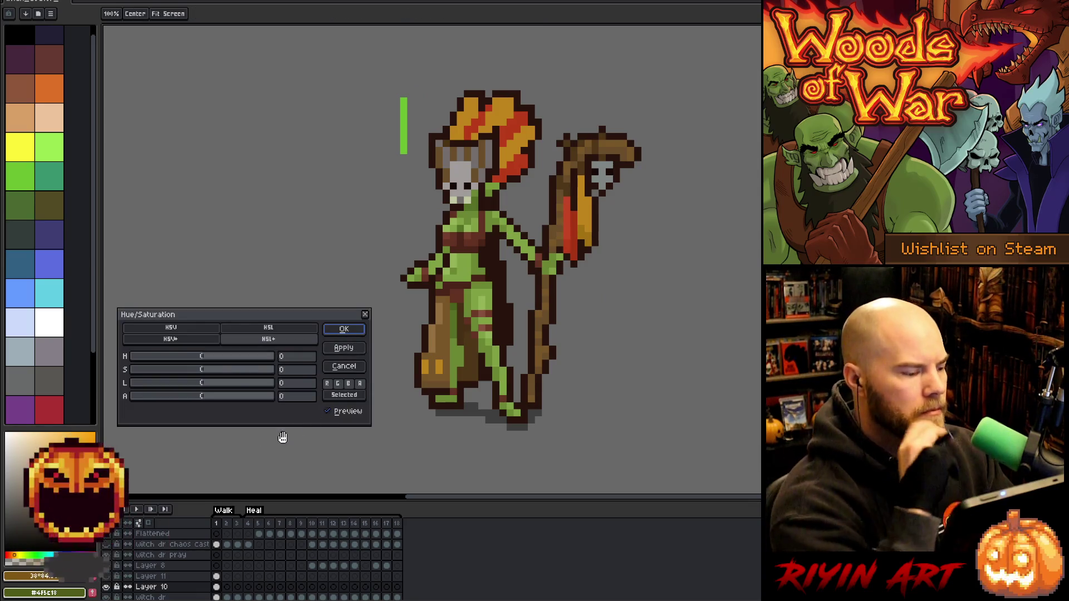
# Try a hue -180 blue recolour on the feathers, compare it, then discard it
pyautogui.click(210, 355)
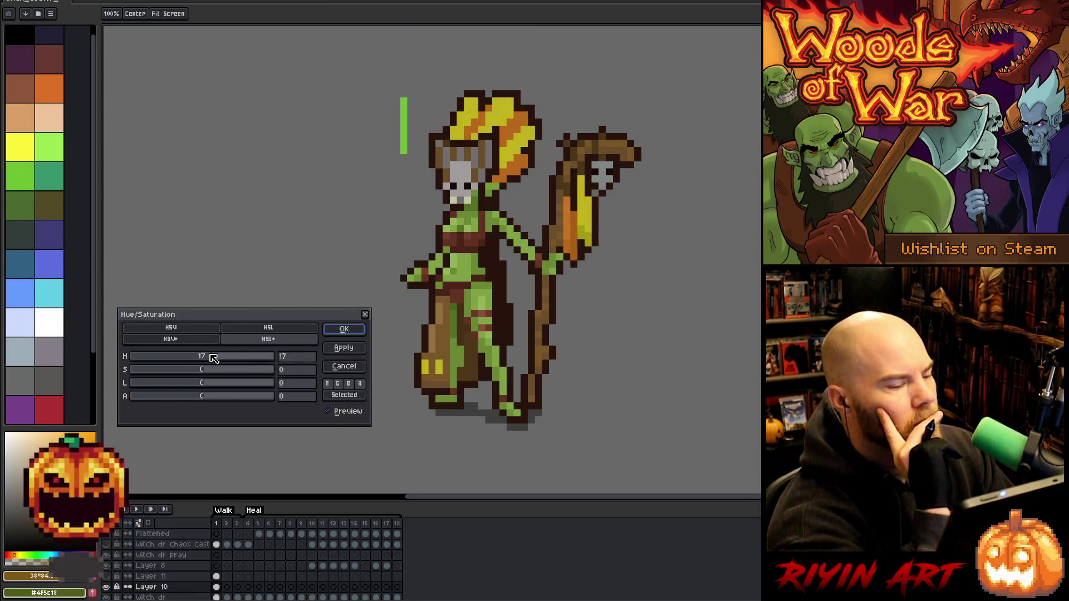
pyautogui.moveTo(213, 358)
pyautogui.mouseDown()
pyautogui.moveTo(160, 362)
pyautogui.moveTo(198, 359)
pyautogui.moveTo(183, 371)
pyautogui.moveTo(176, 360)
pyautogui.moveTo(201, 394)
pyautogui.moveTo(162, 355)
pyautogui.moveTo(130, 366)
pyautogui.mouseUp()
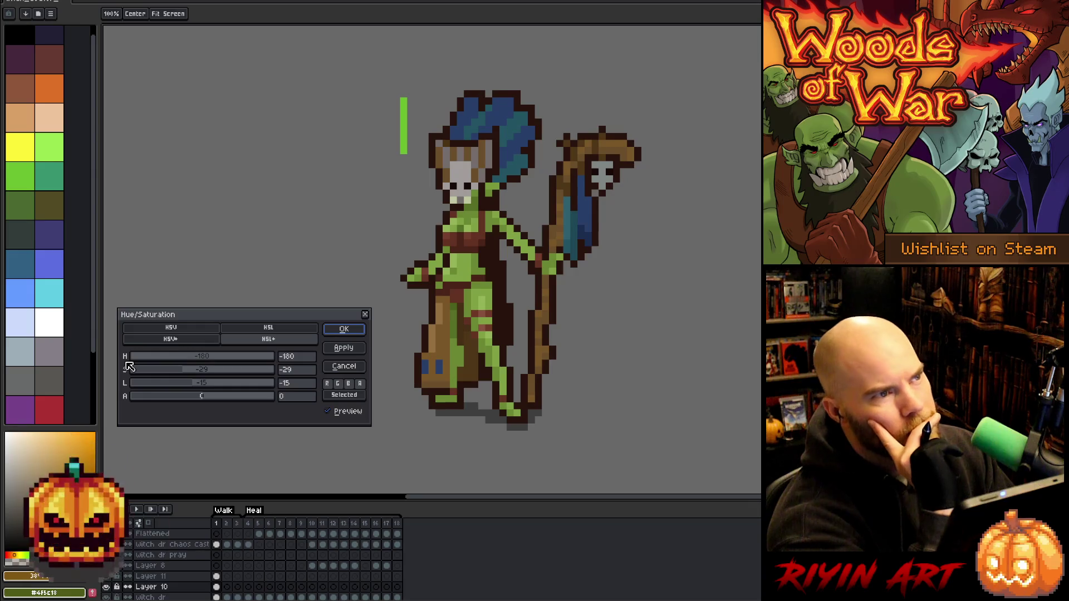
pyautogui.moveTo(128, 366)
pyautogui.mouseDown()
pyautogui.moveTo(150, 363)
pyautogui.moveTo(130, 363)
pyautogui.mouseUp()
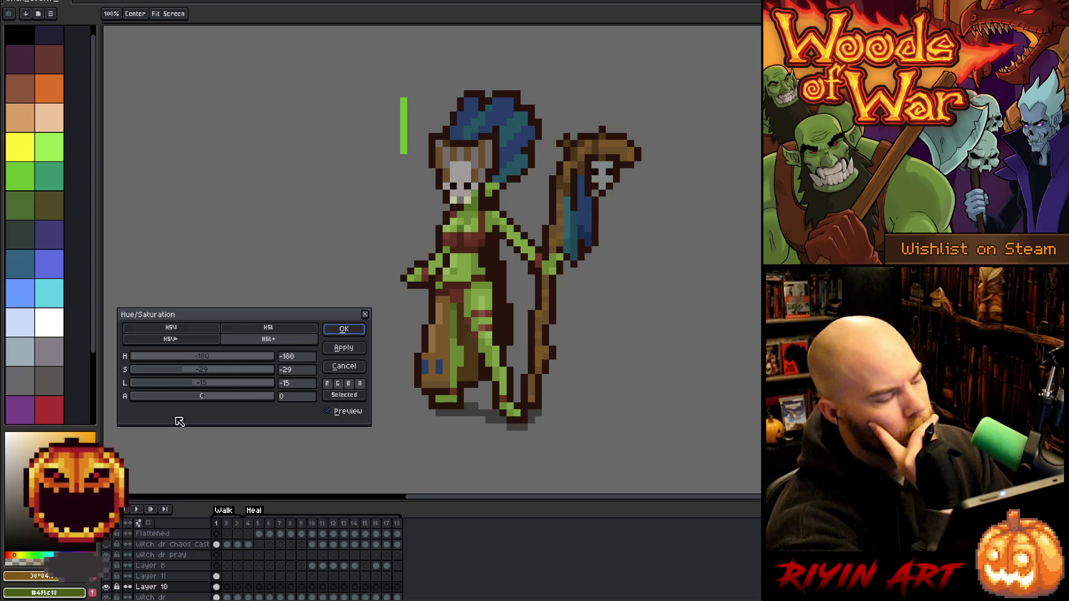
pyautogui.moveTo(198, 384)
pyautogui.mouseDown()
pyautogui.moveTo(210, 385)
pyautogui.moveTo(198, 373)
pyautogui.mouseUp()
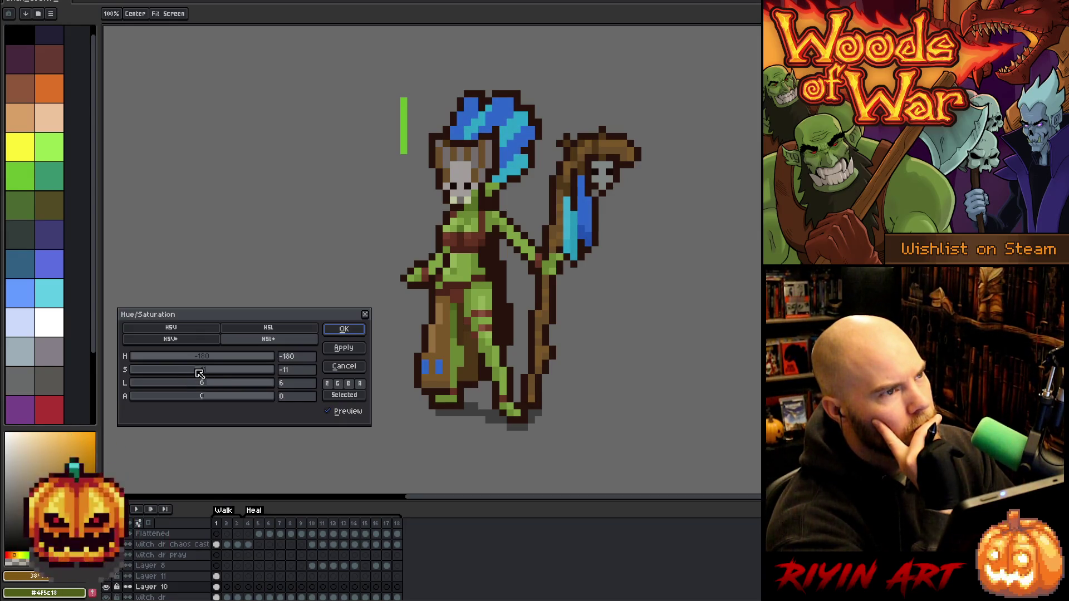
pyautogui.moveTo(200, 374); pyautogui.dragTo(192, 378)
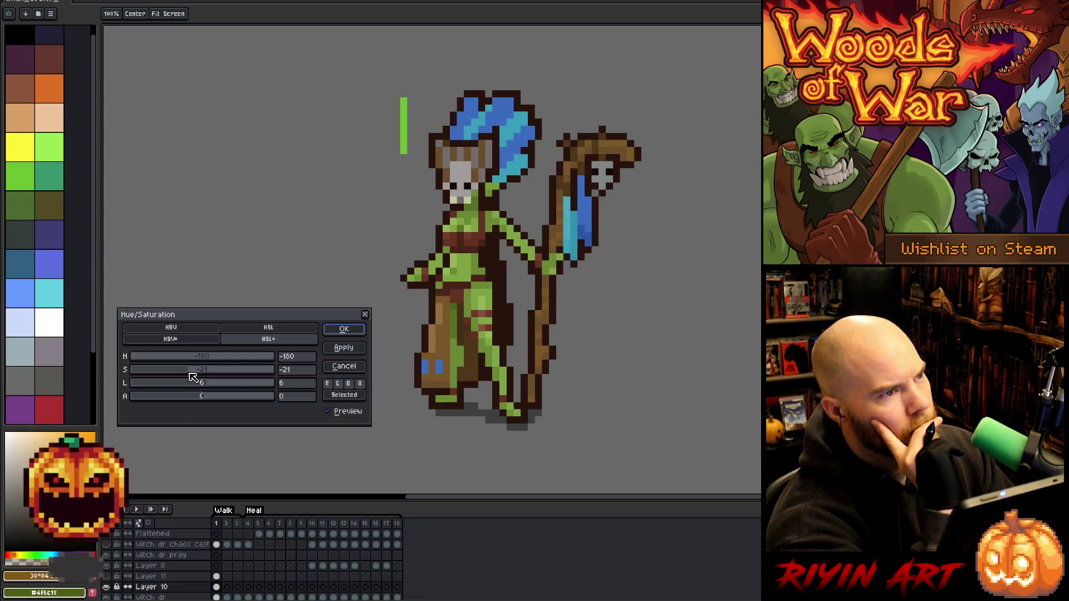
pyautogui.click(332, 411)
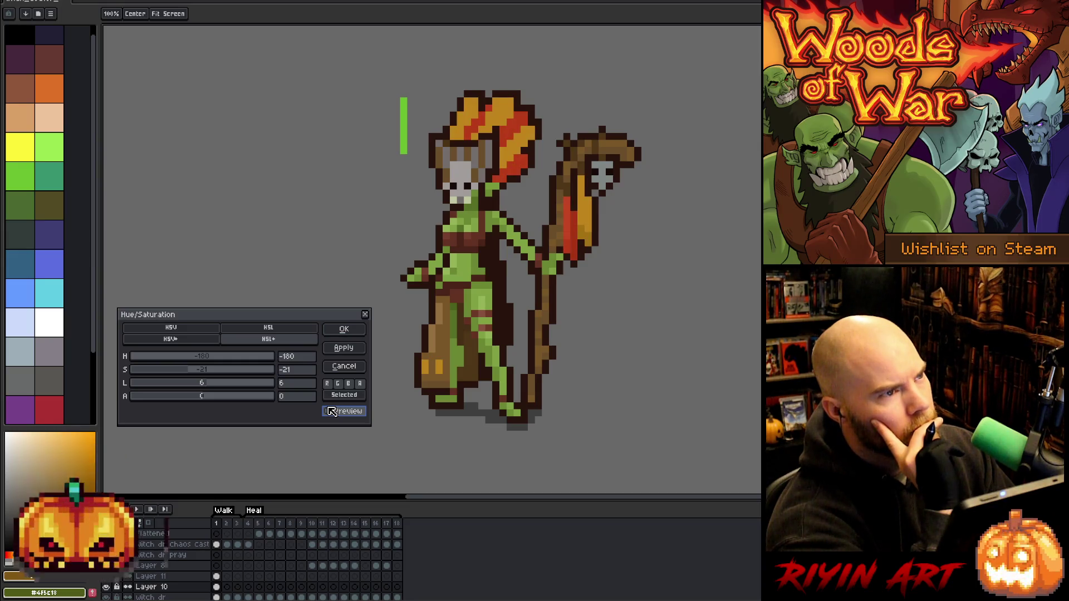
pyautogui.click(332, 410)
pyautogui.click(332, 411)
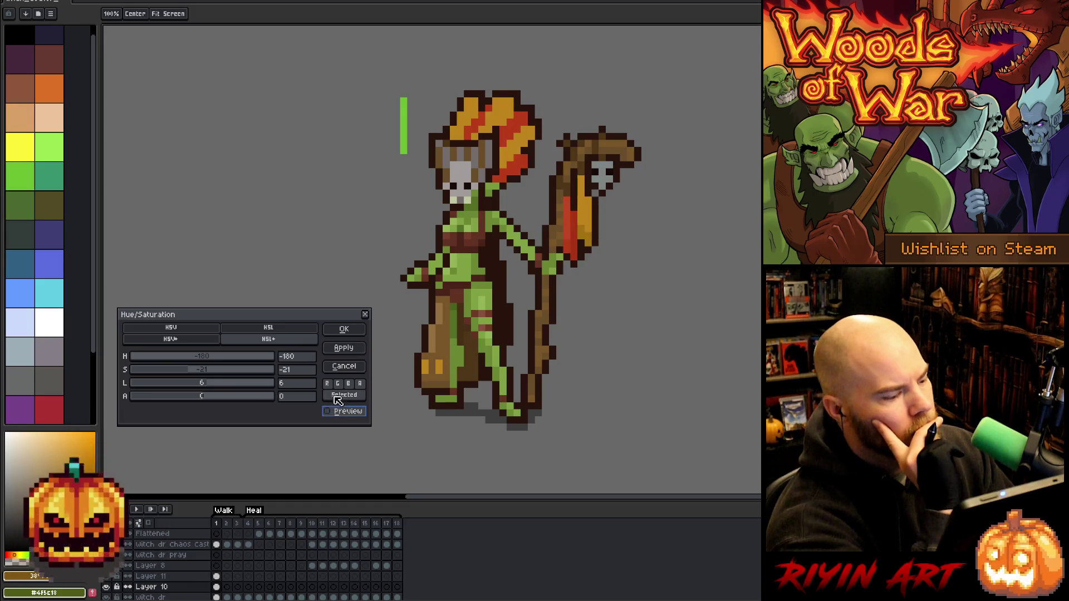
pyautogui.click(343, 366)
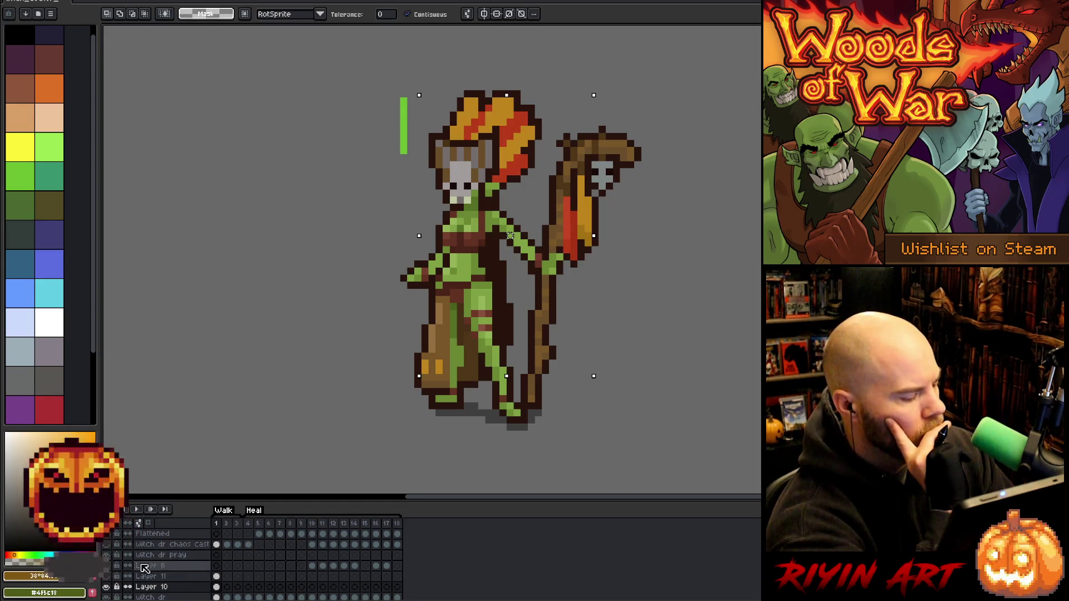
# Show Layer 11's yellow-green feathers again and make Layer 11 the active layer
pyautogui.click(111, 577)
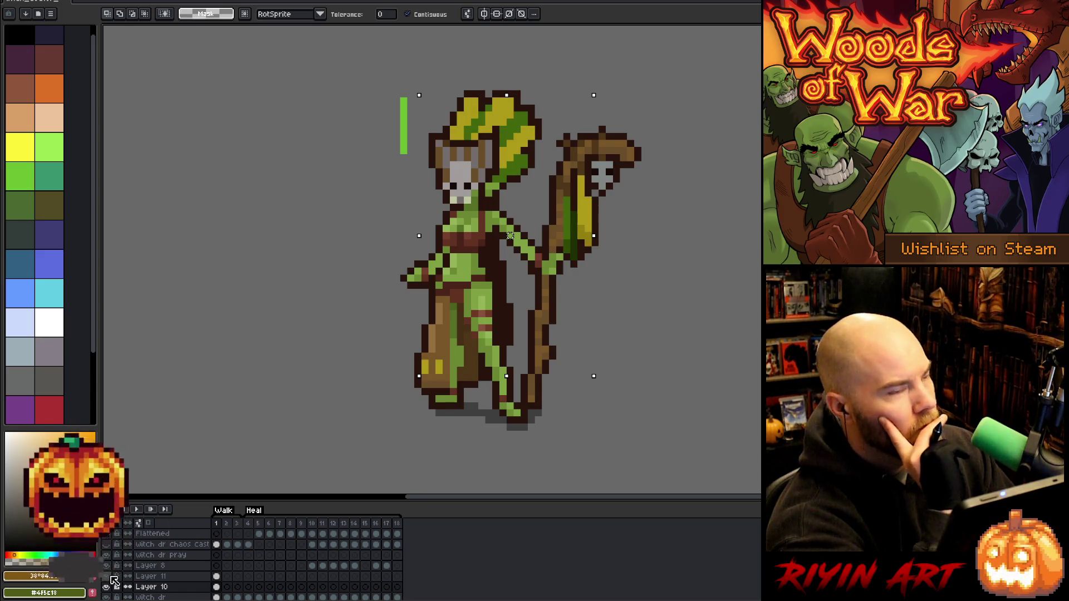
pyautogui.click(111, 577)
pyautogui.click(112, 578)
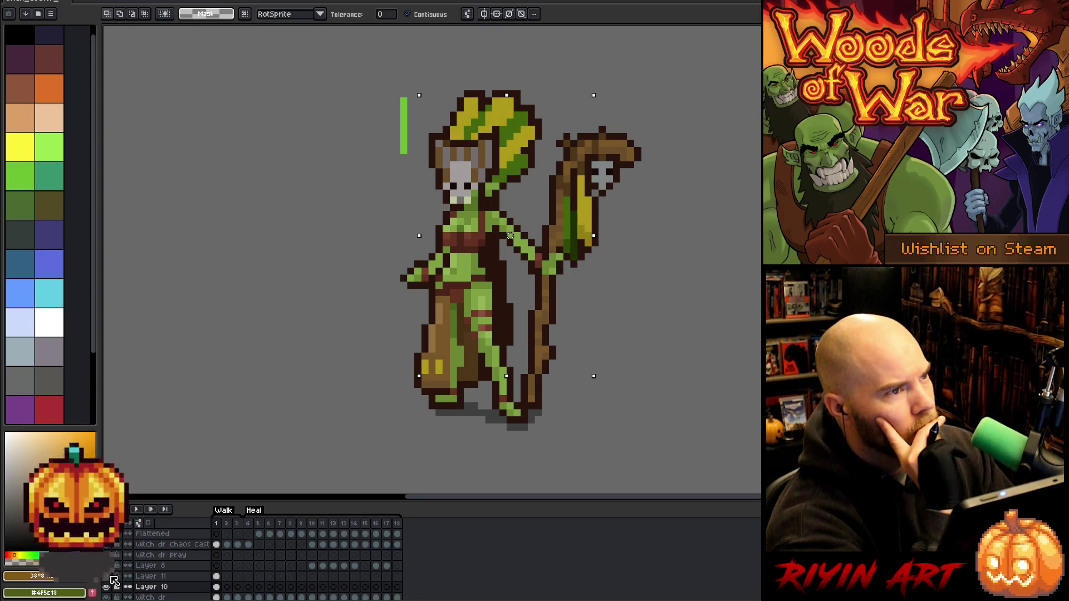
pyautogui.click(187, 577)
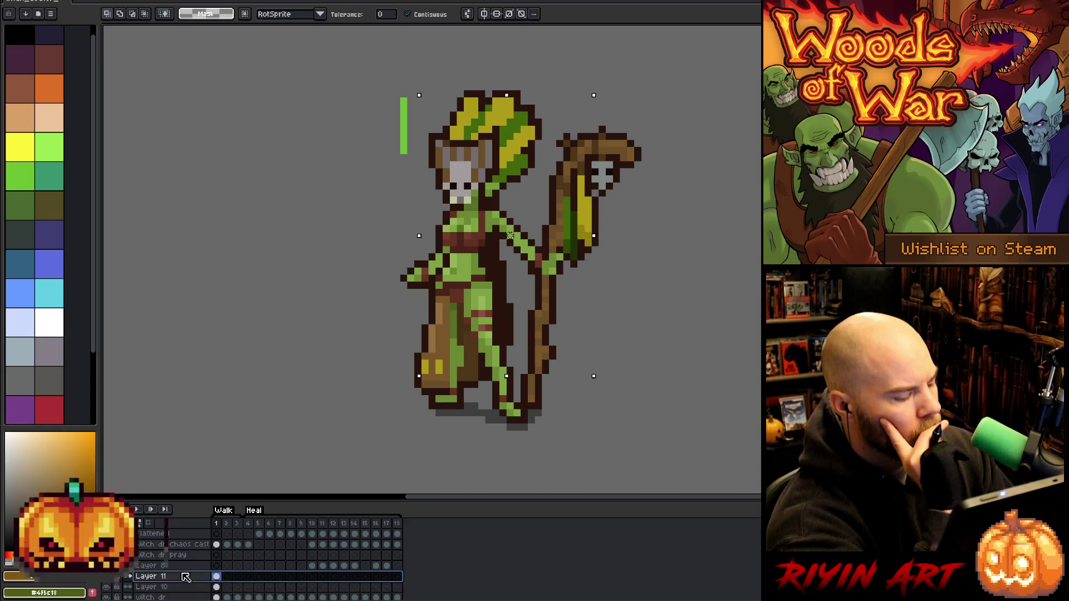
pyautogui.hotkey('ctrl', 'u')
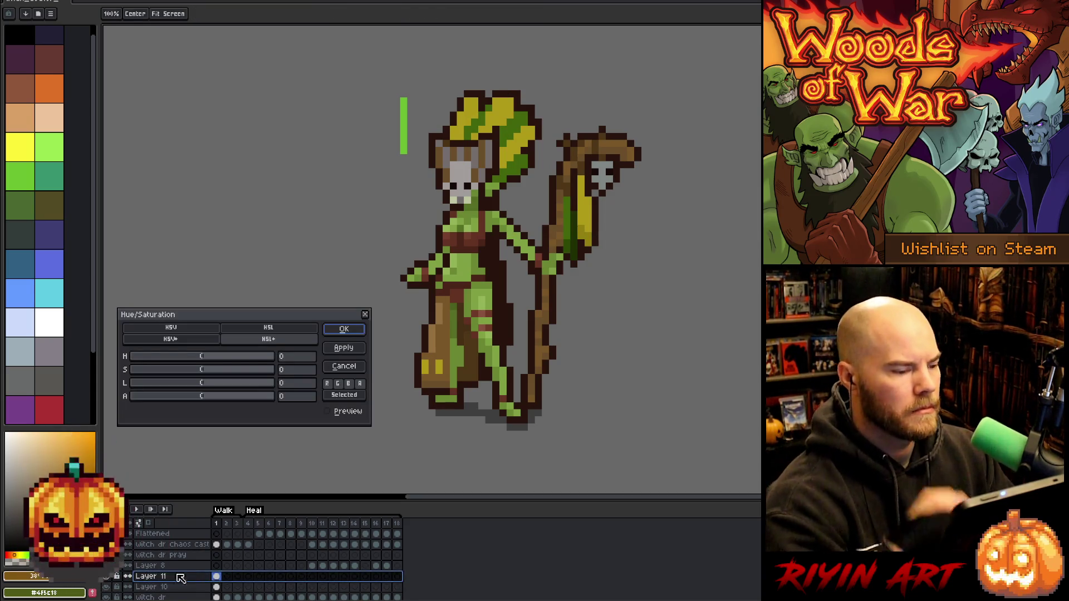
# Recolour Layer 11's feathers and pouch accents teal with hue 123 and saturation -2
pyautogui.click(328, 412)
pyautogui.moveTo(198, 362)
pyautogui.mouseDown()
pyautogui.moveTo(160, 366)
pyautogui.moveTo(232, 364)
pyautogui.mouseUp()
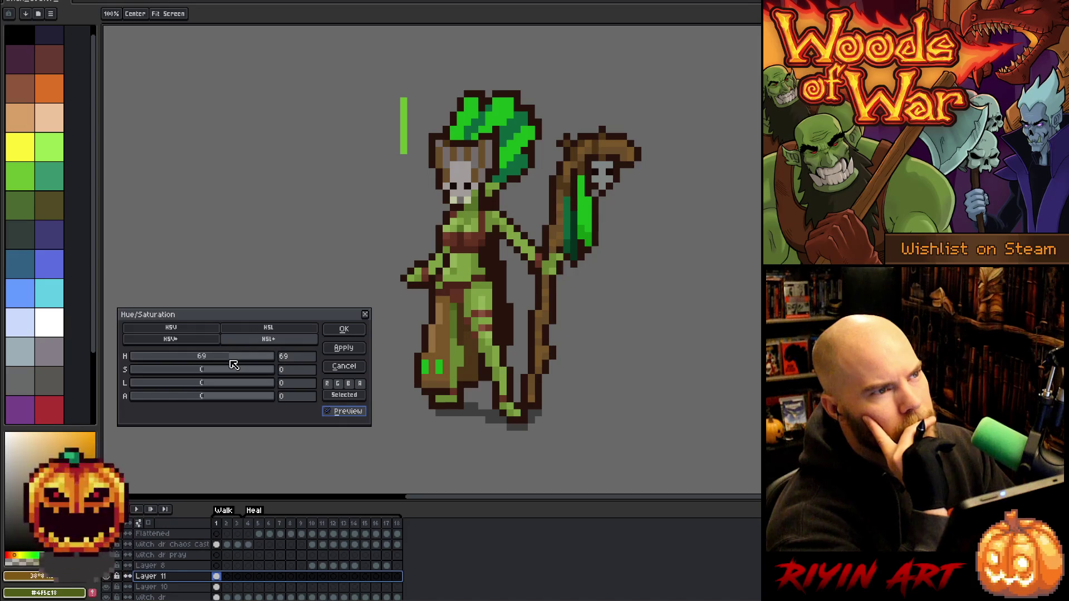
pyautogui.moveTo(234, 364); pyautogui.dragTo(257, 367)
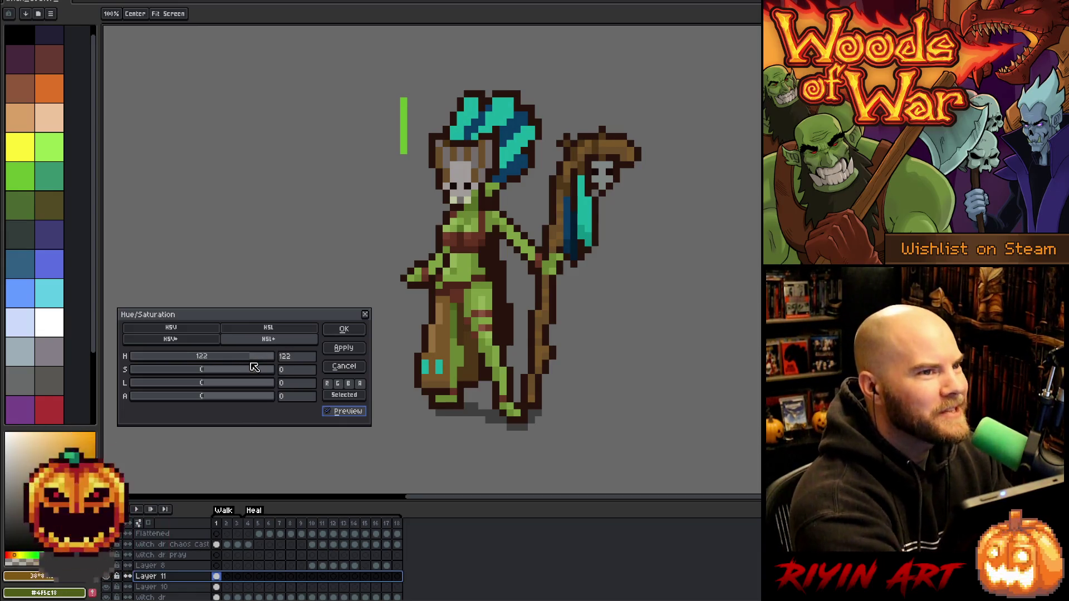
pyautogui.moveTo(254, 367); pyautogui.dragTo(247, 368)
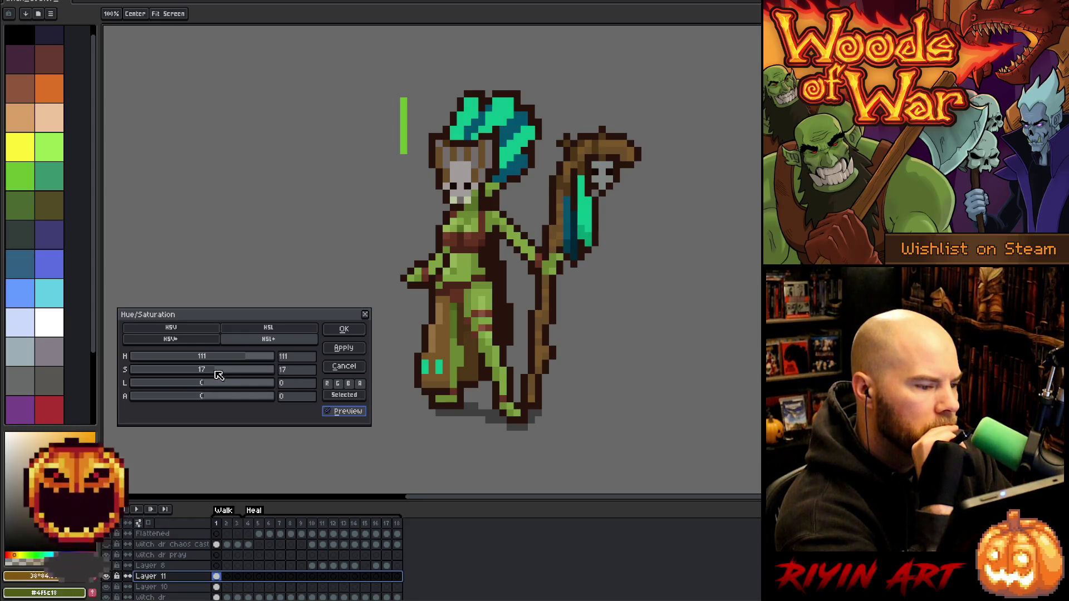
pyautogui.click(244, 357)
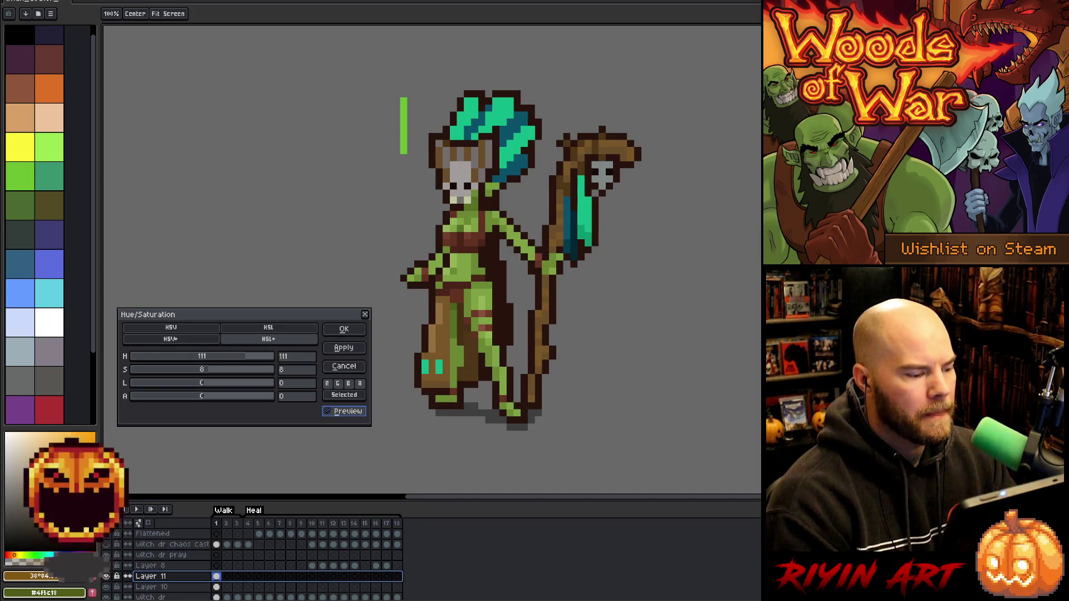
pyautogui.click(187, 369)
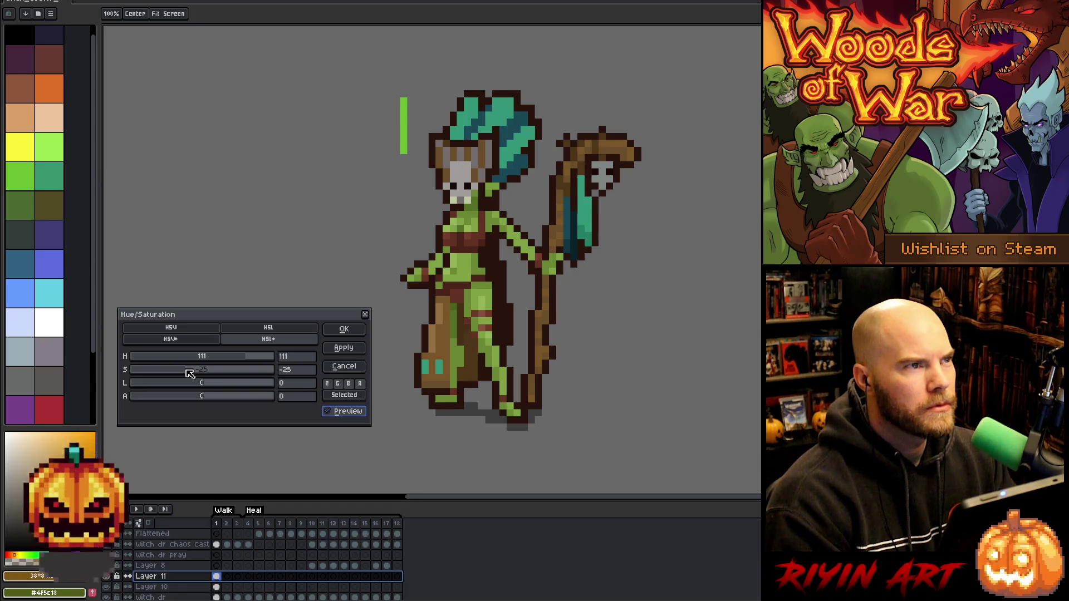
pyautogui.moveTo(187, 370); pyautogui.dragTo(201, 371)
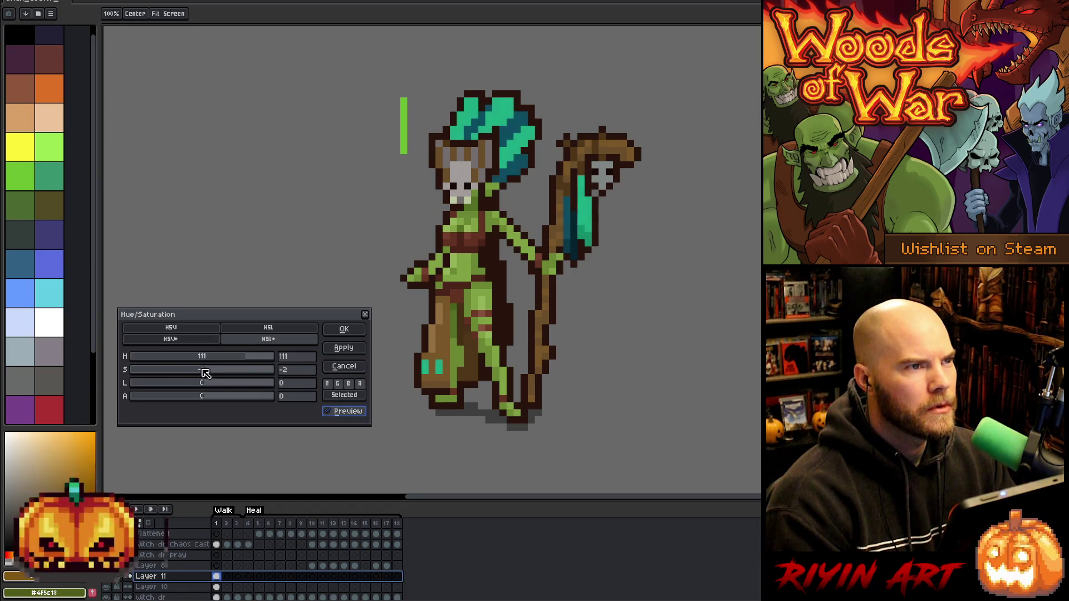
pyautogui.click(255, 359)
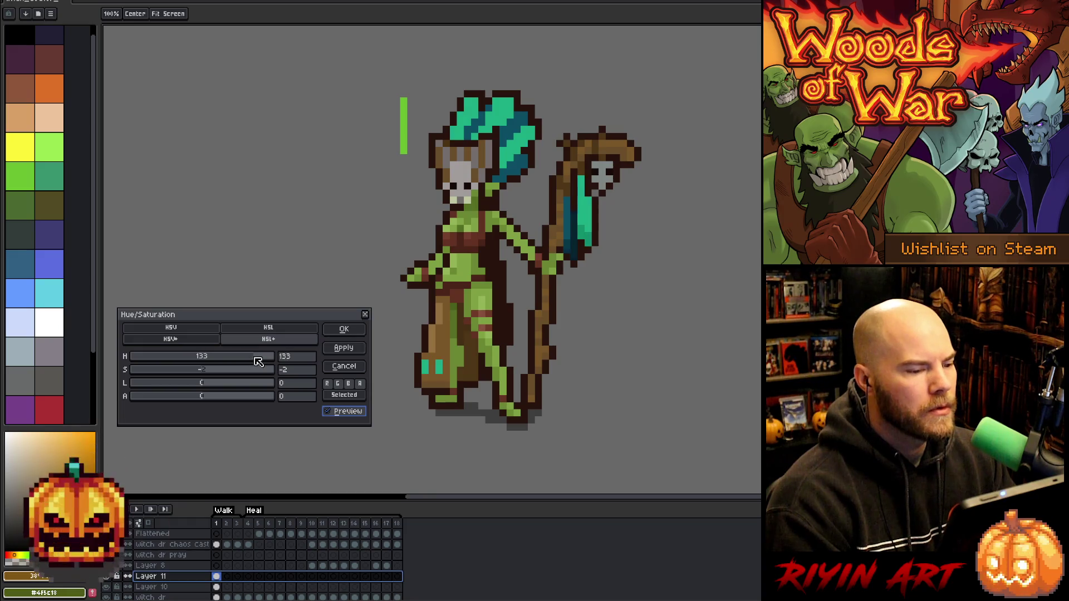
pyautogui.moveTo(256, 360); pyautogui.dragTo(255, 356)
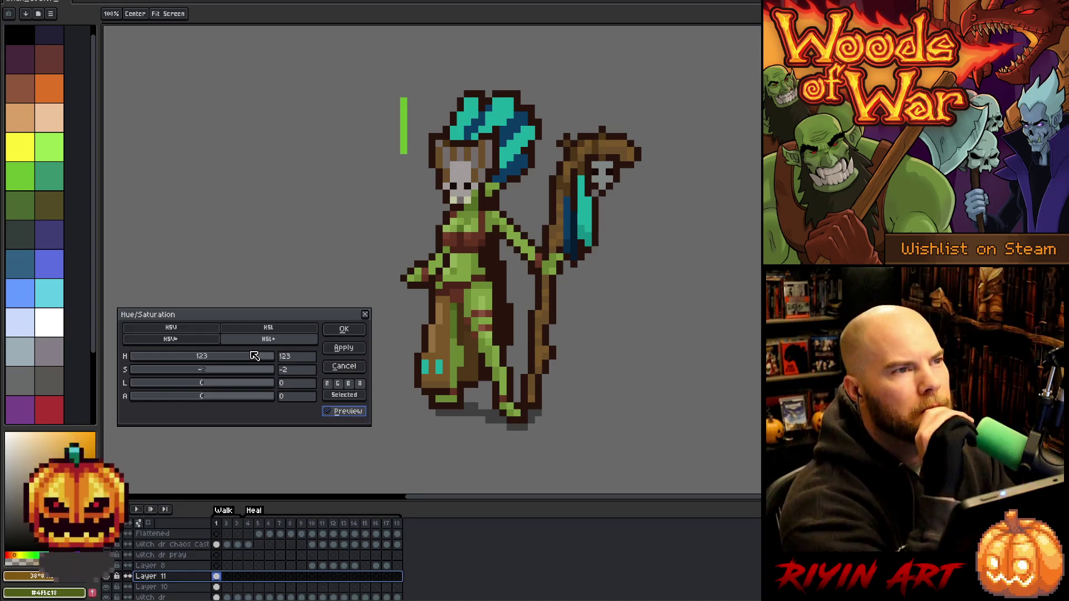
pyautogui.moveTo(256, 358); pyautogui.dragTo(253, 362)
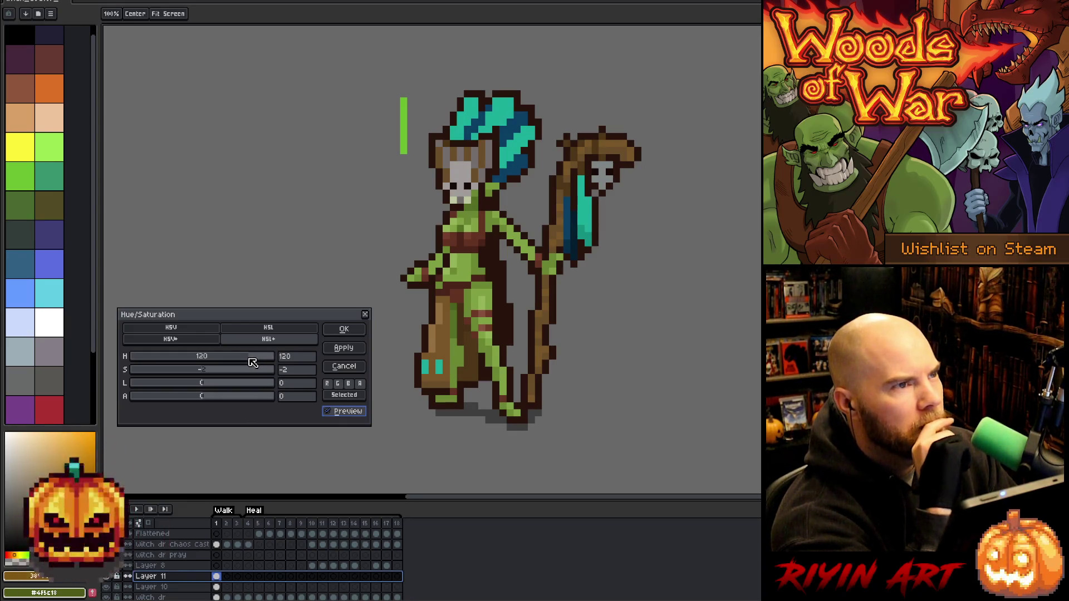
pyautogui.moveTo(250, 364); pyautogui.dragTo(255, 362)
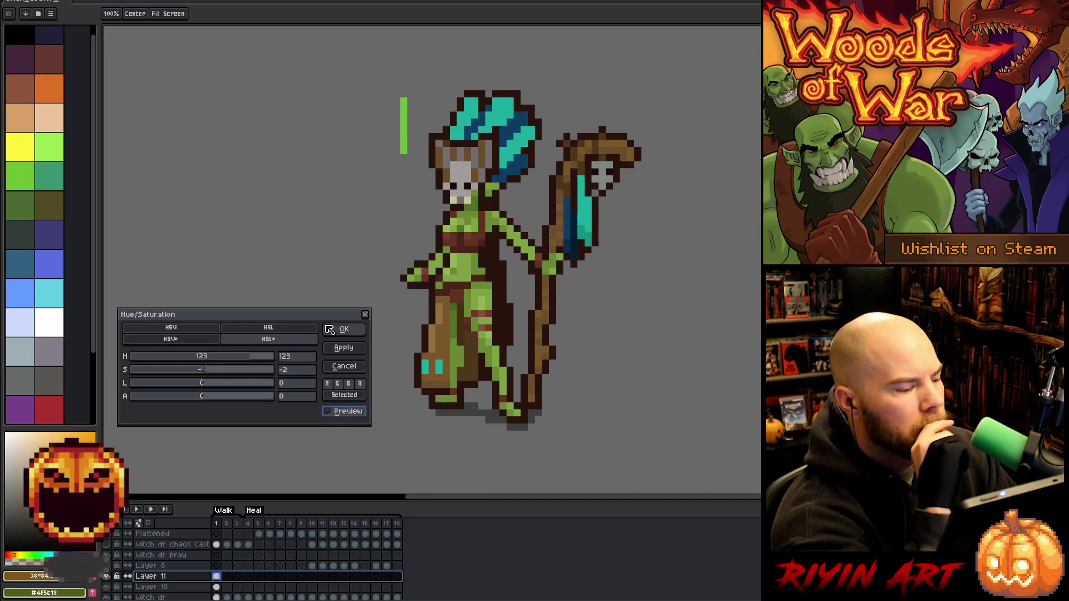
pyautogui.click(344, 329)
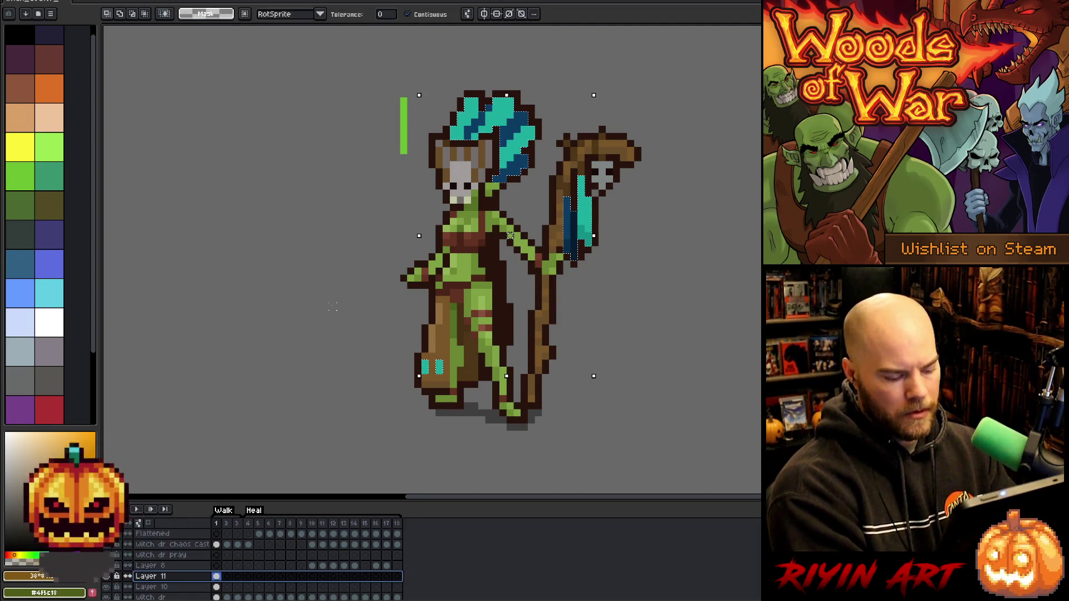
# Select the dark blue feather shade at tolerance 49 and brighten it slightly
pyautogui.hotkey('shift', 'c')
pyautogui.click(493, 107)
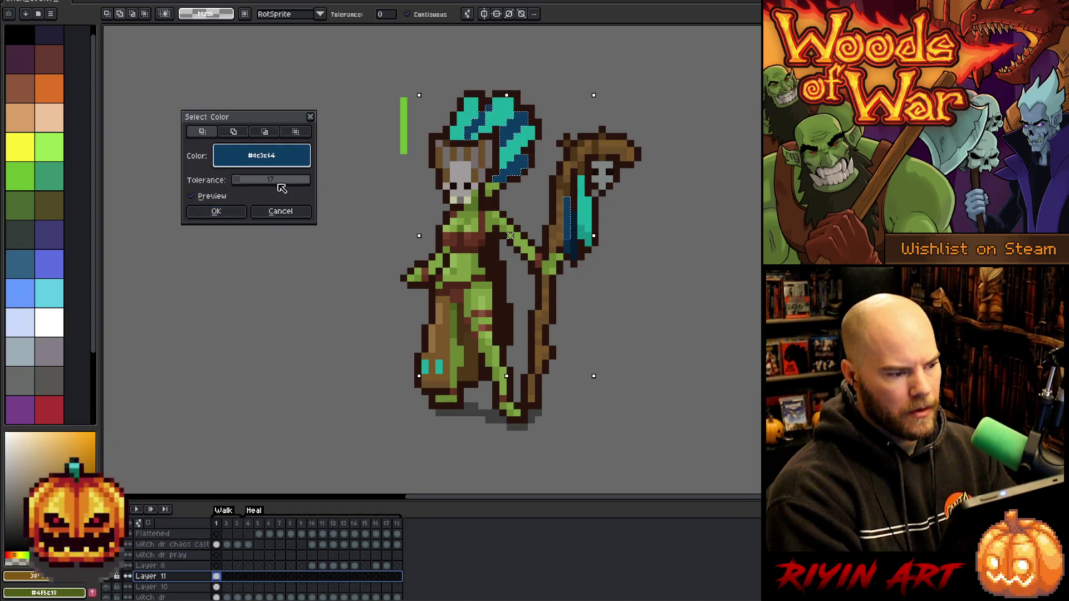
pyautogui.moveTo(244, 182); pyautogui.dragTo(257, 183)
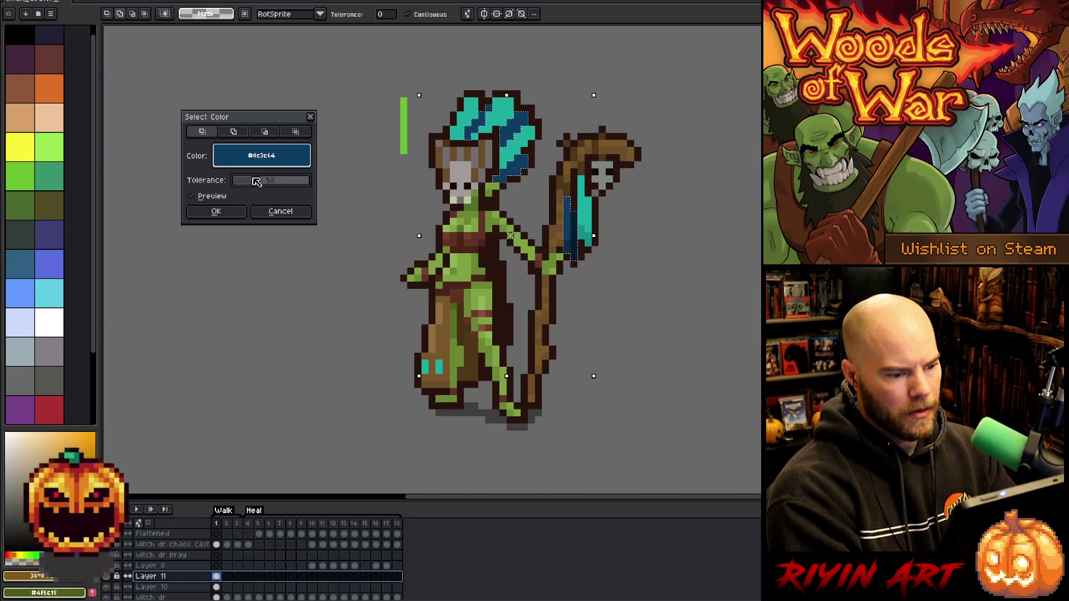
pyautogui.click(216, 213)
pyautogui.hotkey('ctrl', 'u')
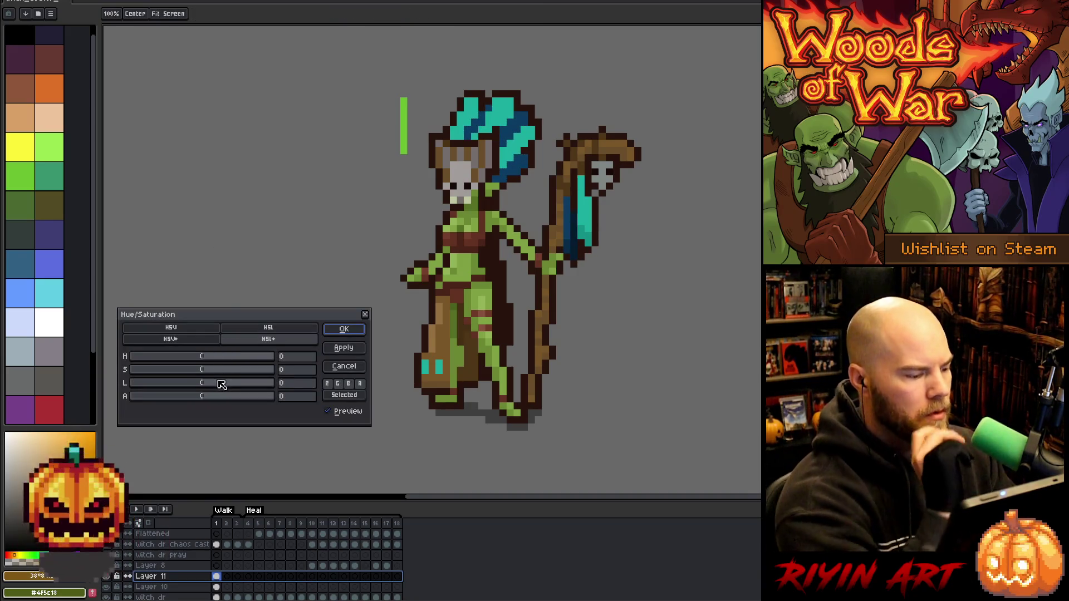
pyautogui.moveTo(221, 386)
pyautogui.mouseDown()
pyautogui.moveTo(222, 360)
pyautogui.moveTo(201, 358)
pyautogui.moveTo(193, 363)
pyautogui.moveTo(210, 384)
pyautogui.mouseUp()
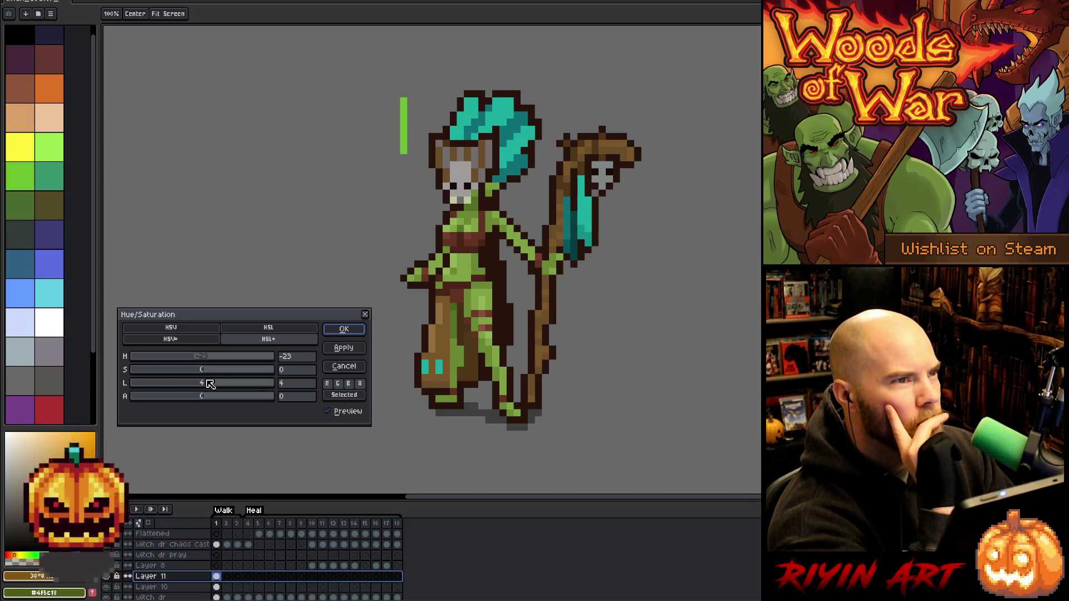
pyautogui.moveTo(210, 384); pyautogui.dragTo(206, 384)
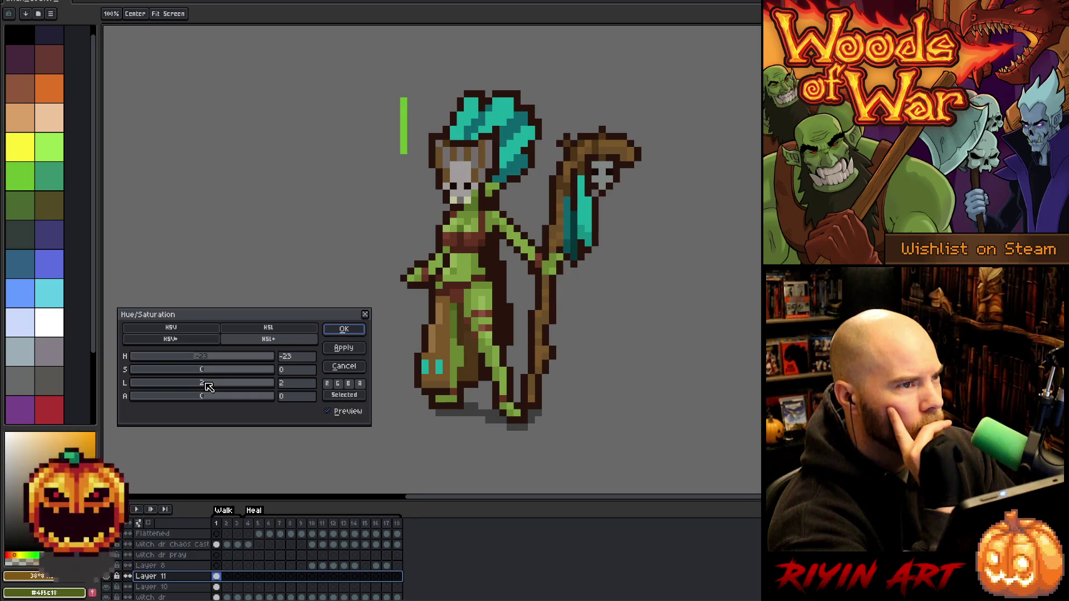
pyautogui.click(345, 329)
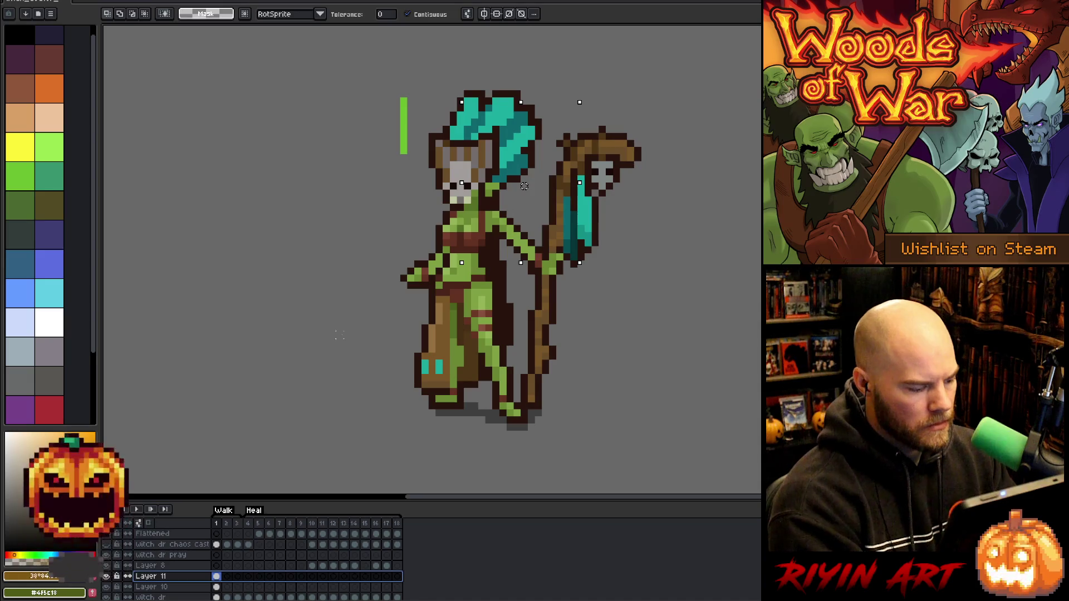
# Select every teal pixel of the headdress, staff feathers and boots by colour
pyautogui.hotkey('shift', 'c')
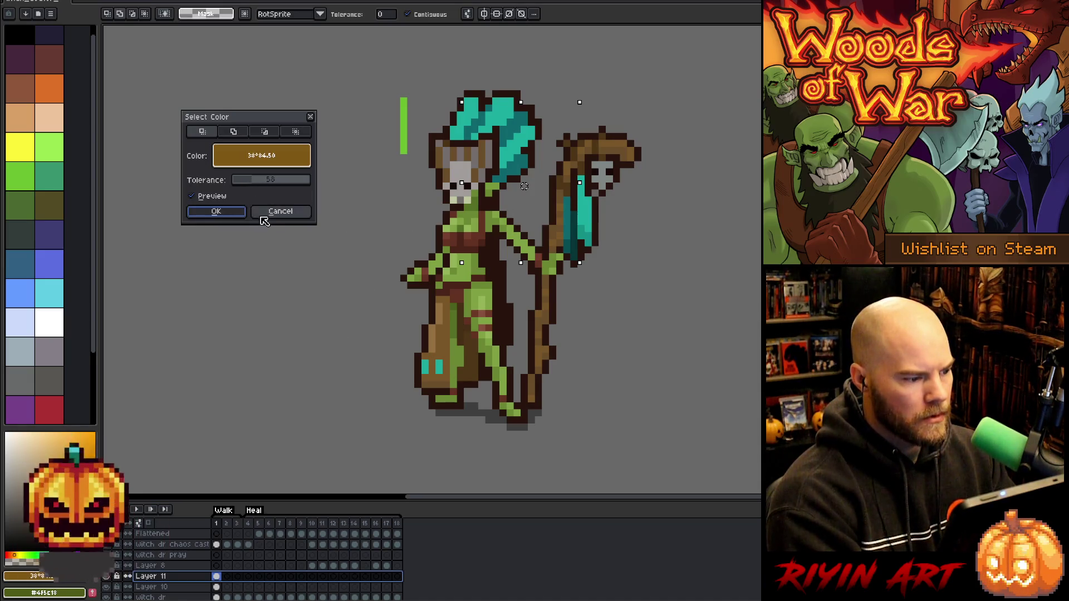
pyautogui.click(270, 213)
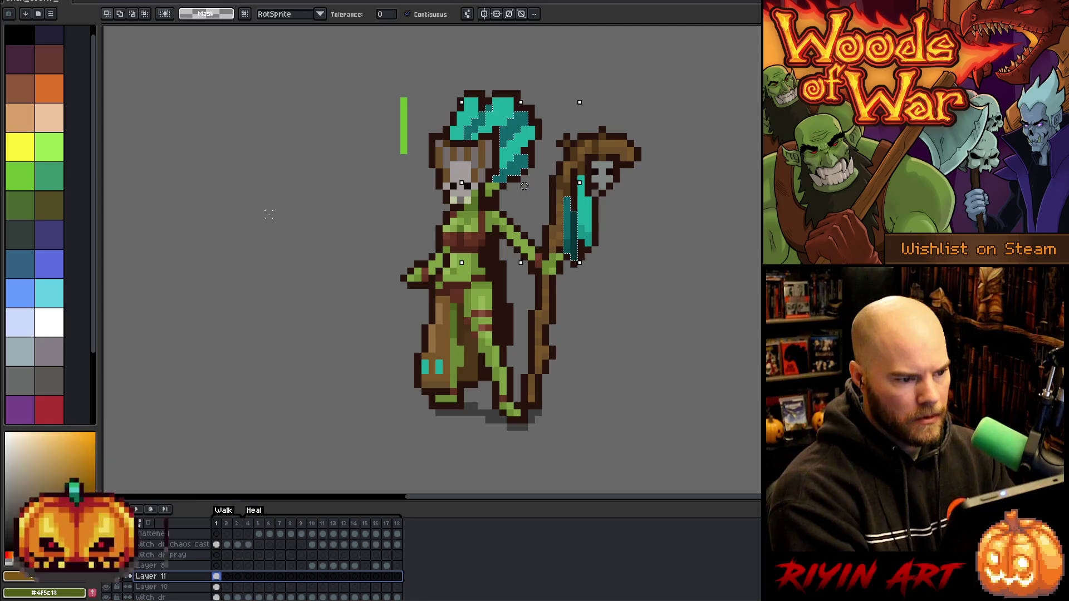
pyautogui.hotkey('shift', 'c')
pyautogui.click(507, 104)
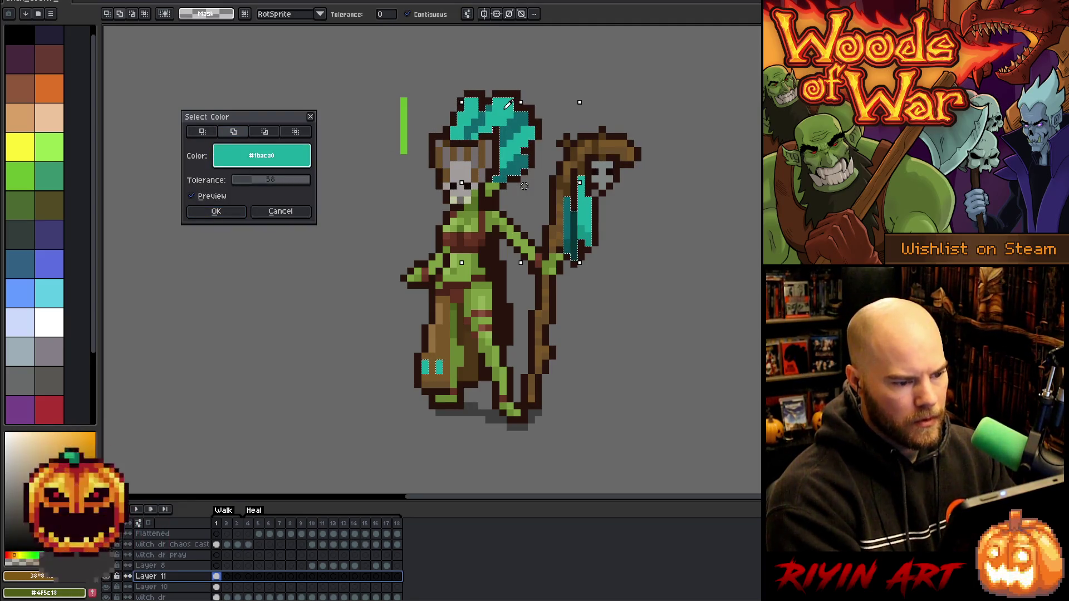
pyautogui.click(222, 212)
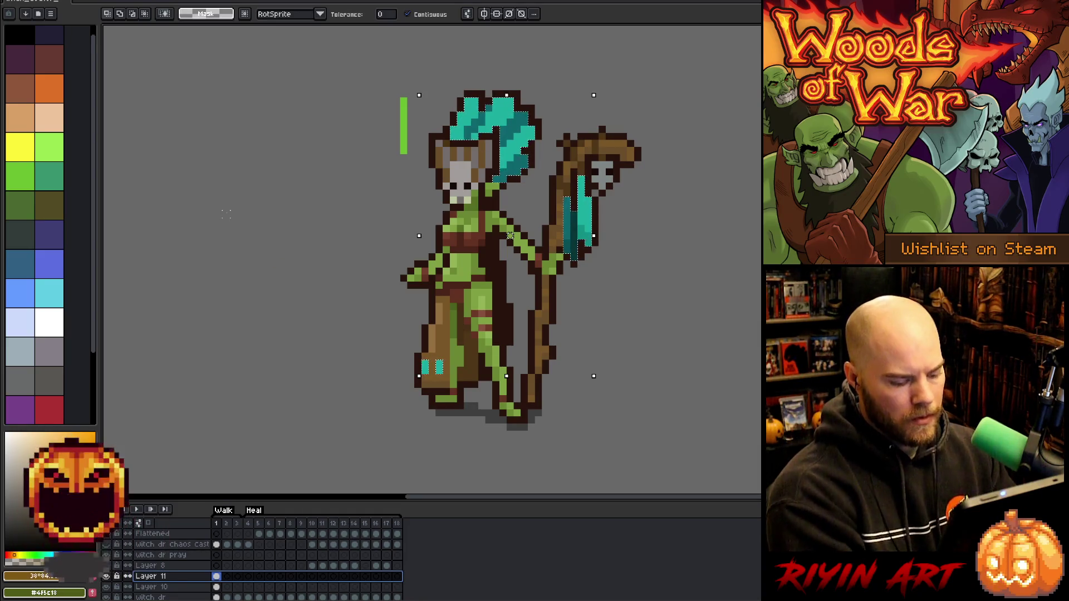
pyautogui.hotkey('ctrl', 'u')
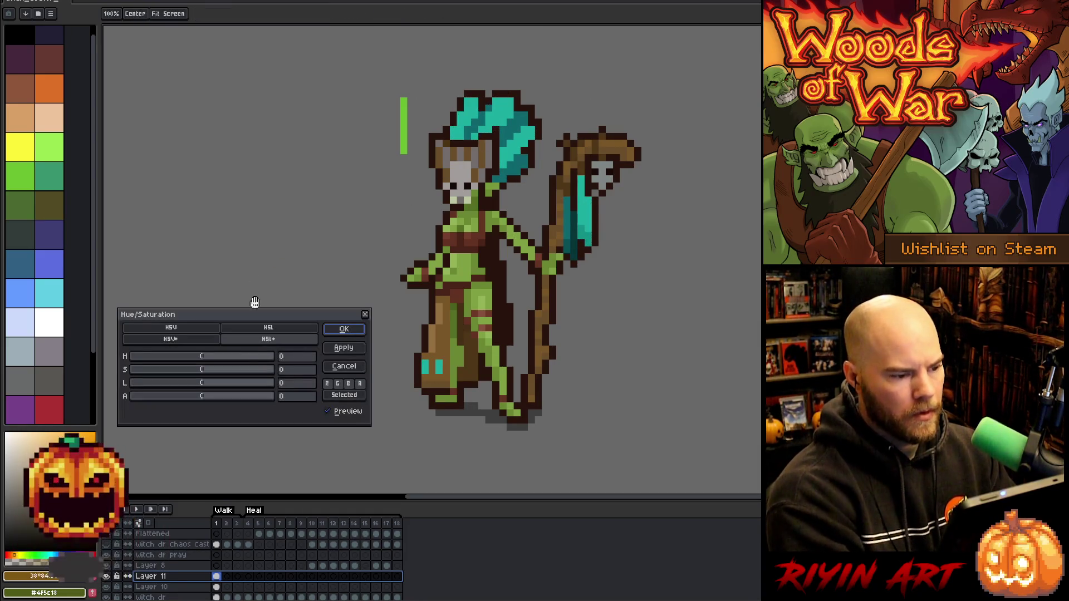
# Mute the selected teal pixels with Hue/Saturation at hue 0, saturation -27, lightness 4
pyautogui.click(211, 360)
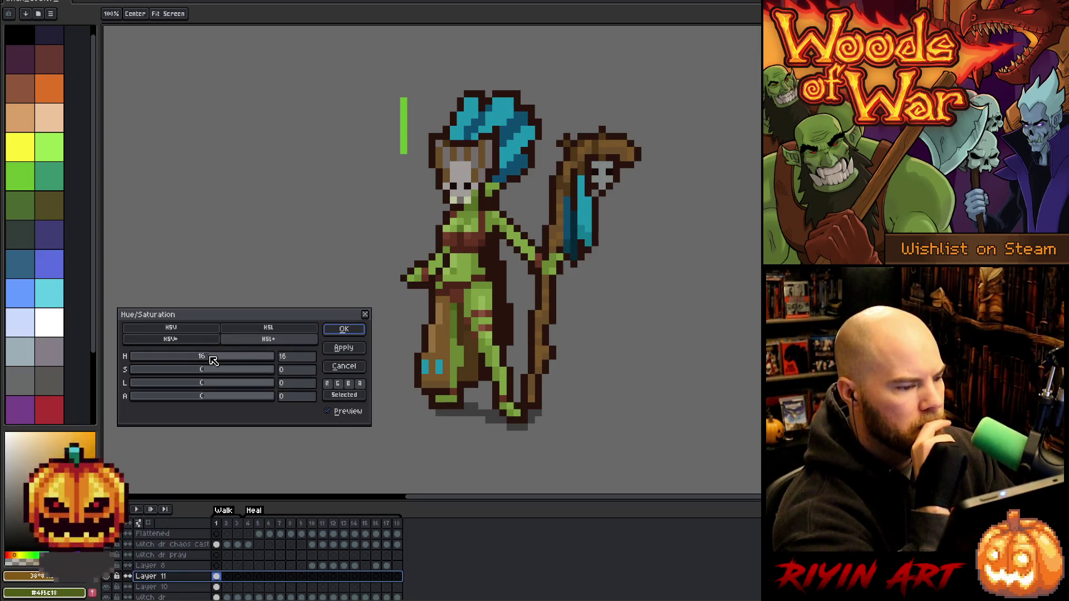
pyautogui.scroll(-3, 211, 360)
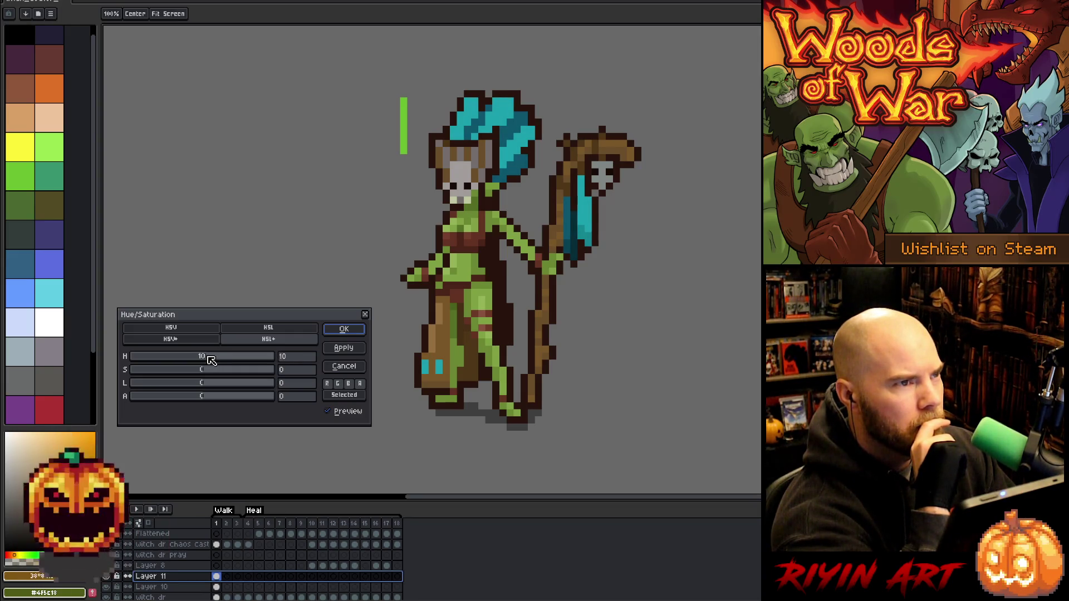
pyautogui.moveTo(205, 370); pyautogui.dragTo(199, 370)
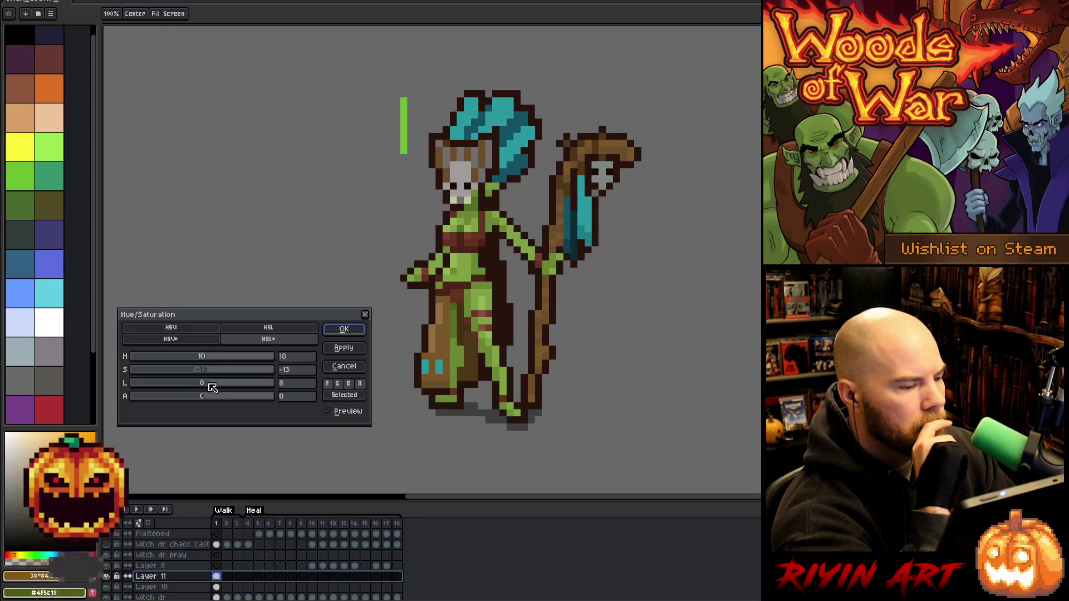
pyautogui.moveTo(210, 384)
pyautogui.mouseDown()
pyautogui.moveTo(206, 372)
pyautogui.moveTo(165, 368)
pyautogui.moveTo(182, 363)
pyautogui.mouseUp()
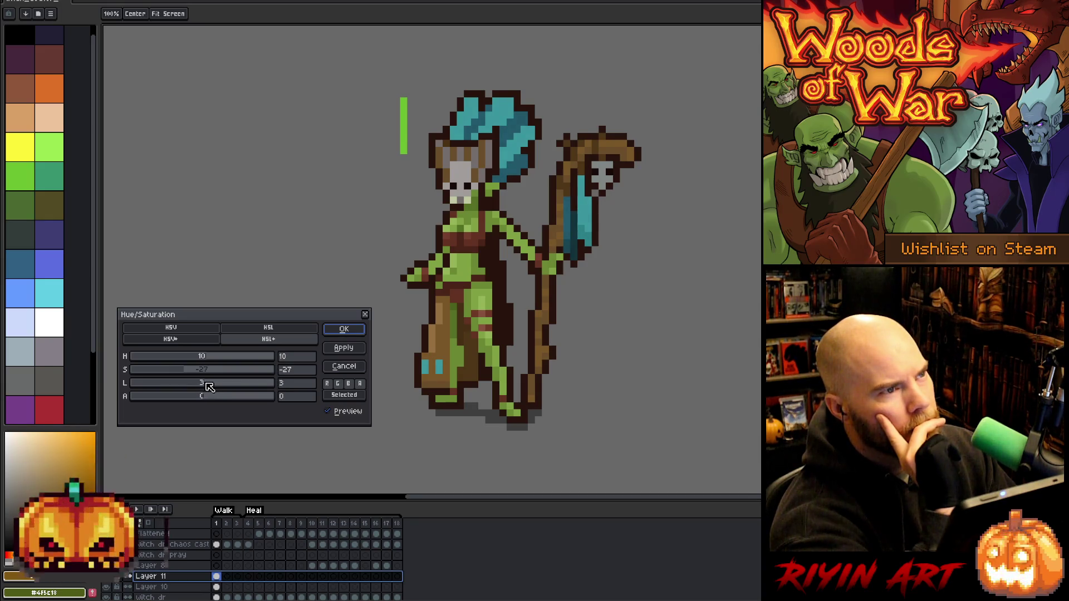
pyautogui.click(204, 383)
pyautogui.click(328, 413)
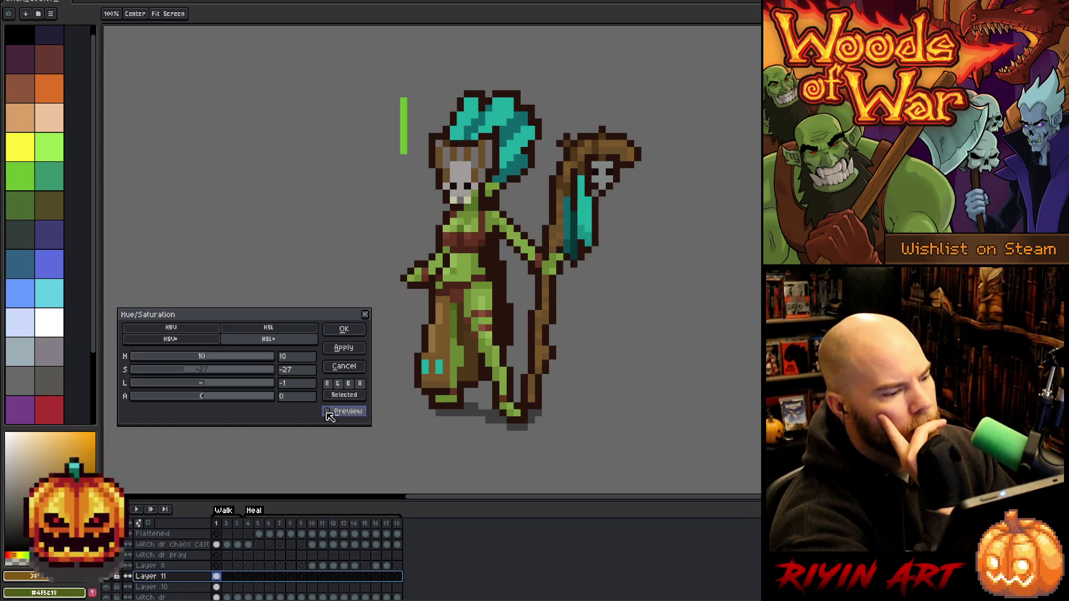
pyautogui.click(328, 413)
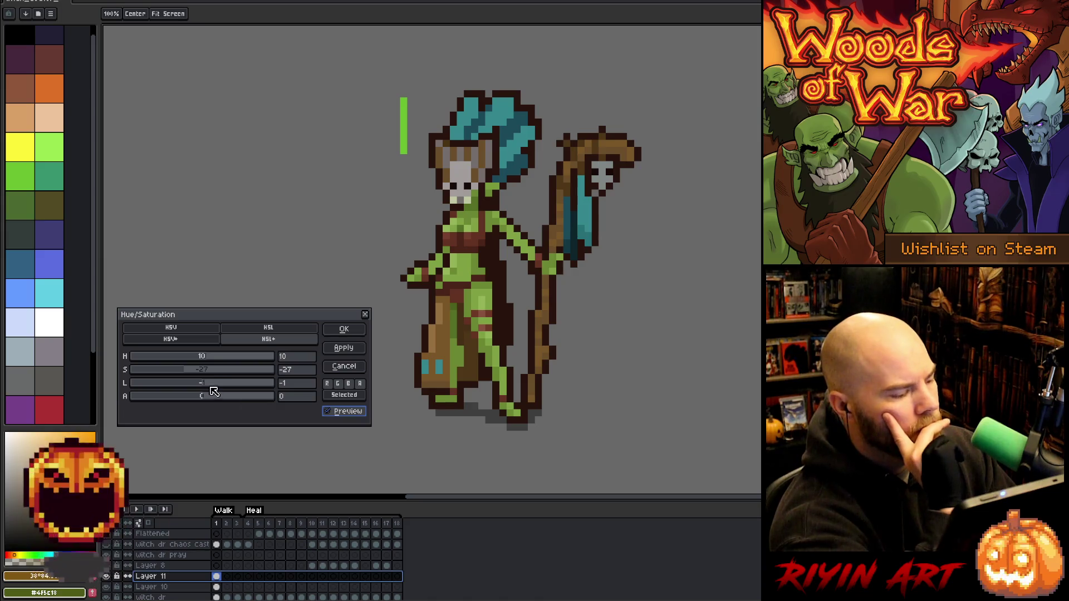
pyautogui.scroll(4, 209, 386)
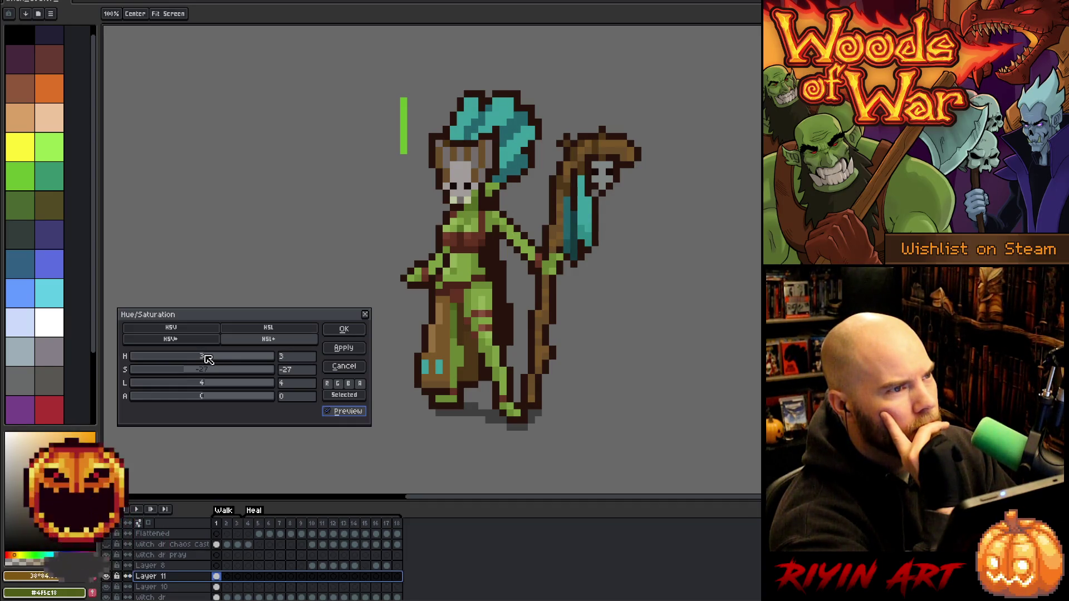
pyautogui.moveTo(206, 358); pyautogui.dragTo(202, 360)
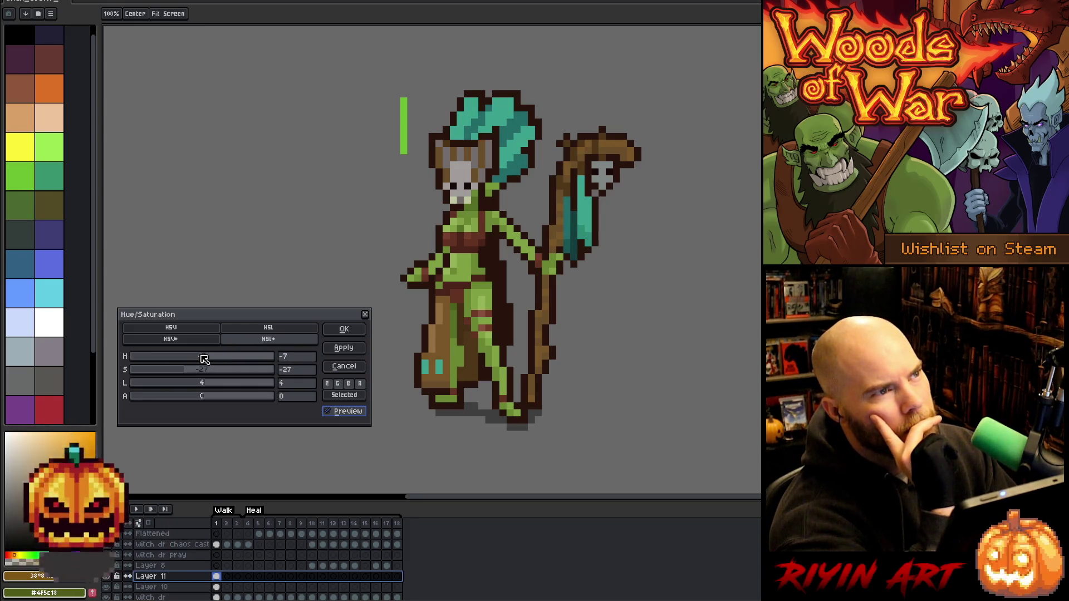
pyautogui.moveTo(205, 358); pyautogui.dragTo(206, 358)
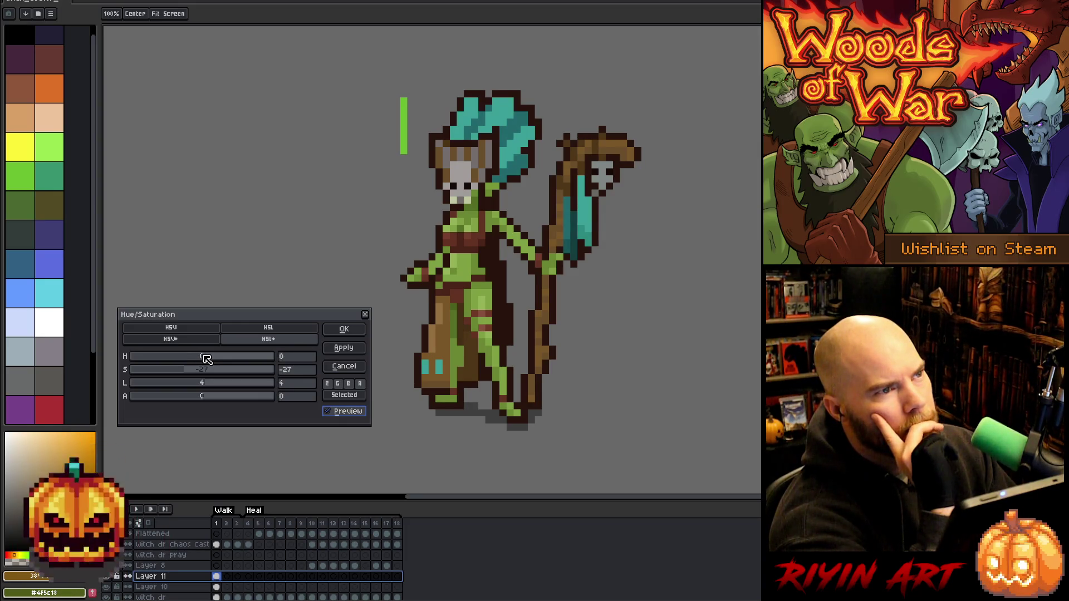
pyautogui.click(344, 329)
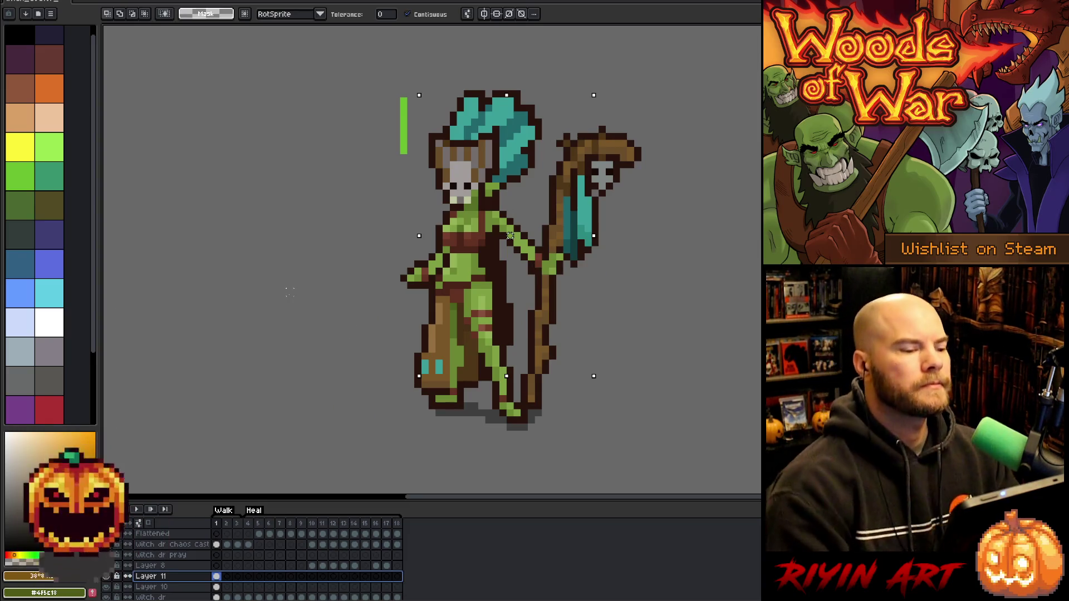
pyautogui.hotkey('ctrl', 'd')
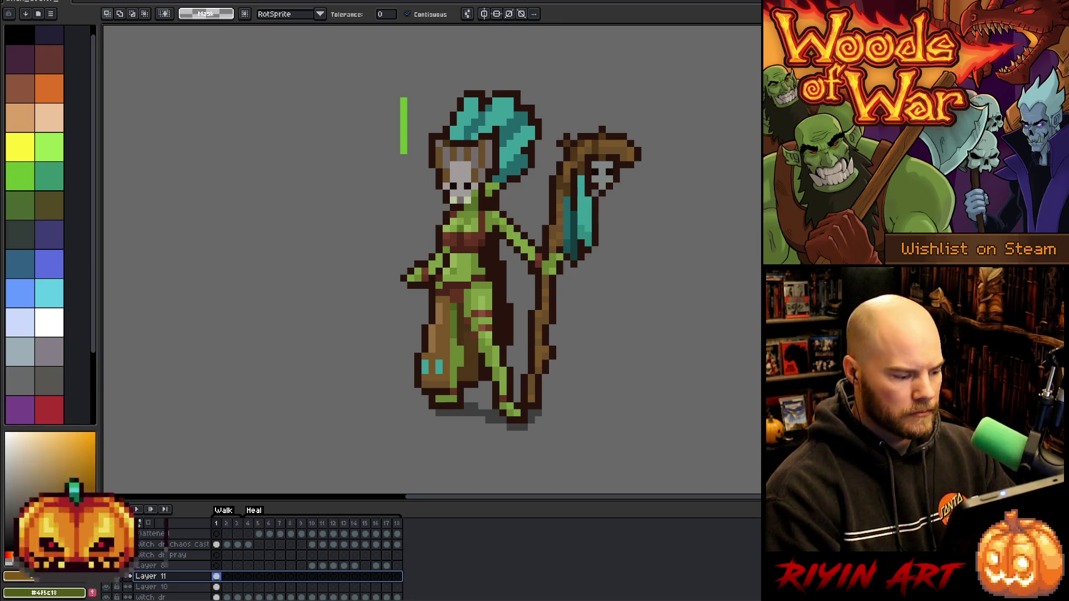
pyautogui.scroll(-1, 217, 587)
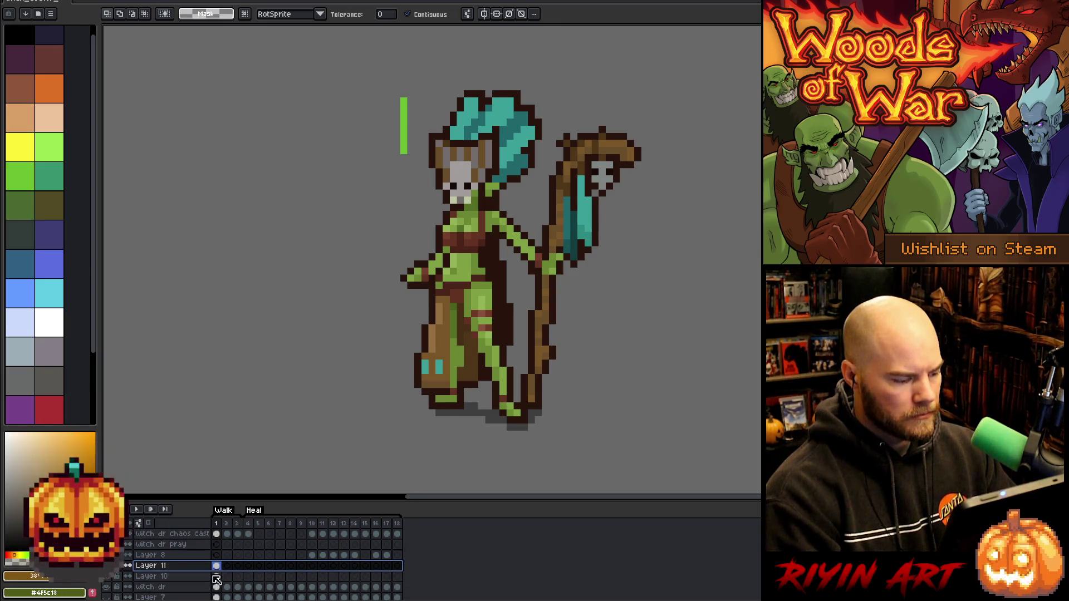
pyautogui.click(115, 575)
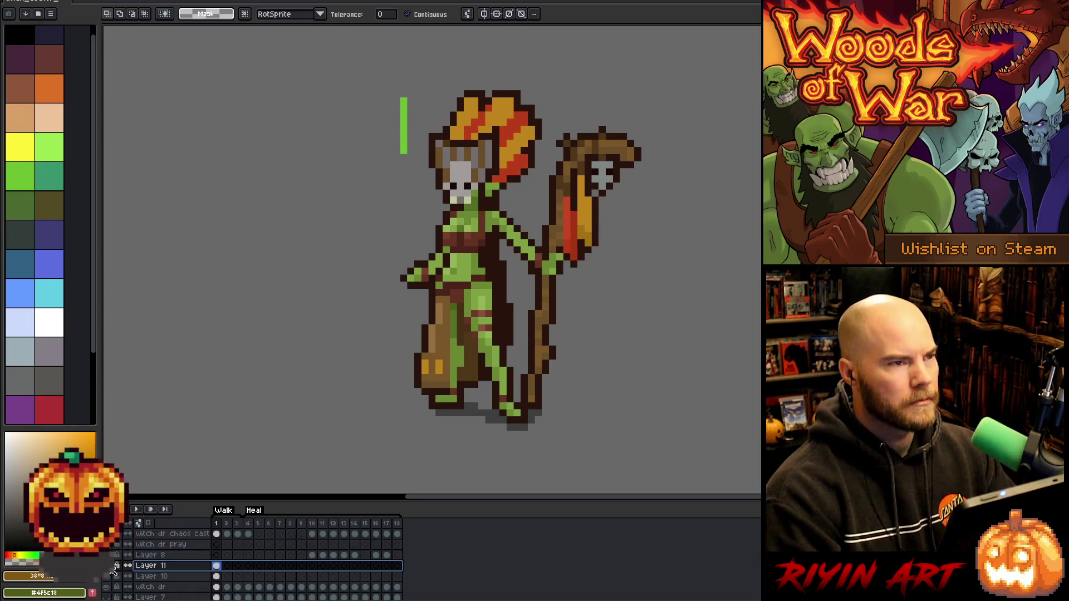
pyautogui.click(113, 571)
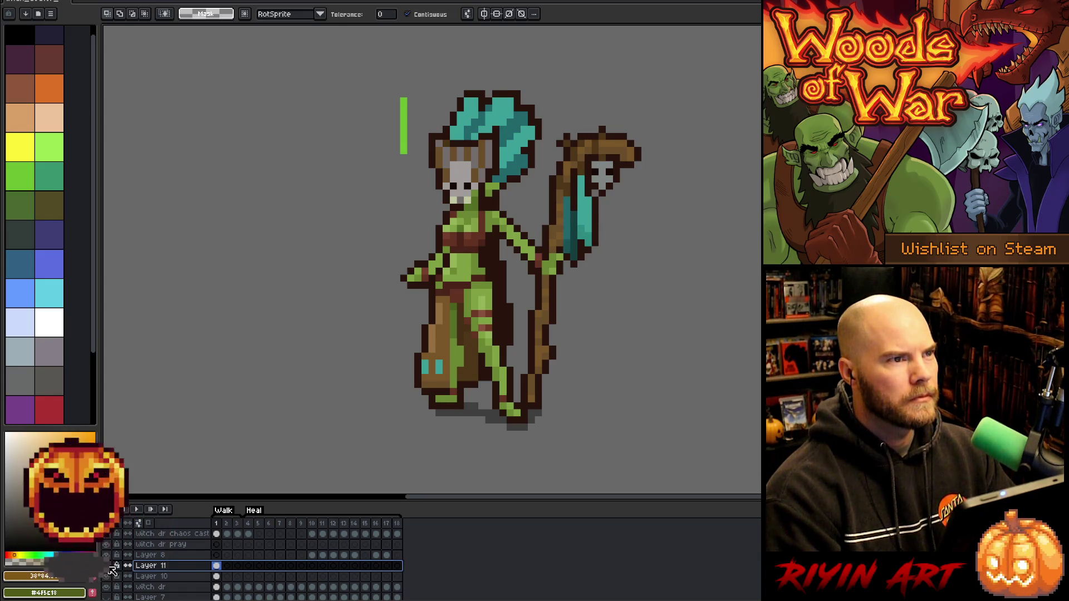
pyautogui.click(111, 569)
pyautogui.click(111, 568)
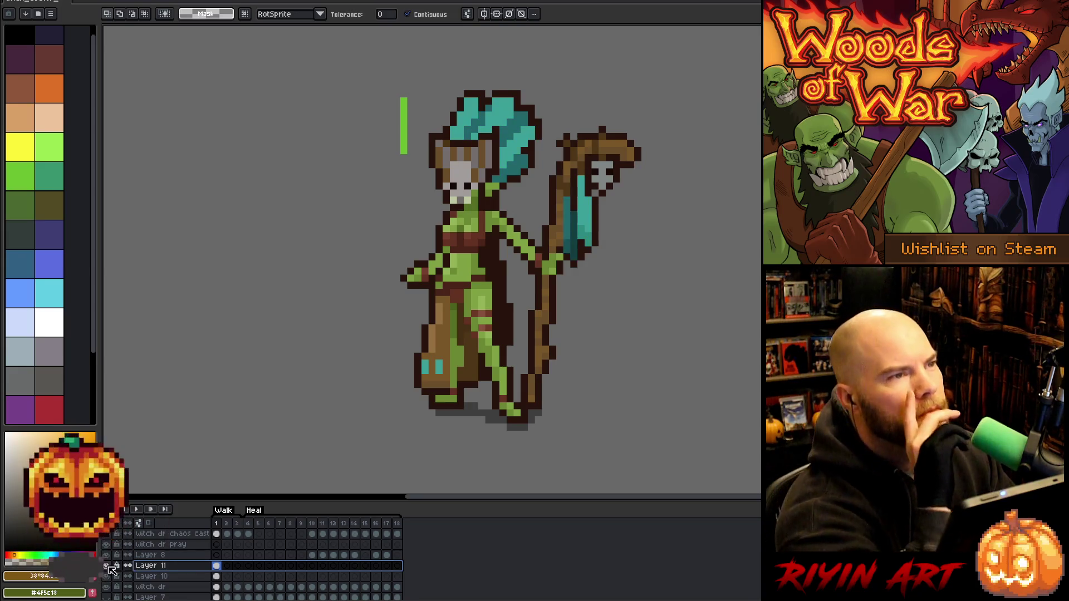
pyautogui.click(111, 568)
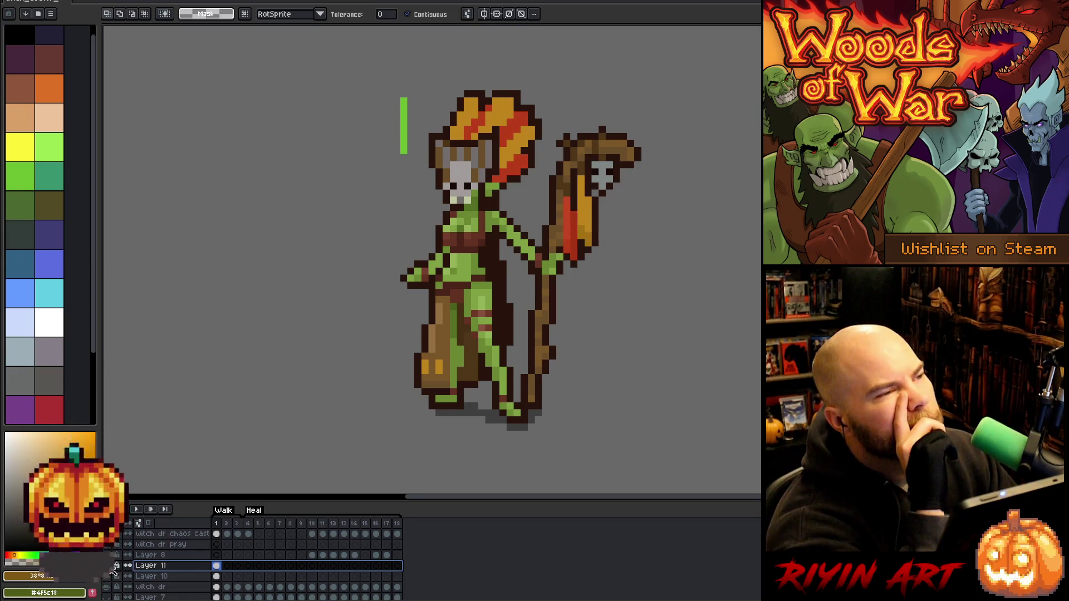
pyautogui.click(113, 570)
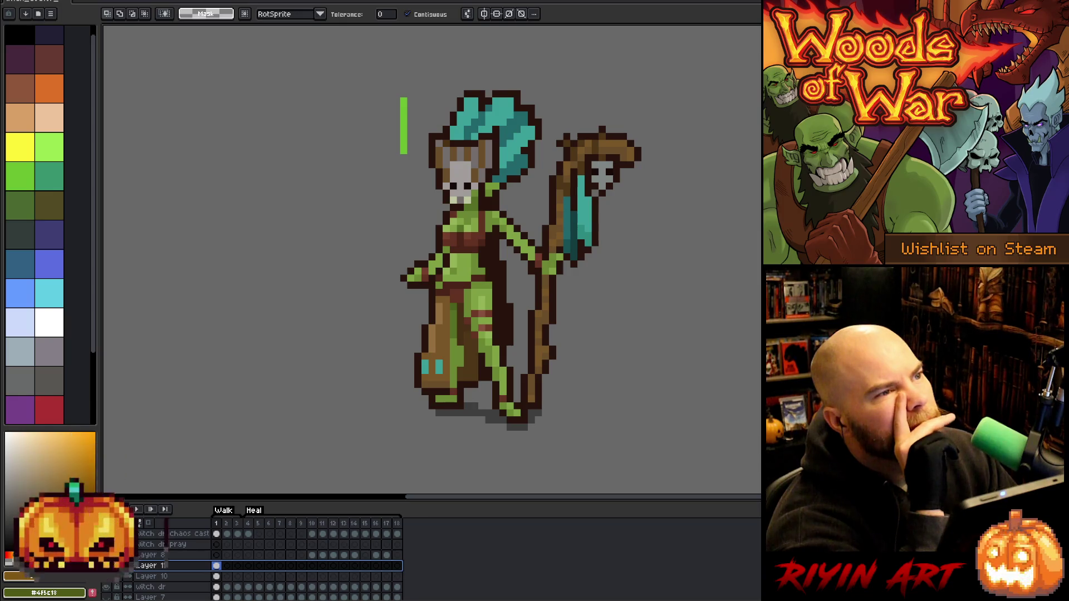
pyautogui.click(115, 574)
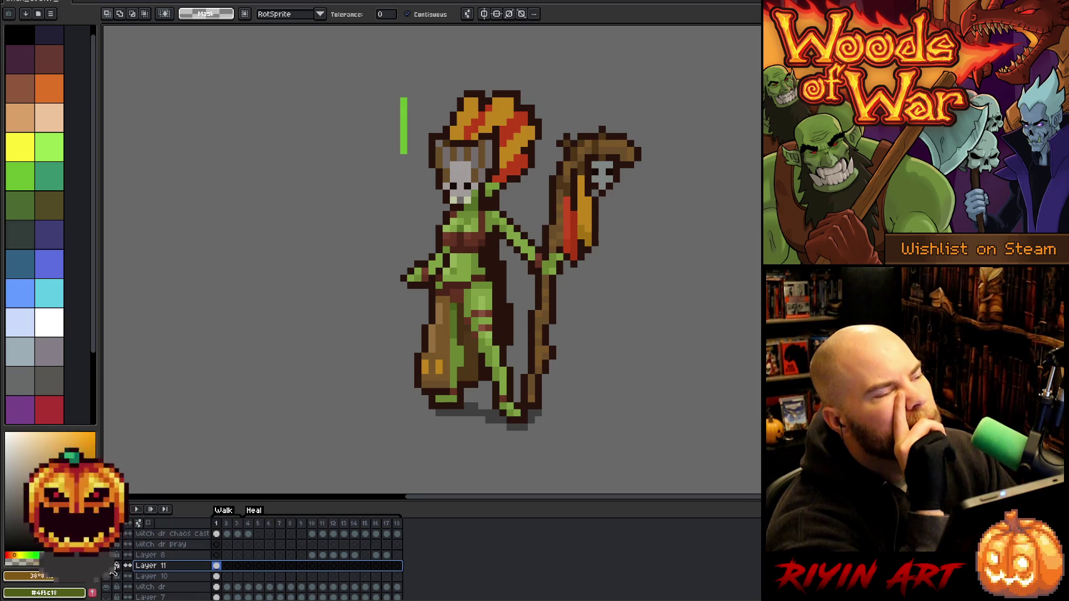
pyautogui.click(112, 569)
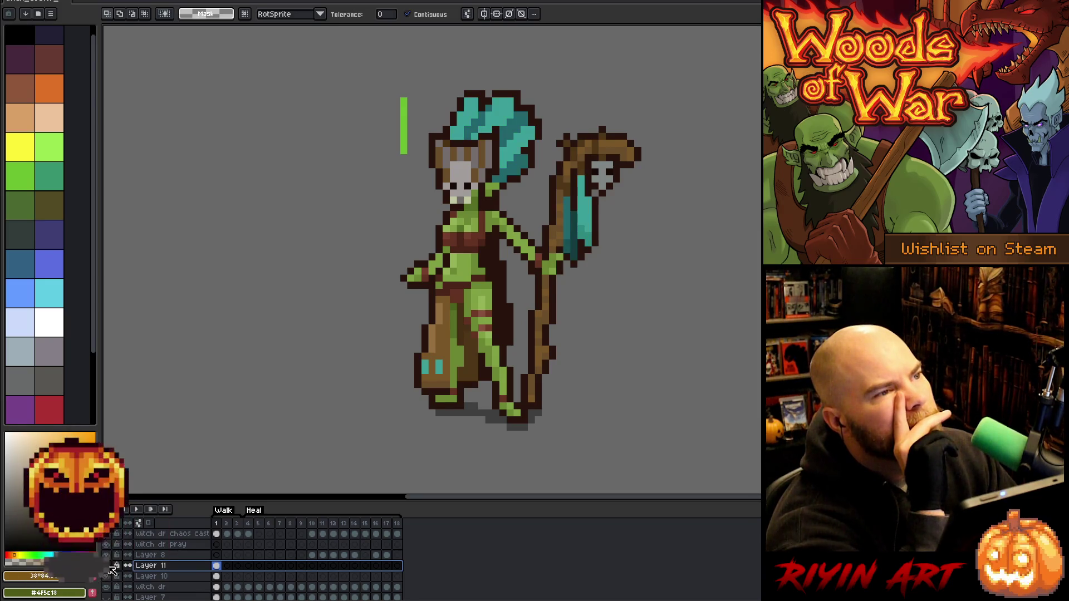
pyautogui.click(112, 569)
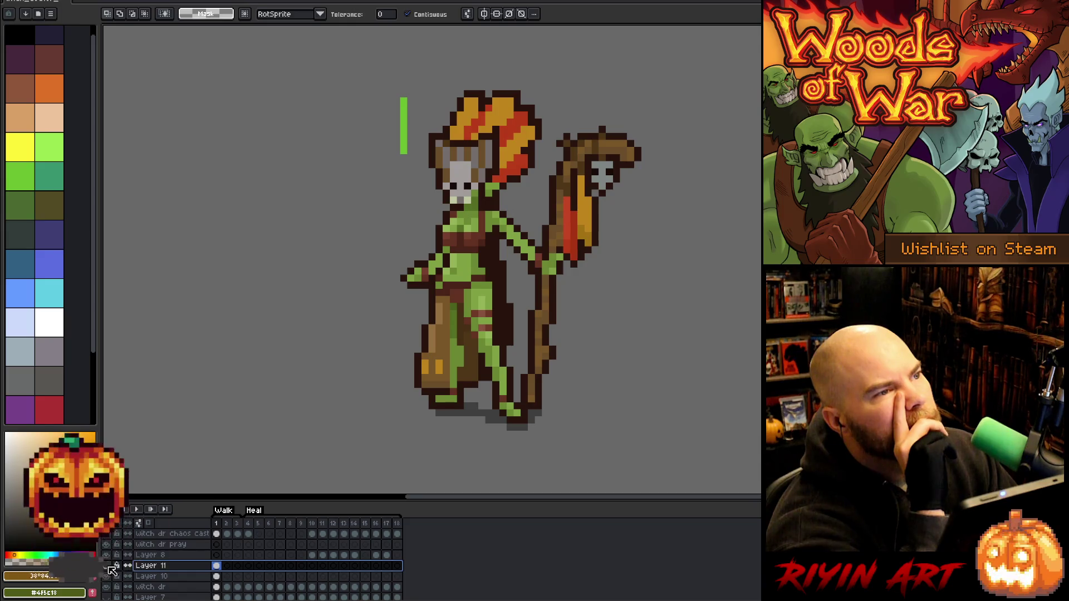
pyautogui.click(113, 570)
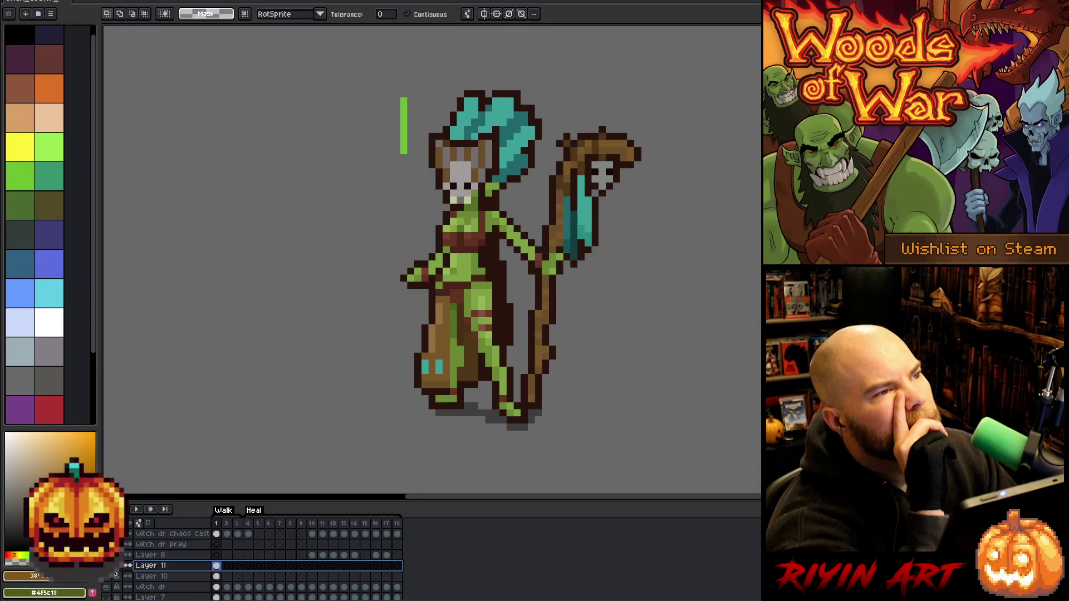
pyautogui.click(115, 574)
pyautogui.click(116, 574)
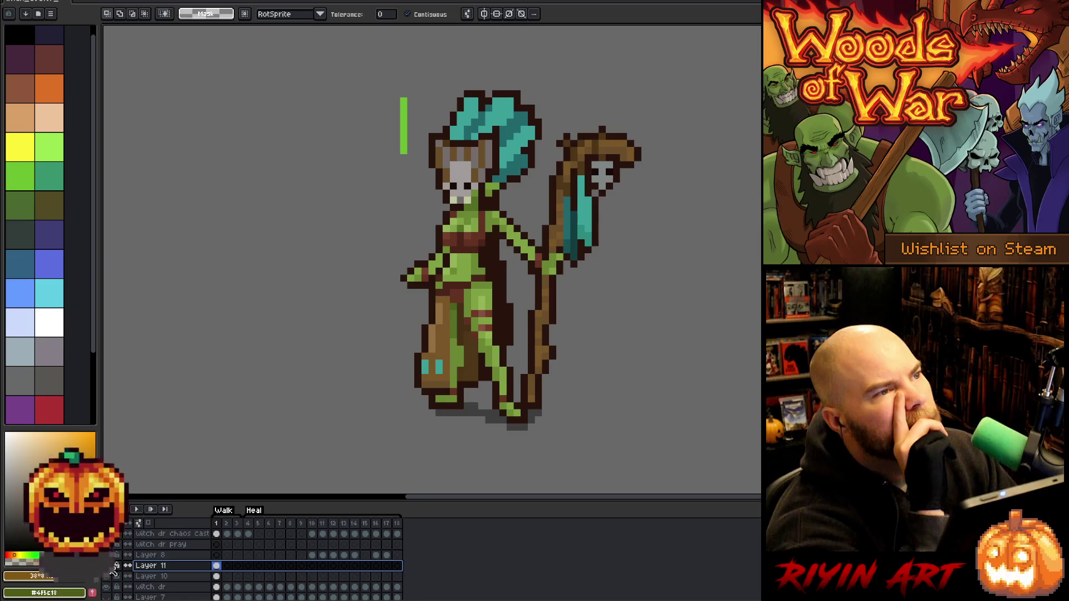
pyautogui.click(218, 568)
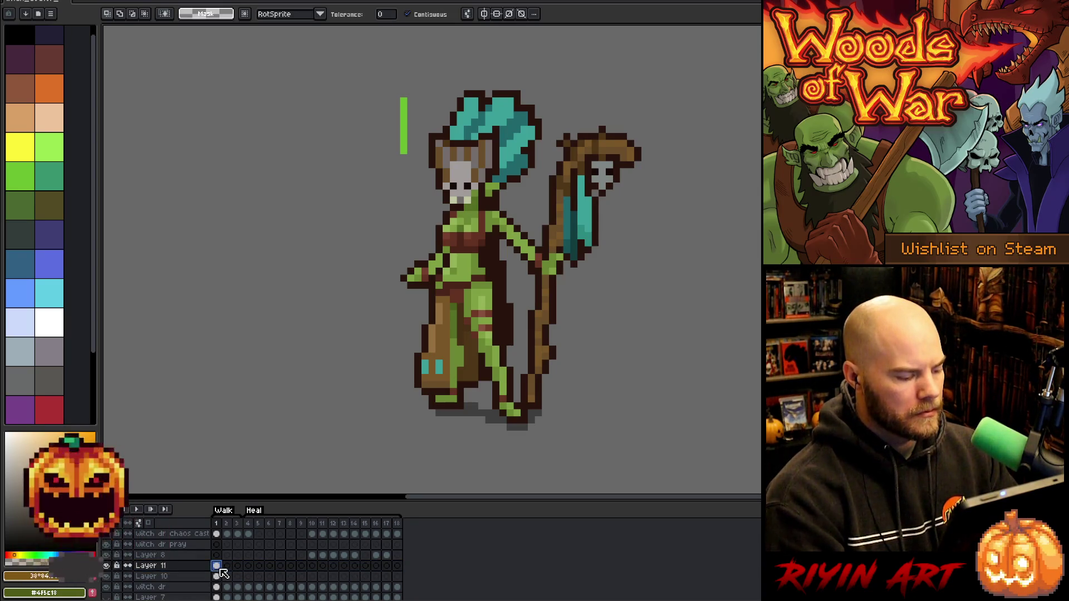
pyautogui.rightClick(189, 566)
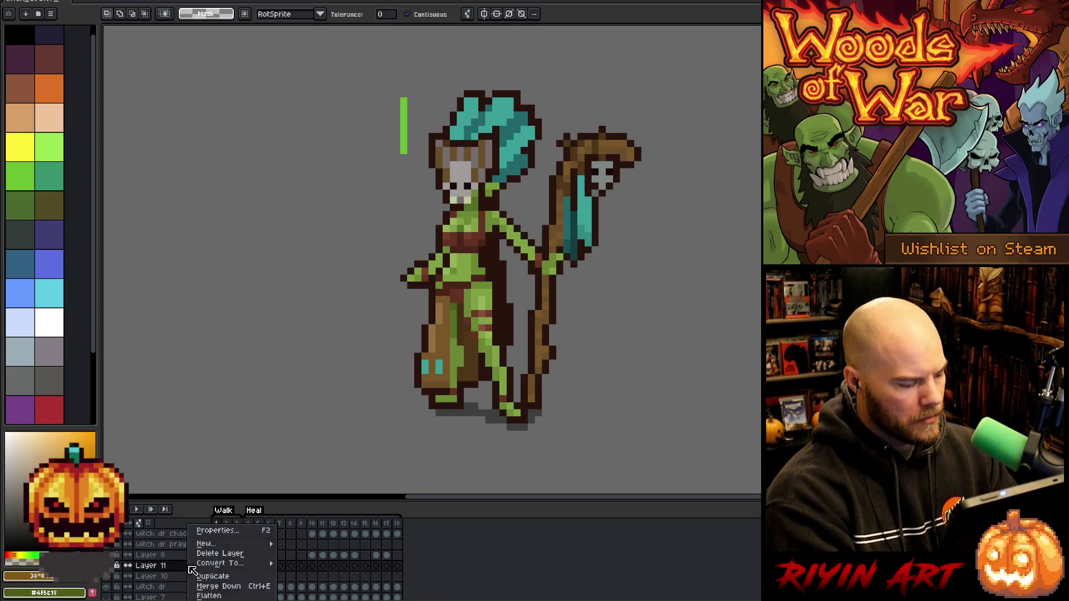
# Duplicate Layer 11, Magic Wand the headdress, hair and background, then deselect everything
pyautogui.click(206, 578)
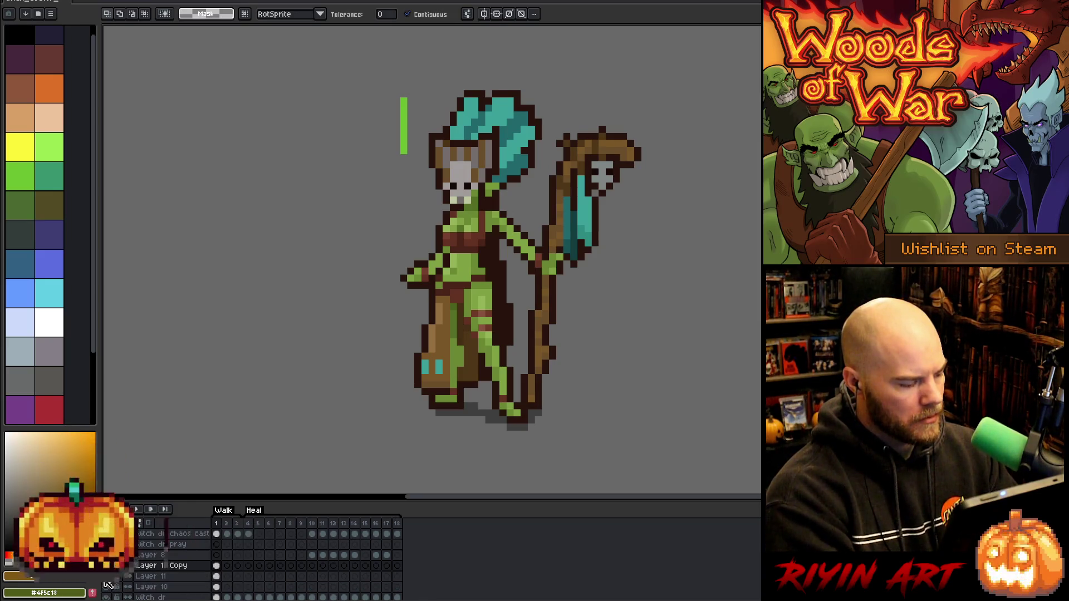
pyautogui.press('m')
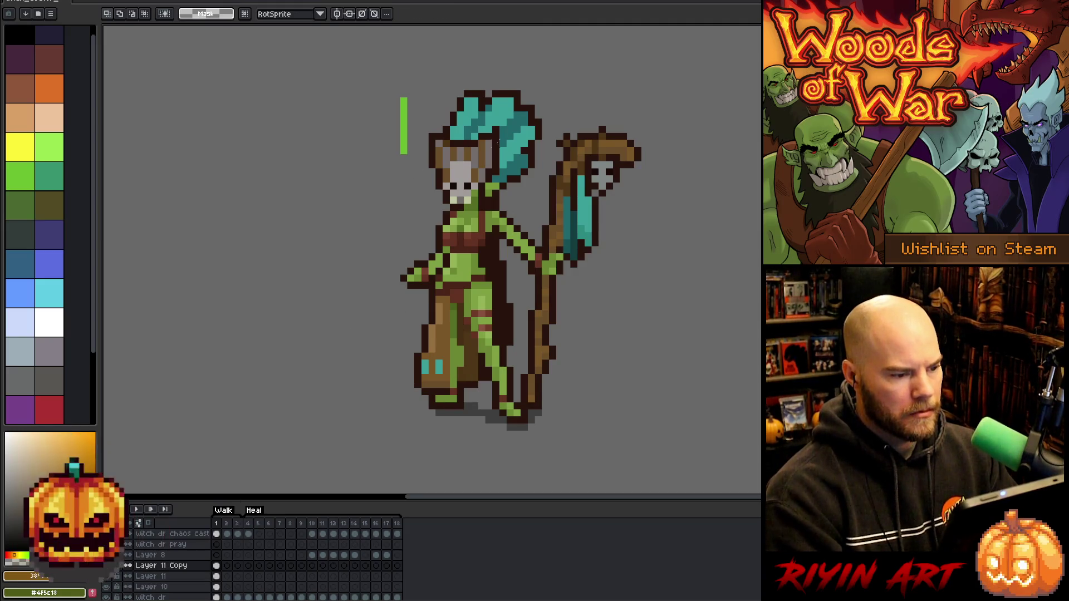
pyautogui.press('w')
pyautogui.click(517, 138)
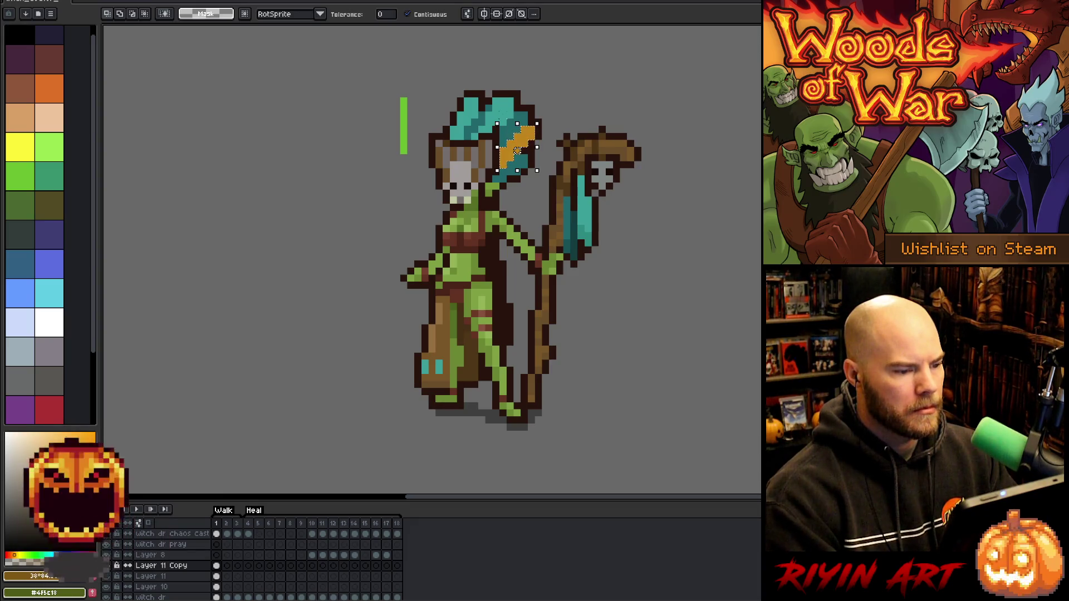
pyautogui.click(474, 128)
pyautogui.click(595, 101)
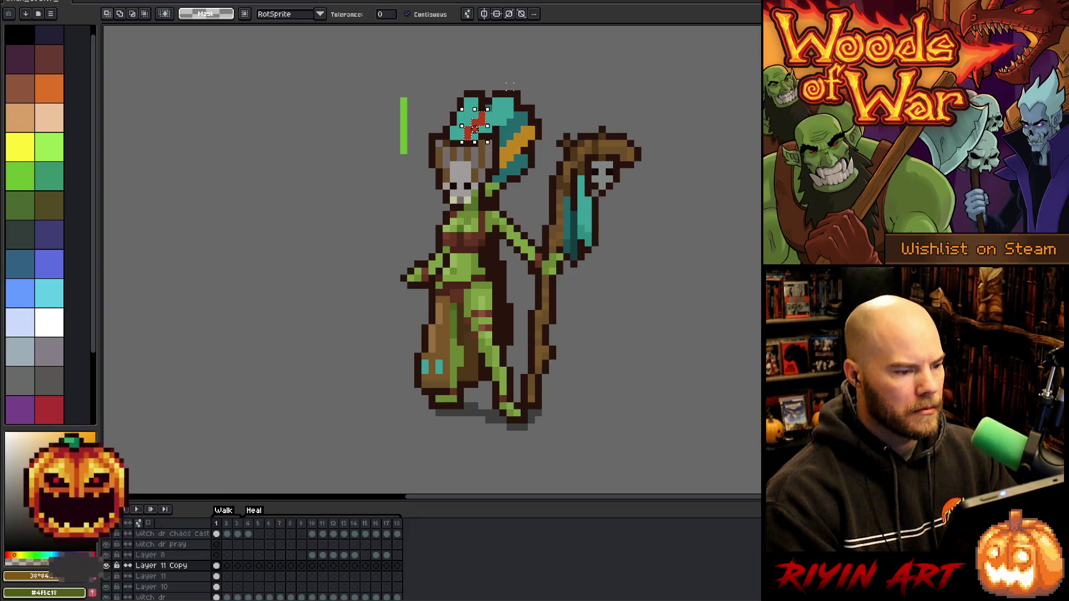
pyautogui.hotkey('ctrl', 'd')
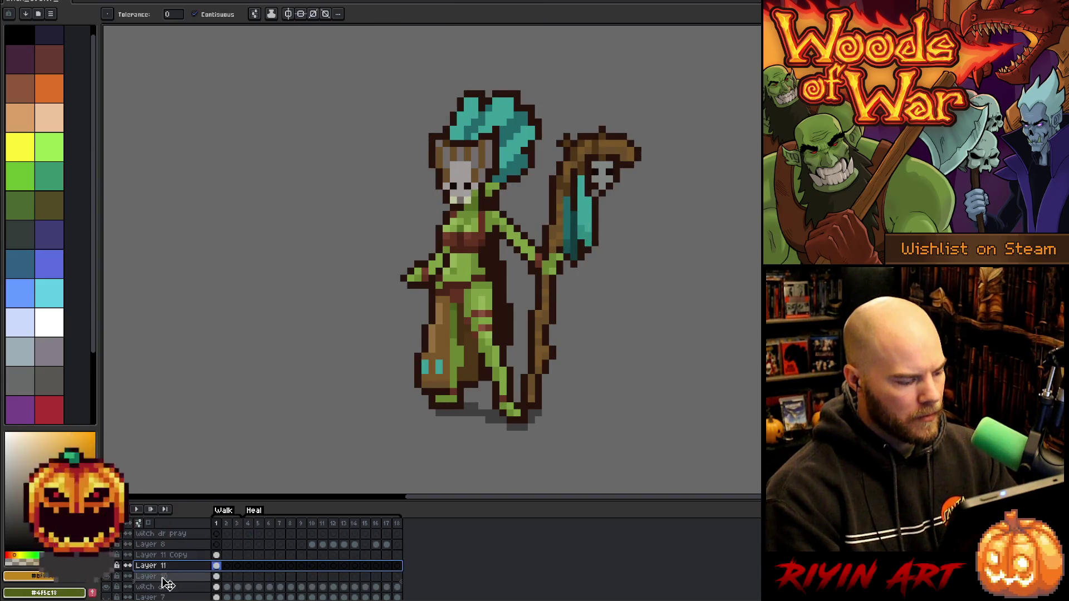
# Move Layer 11 below Layer 10 and toggle its visibility to compare the teal feathers
pyautogui.moveTo(150, 576); pyautogui.dragTo(131, 587)
pyautogui.click(108, 578)
pyautogui.click(108, 578)
pyautogui.click(108, 578)
pyautogui.click(109, 579)
pyautogui.click(109, 579)
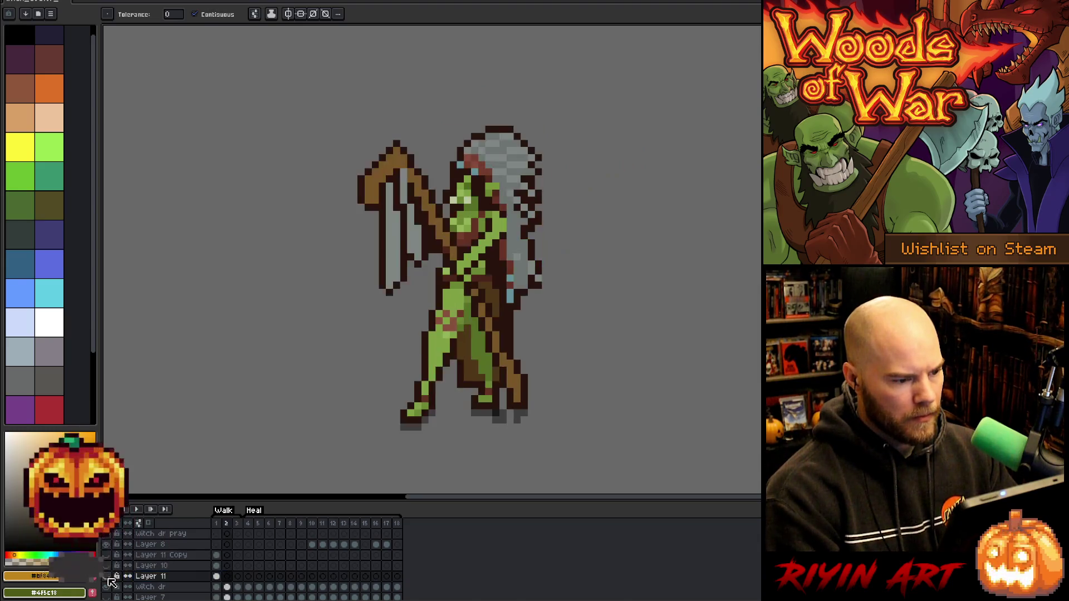
# Add a second frame and empty its cels for Layer 11, Layer 10 and Layer 11 Copy
pyautogui.click(217, 587)
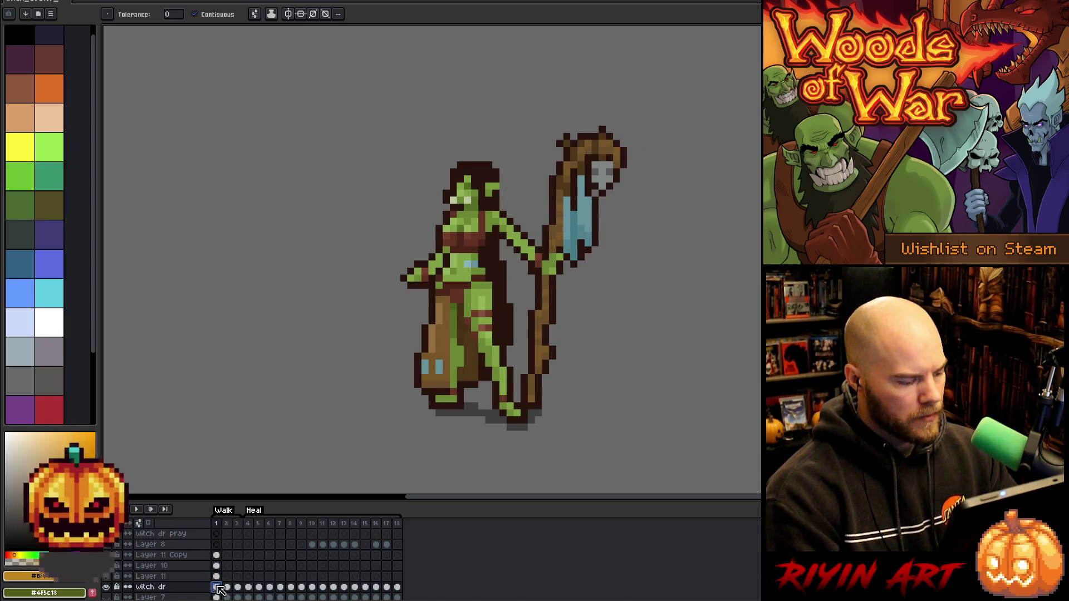
pyautogui.hotkey('alt', 'n')
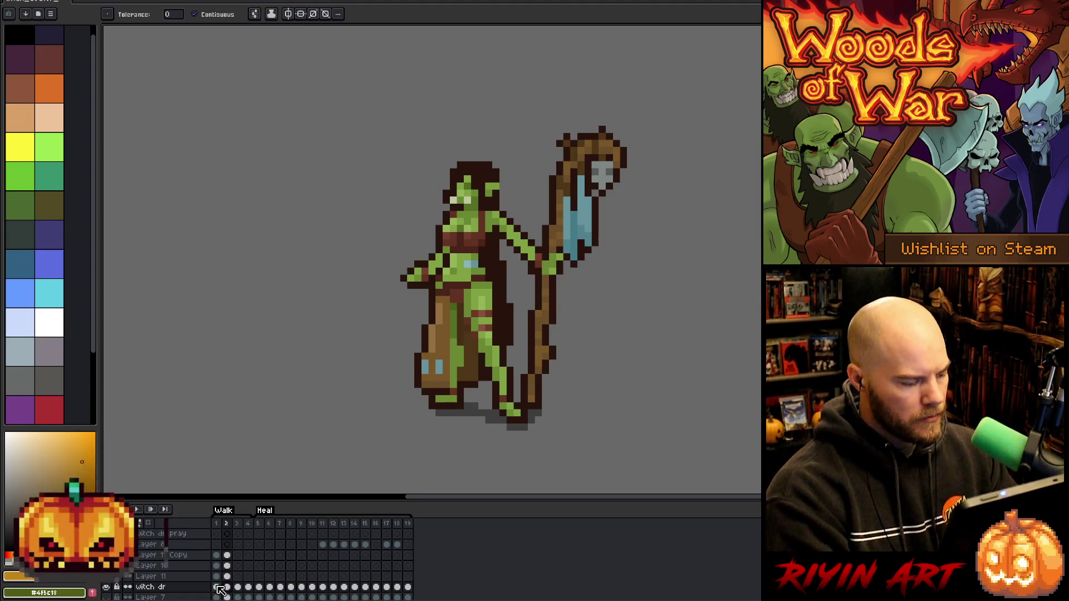
pyautogui.moveTo(227, 576); pyautogui.dragTo(231, 556)
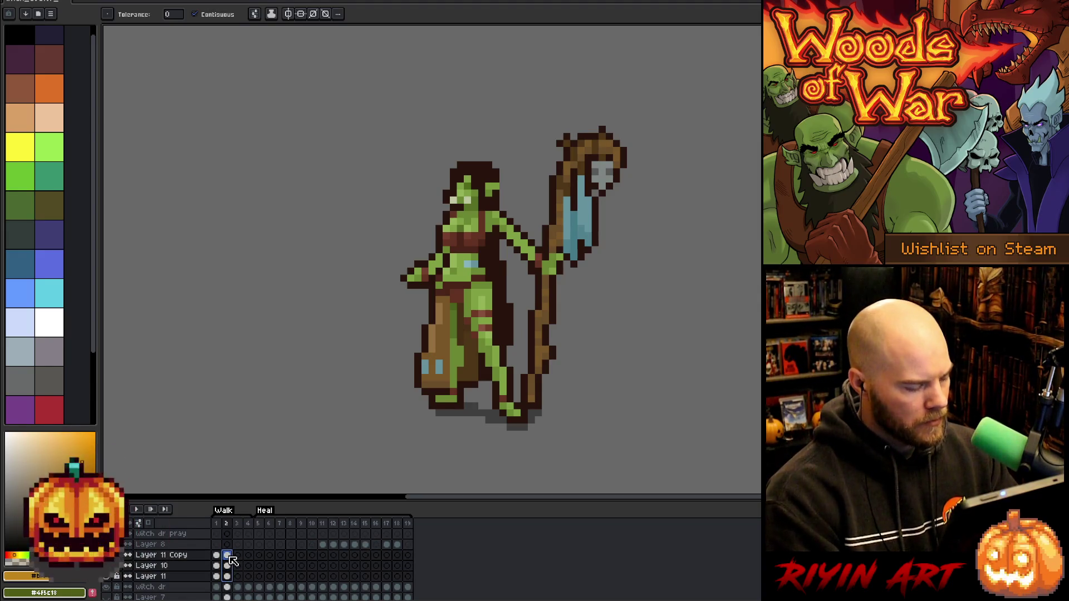
pyautogui.press('Delete')
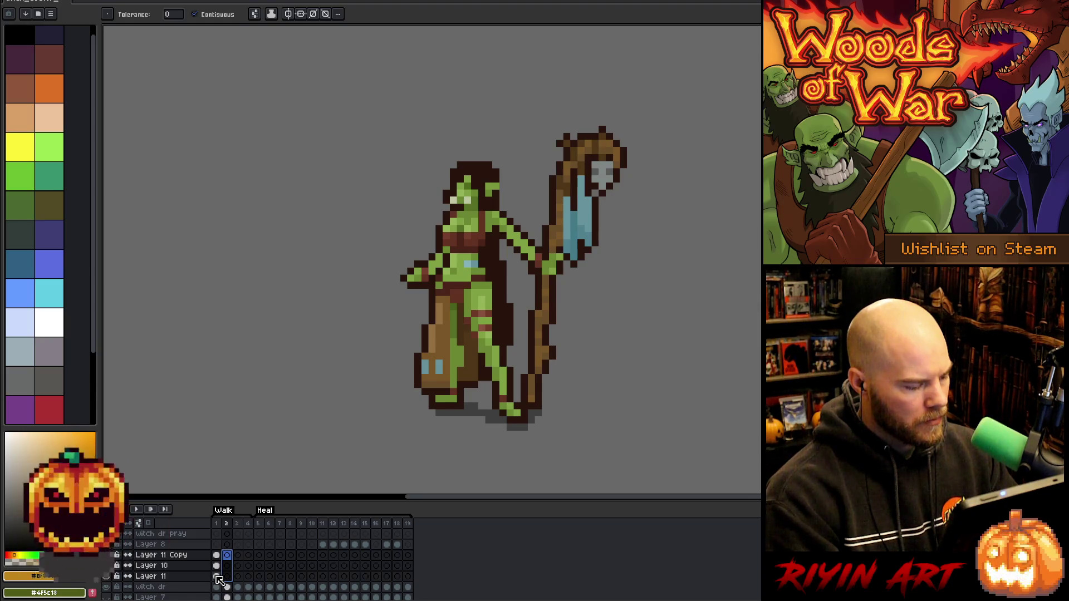
# Recheck Layer 11 on frame 1 and marquee-select a small area around the waist
pyautogui.click(217, 576)
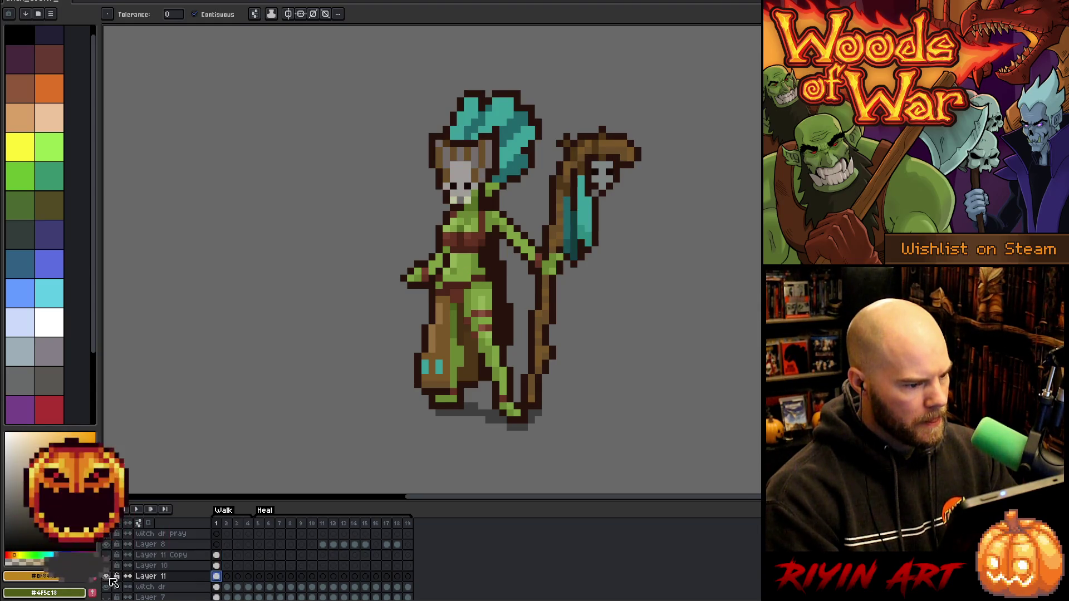
pyautogui.click(110, 578)
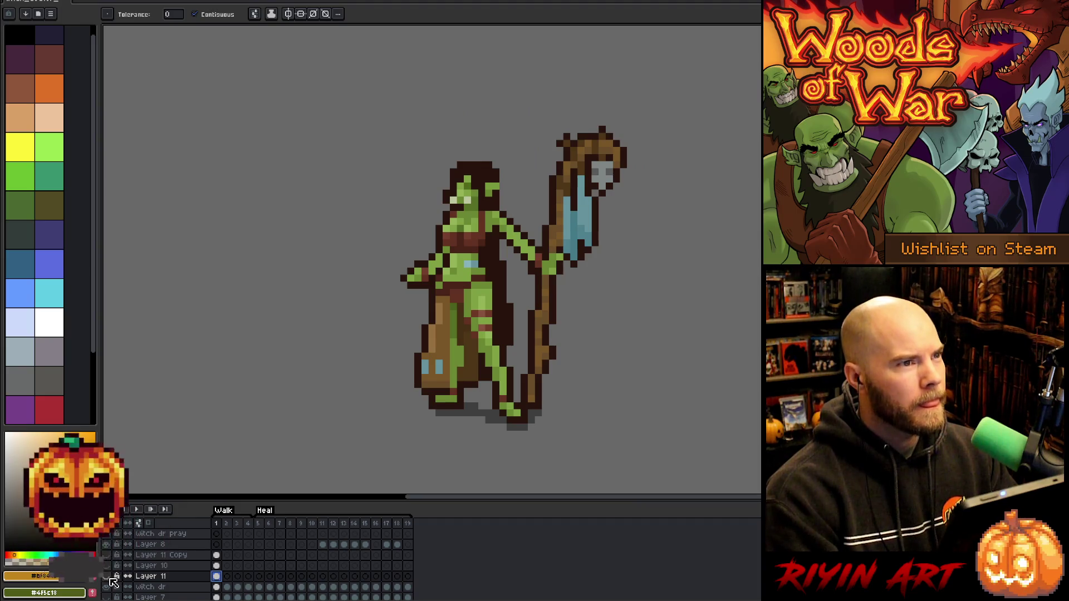
pyautogui.click(107, 576)
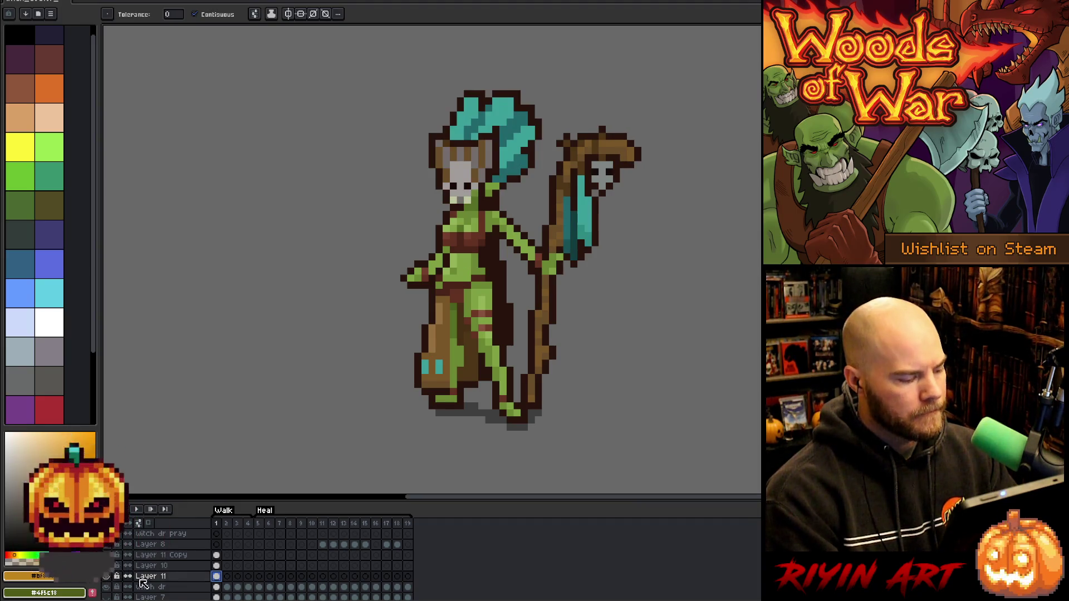
pyautogui.press('m')
pyautogui.moveTo(464, 260); pyautogui.dragTo(478, 267)
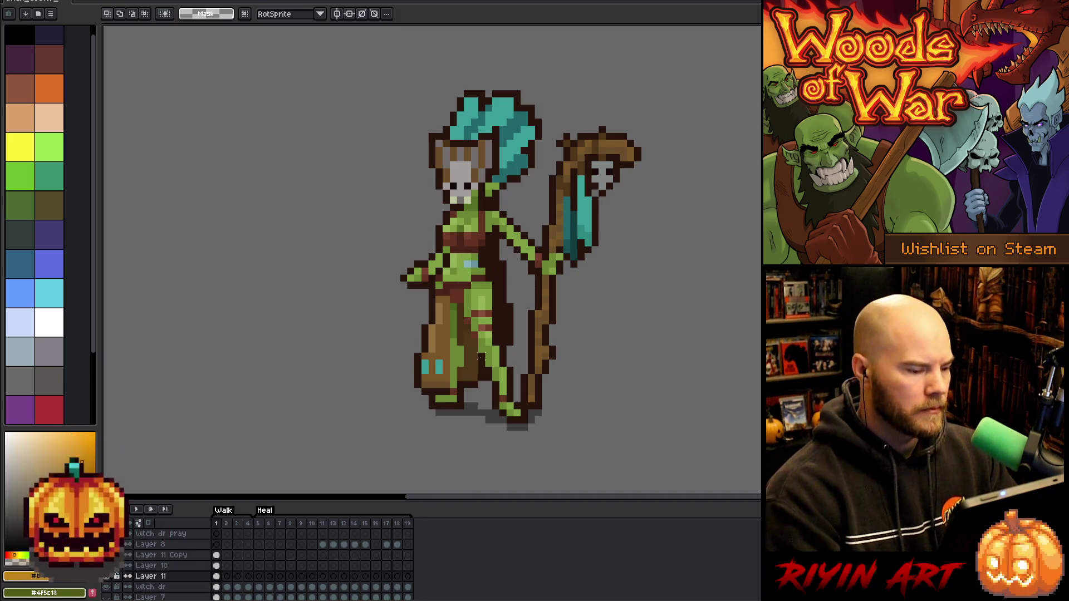
# Sample the teal colour from the sprite and undo a trial Paint Bucket fill
pyautogui.press('i')
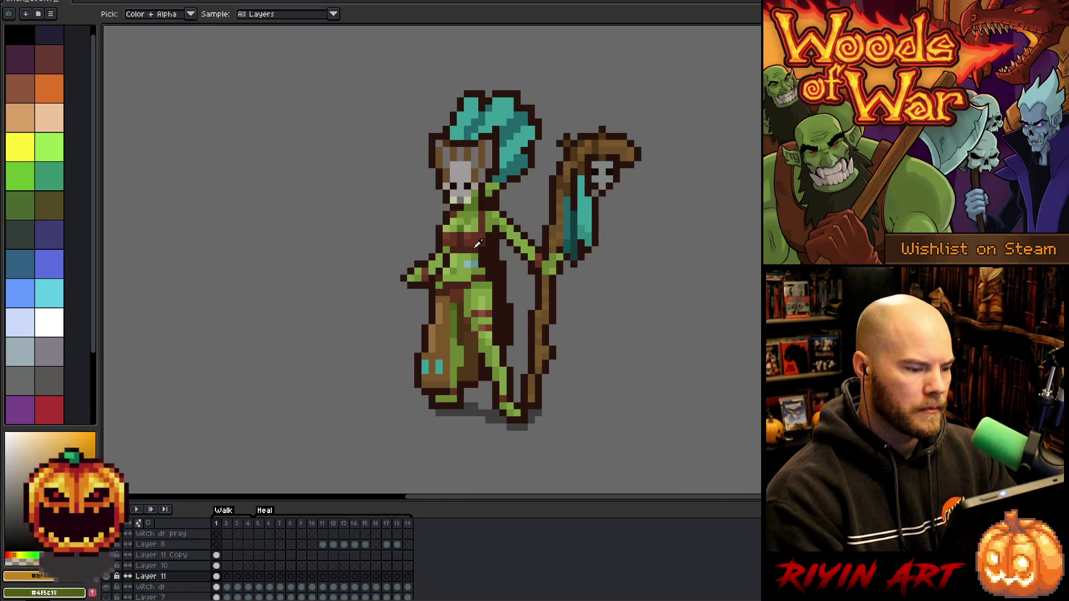
pyautogui.click(443, 370)
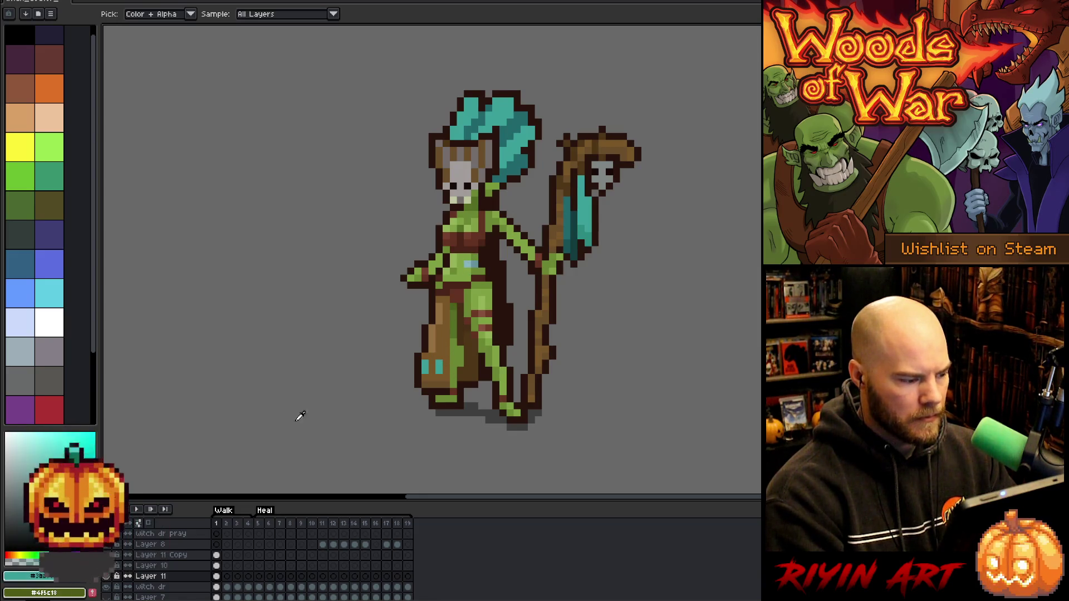
pyautogui.press('g')
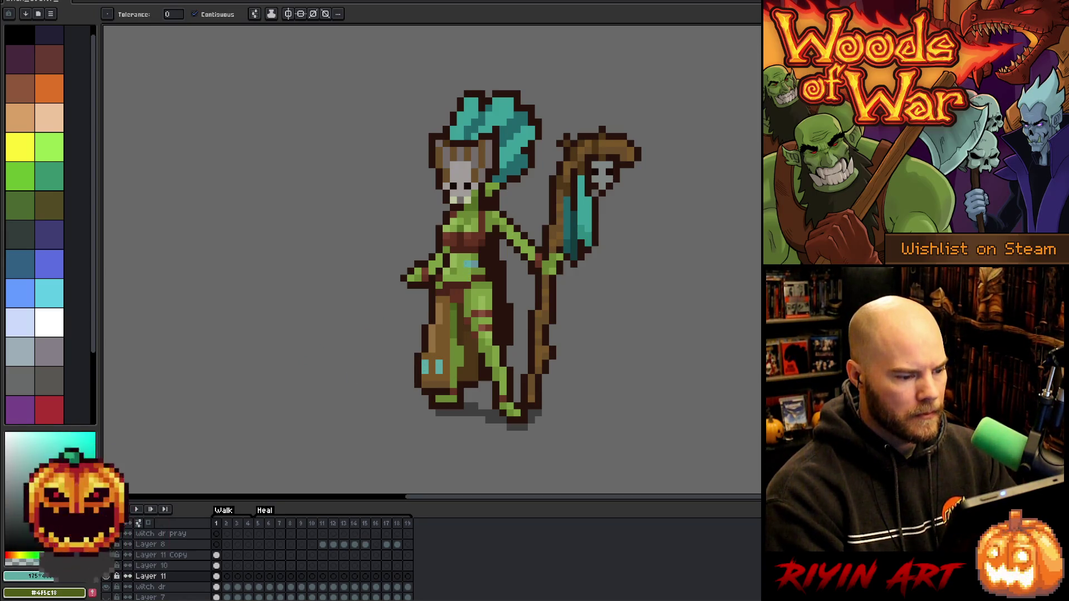
pyautogui.click(471, 263)
pyautogui.hotkey('ctrl', 'z')
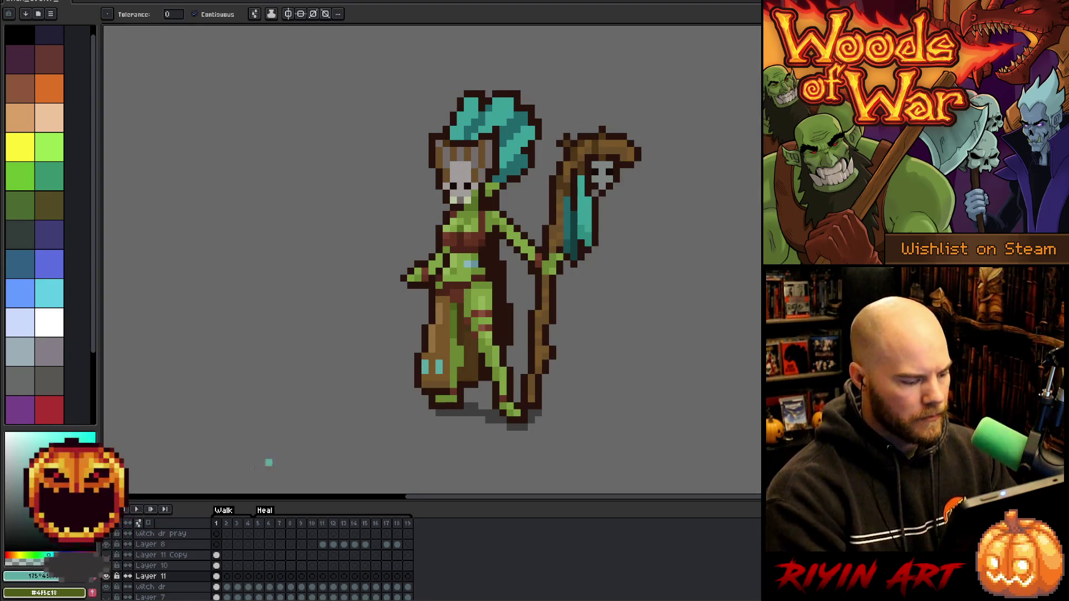
# Make Layer 11 active and Magic Wand the teal hair area
pyautogui.click(217, 588)
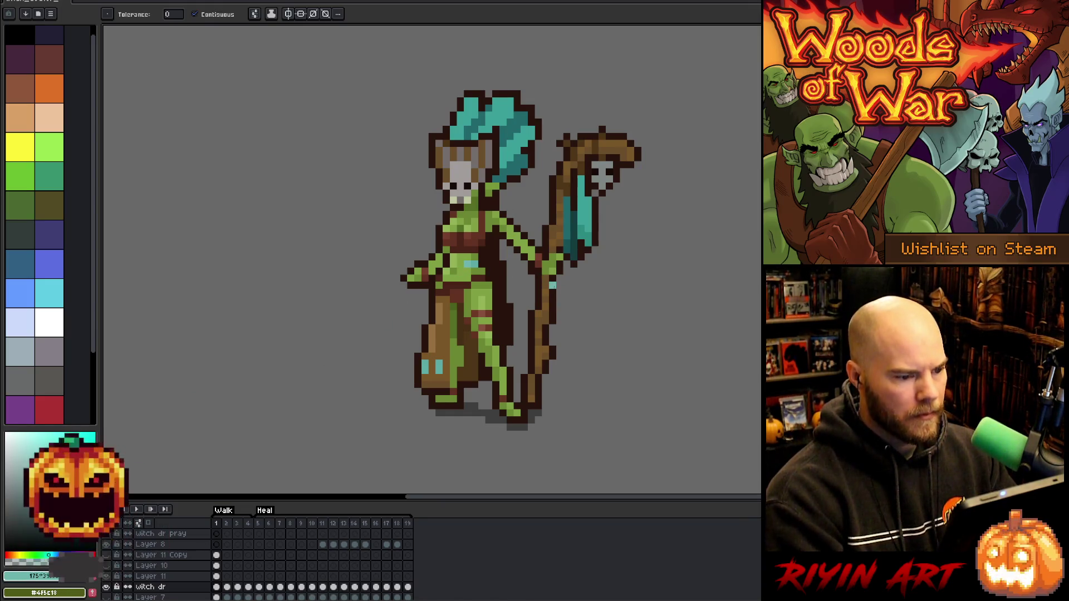
pyautogui.press('i')
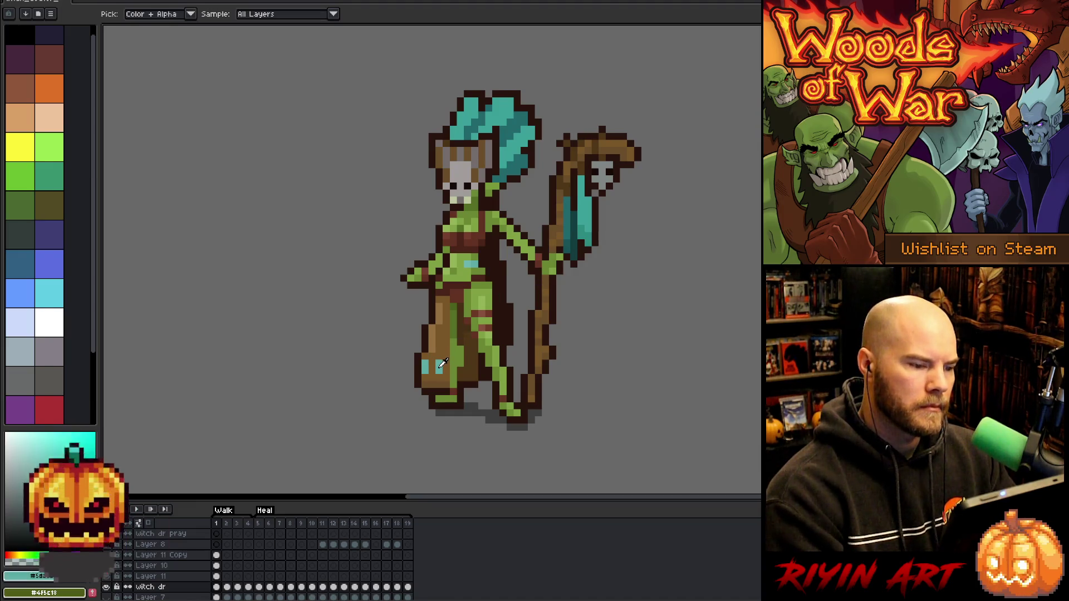
pyautogui.press('w')
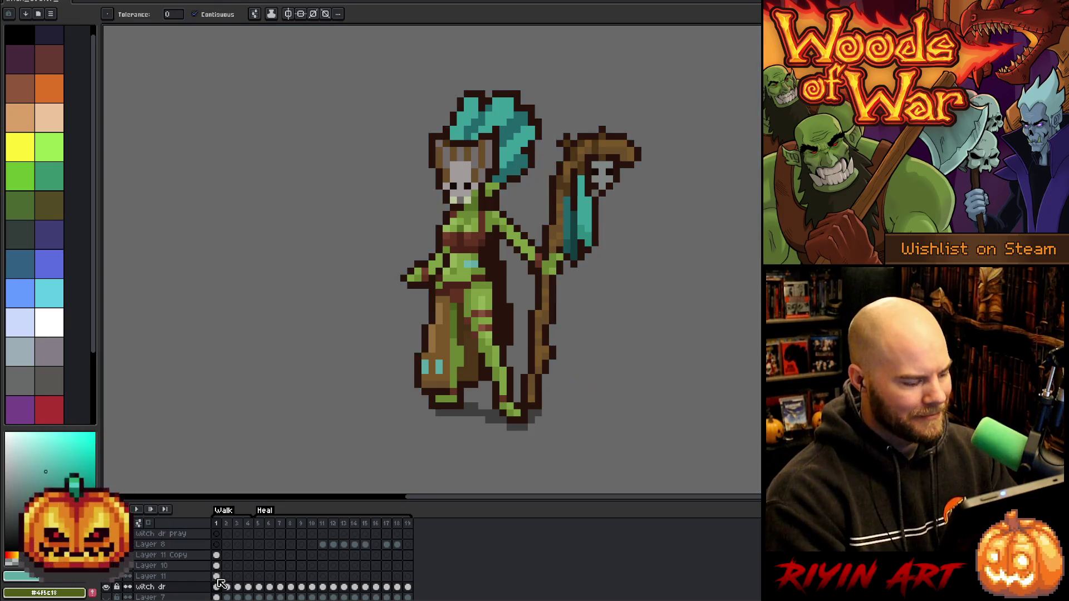
pyautogui.click(216, 576)
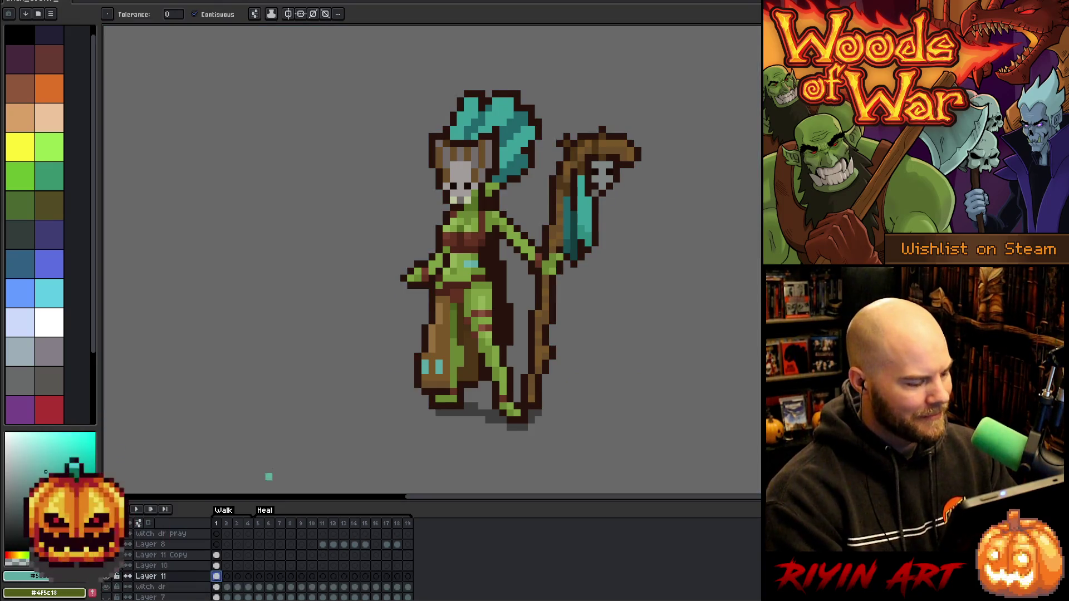
pyautogui.click(497, 115)
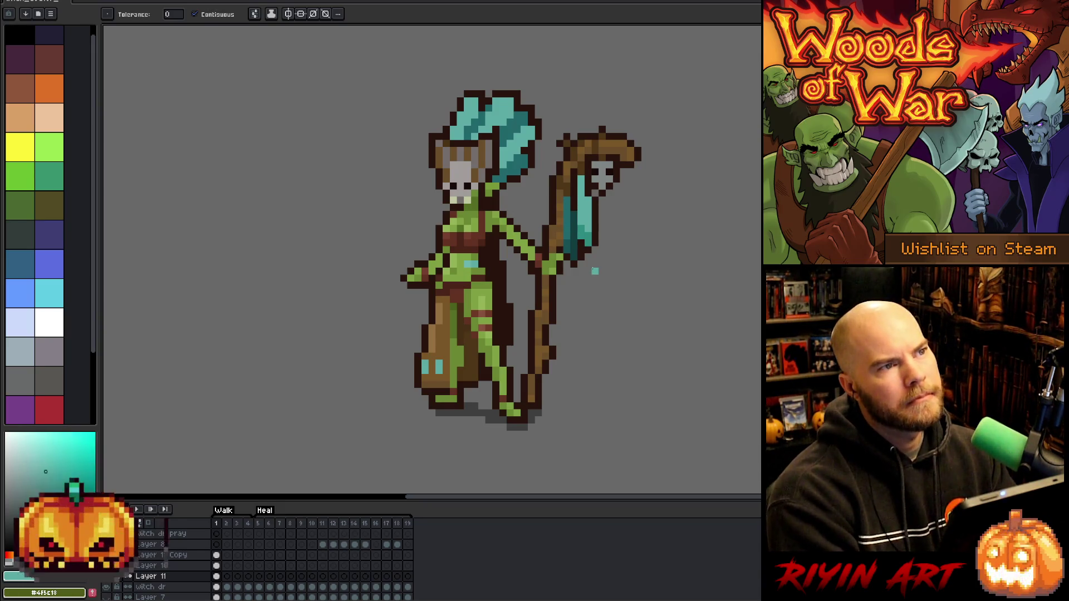
# Remove the stray cyan chest pixel and pencil a sampled teal pixel onto the belt
pyautogui.press('v')
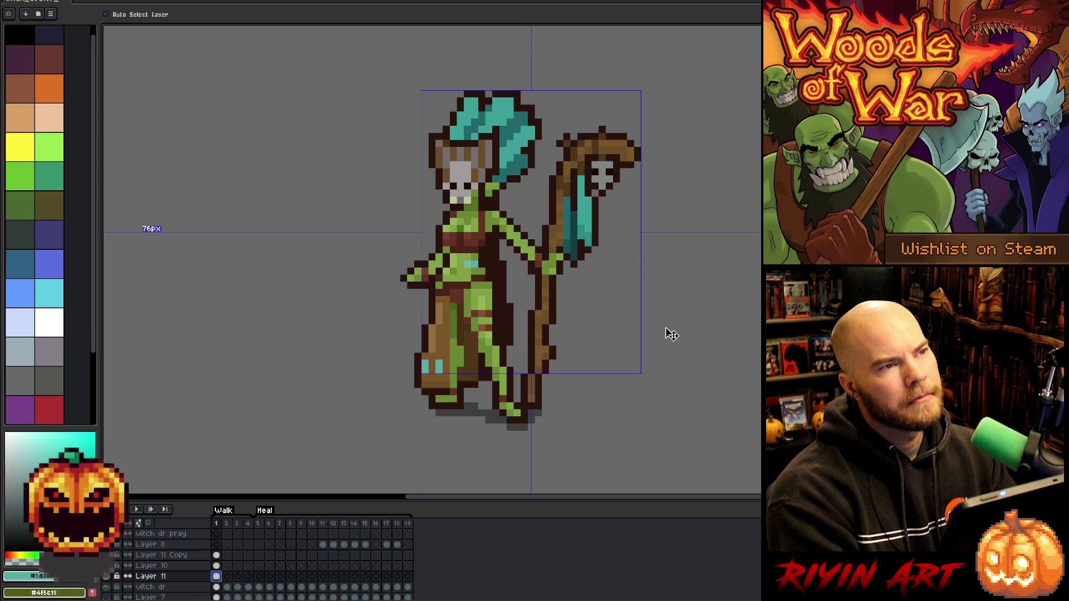
pyautogui.hotkey('ctrl', 'z')
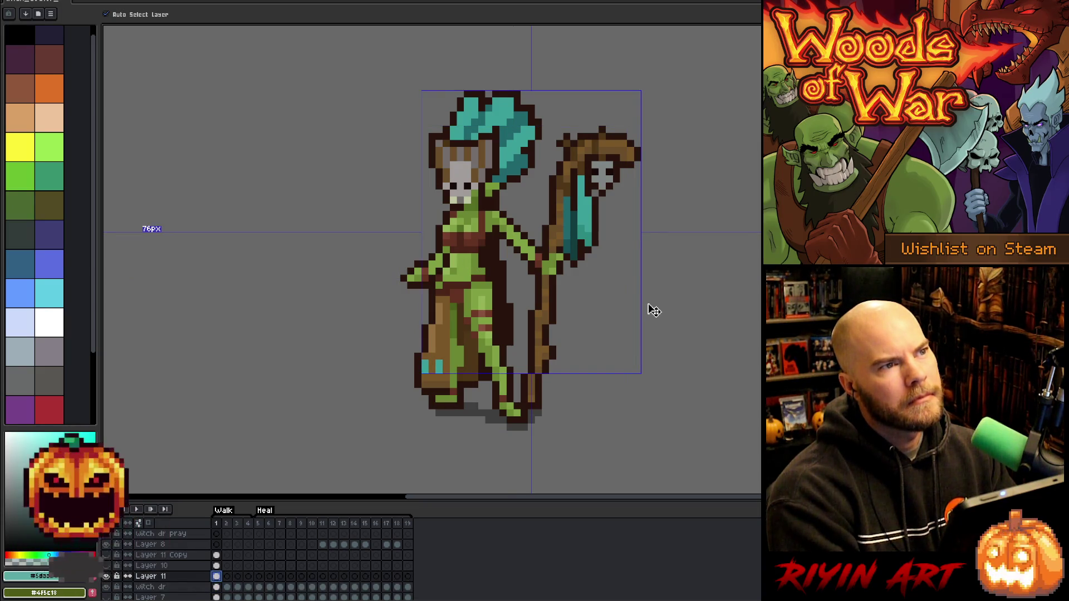
pyautogui.press('g')
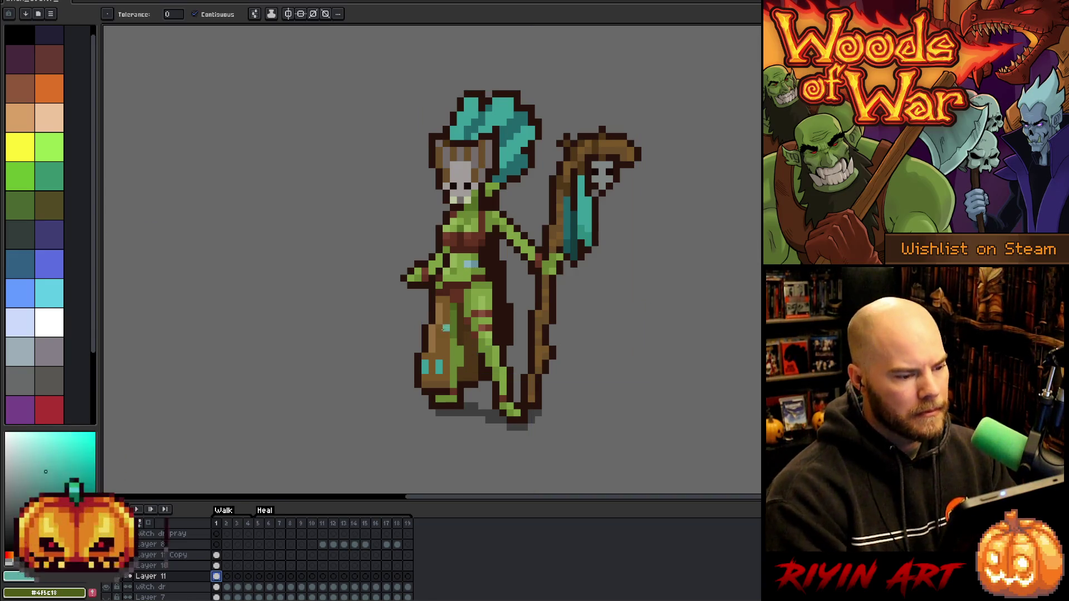
pyautogui.press('i')
pyautogui.press('b')
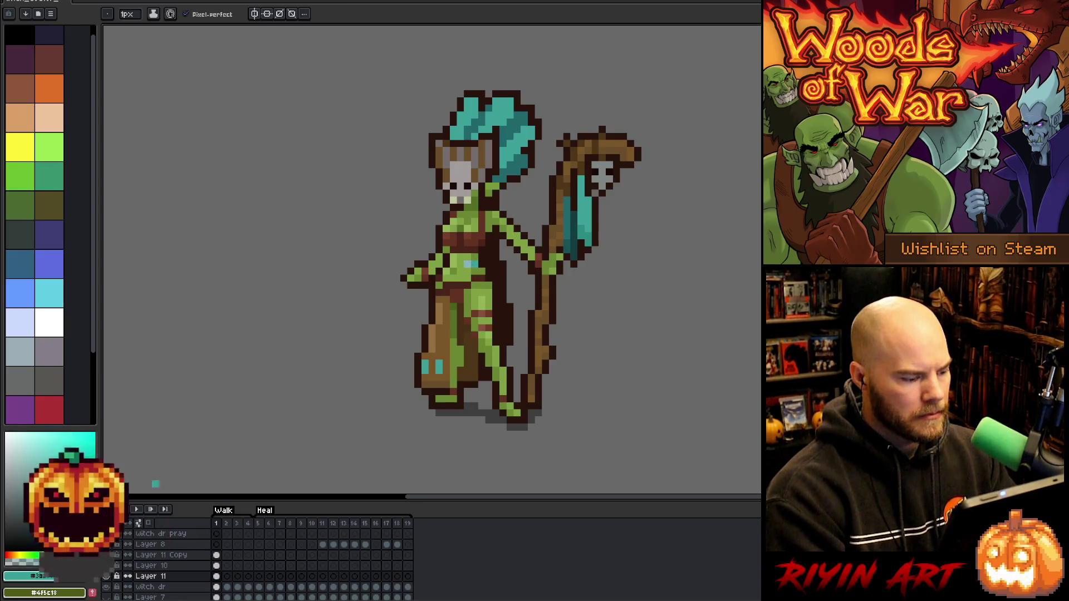
pyautogui.press('i')
pyautogui.press('b')
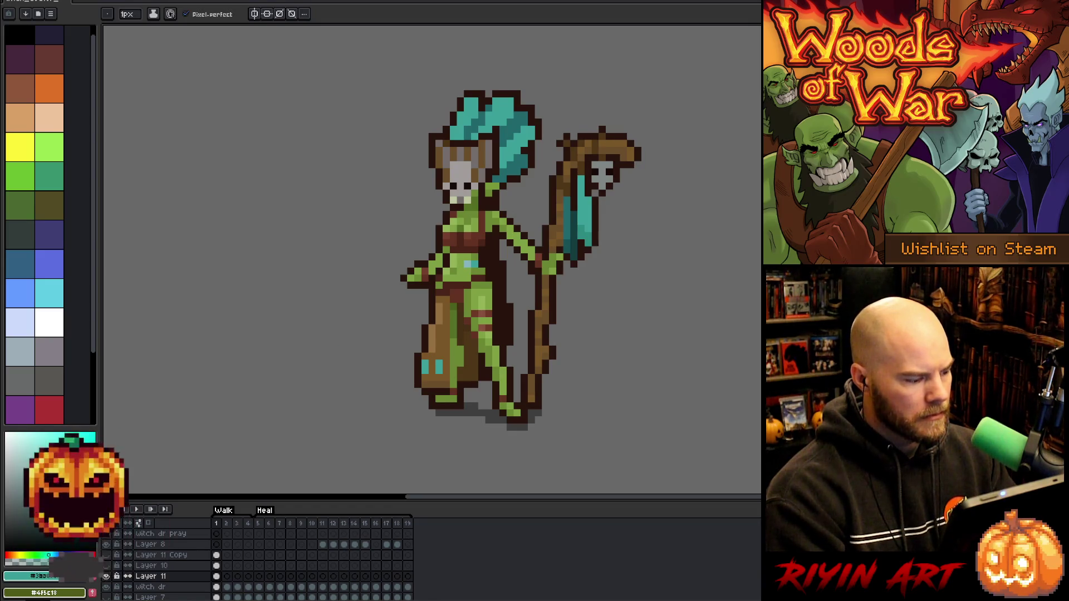
pyautogui.click(454, 264)
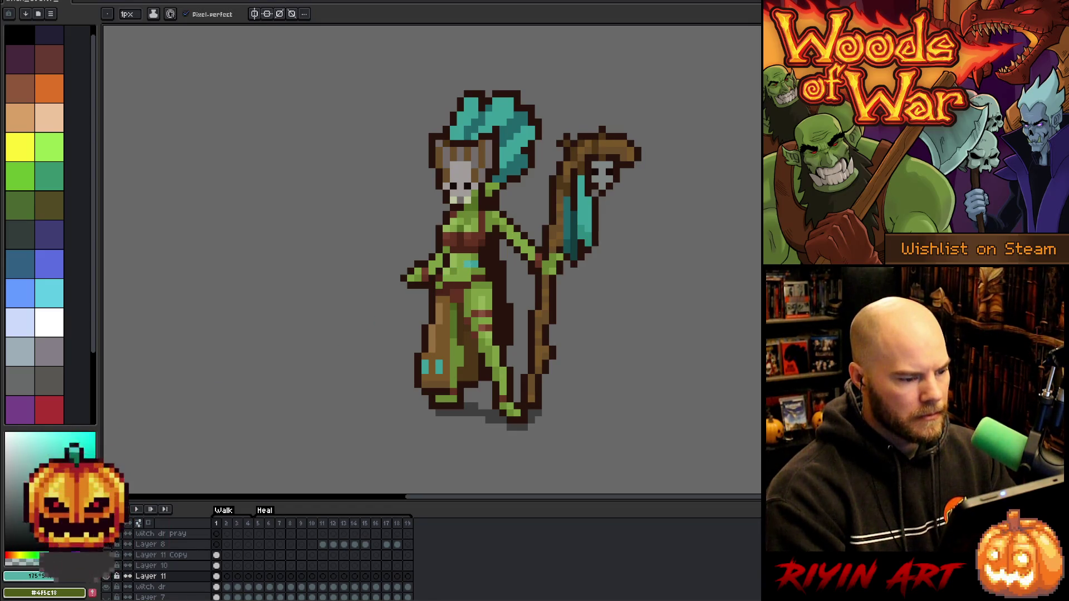